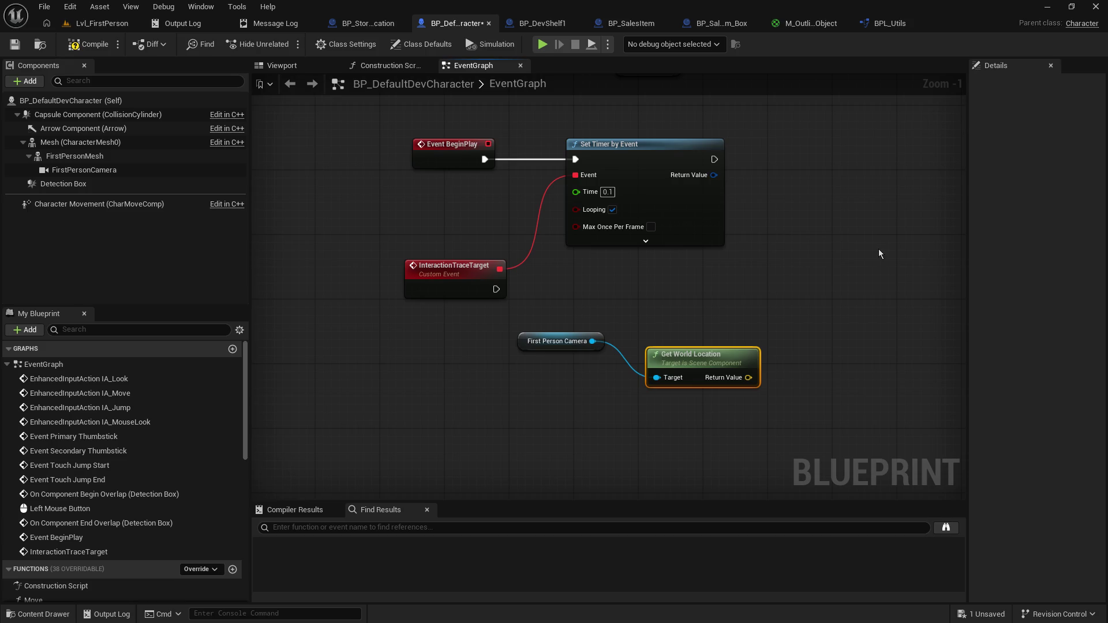
Step: Shrink the bottom results panel and frame the BeginPlay timer nodes in the graph view
mouse_move(881, 252)
mouse_down()
mouse_move(883, 297)
mouse_move(883, 275)
mouse_move(848, 359)
mouse_move(828, 306)
mouse_move(819, 326)
mouse_up()
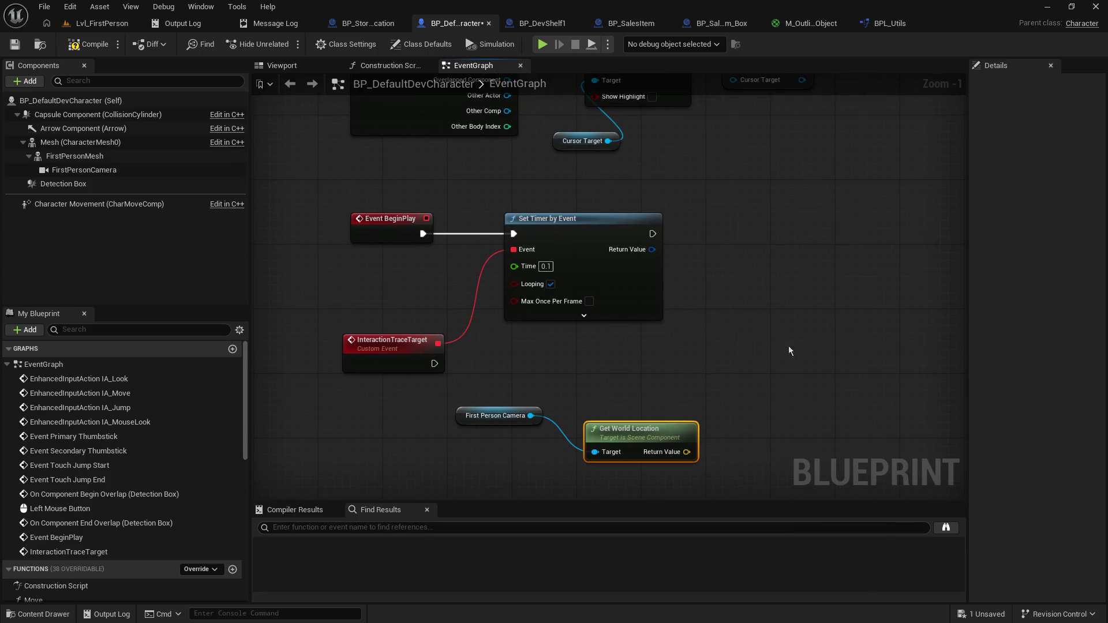
drag(713, 503, 714, 541)
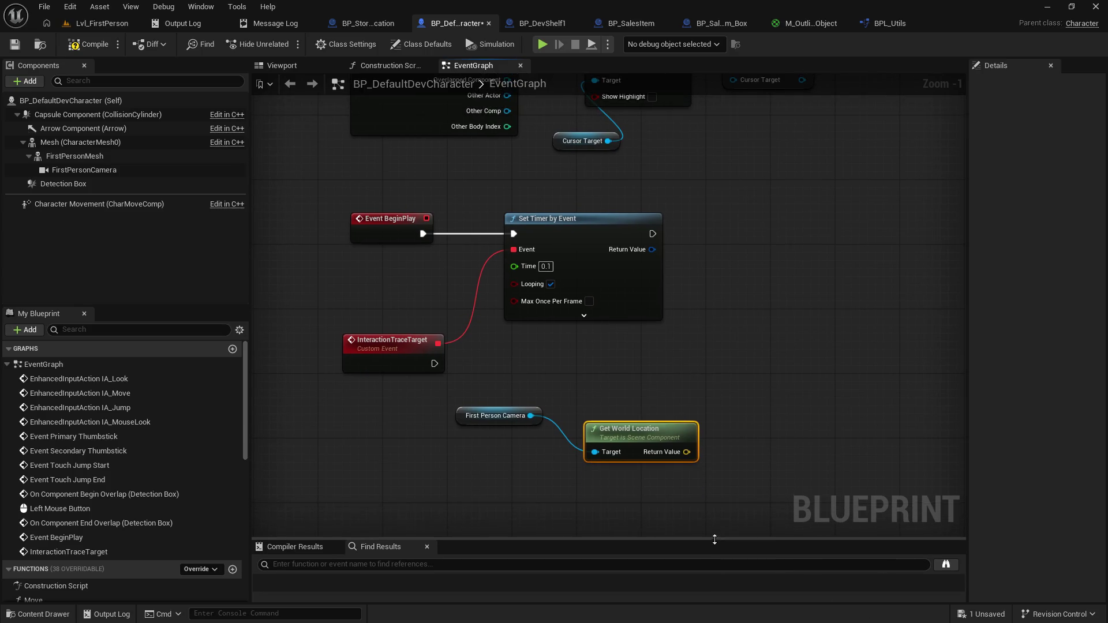
mouse_move(824, 155)
mouse_down()
mouse_move(798, 279)
mouse_move(816, 227)
mouse_move(827, 240)
mouse_up()
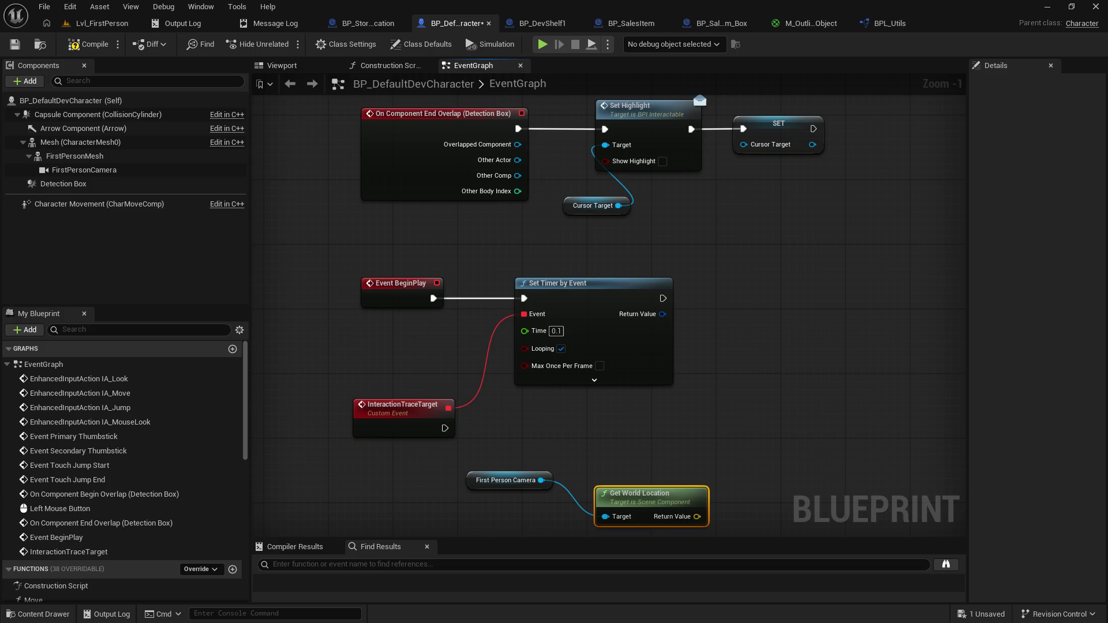
mouse_move(786, 379)
mouse_down()
mouse_move(804, 470)
mouse_move(770, 306)
mouse_move(826, 365)
mouse_move(803, 367)
mouse_up()
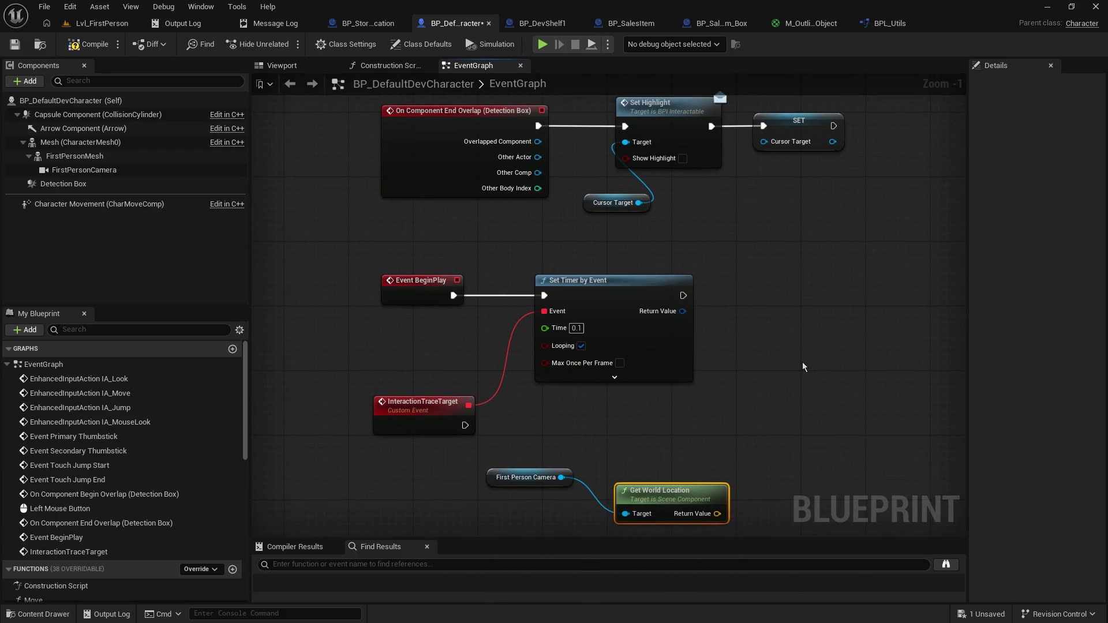
click(804, 360)
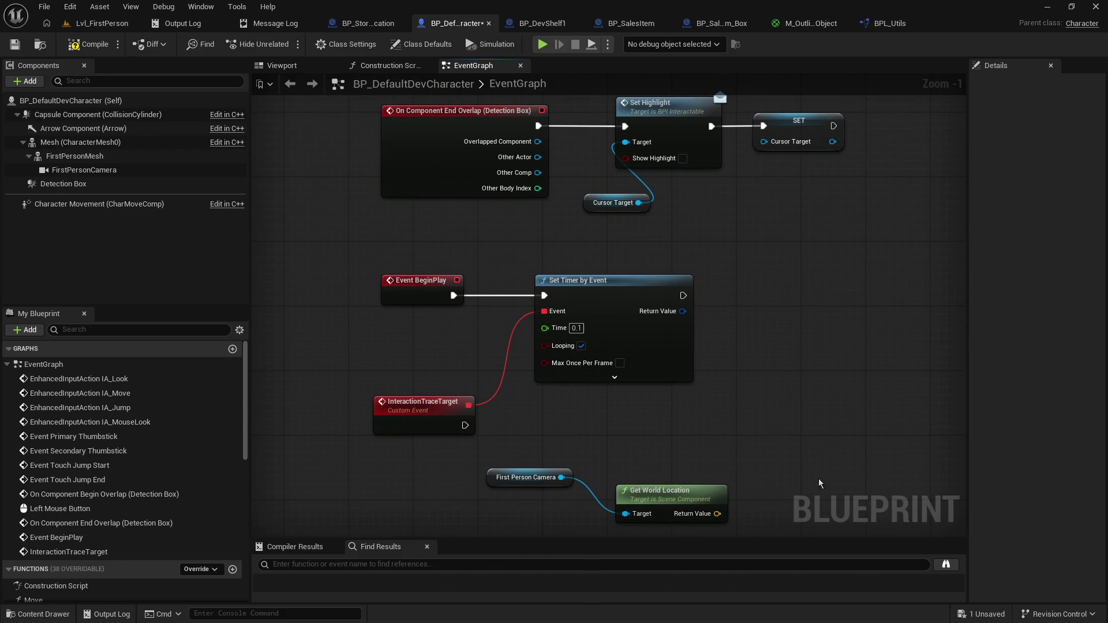
drag(793, 539, 789, 559)
mouse_move(823, 355)
mouse_down()
mouse_move(815, 373)
mouse_move(827, 370)
mouse_up()
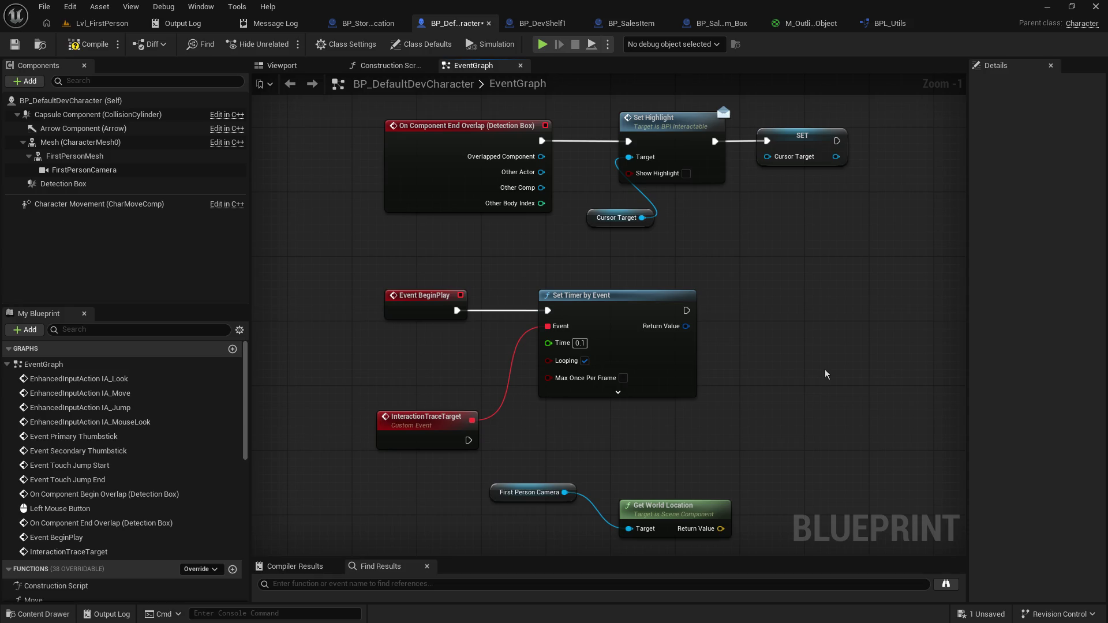
mouse_move(825, 374)
mouse_down()
mouse_move(807, 360)
mouse_move(801, 379)
mouse_up()
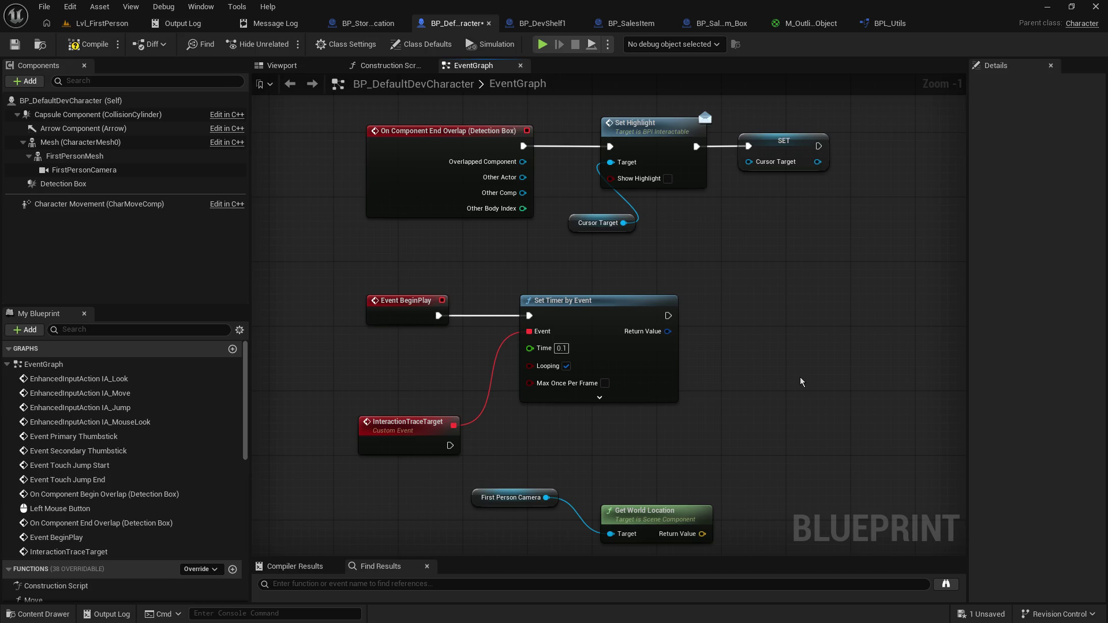
drag(800, 376, 809, 371)
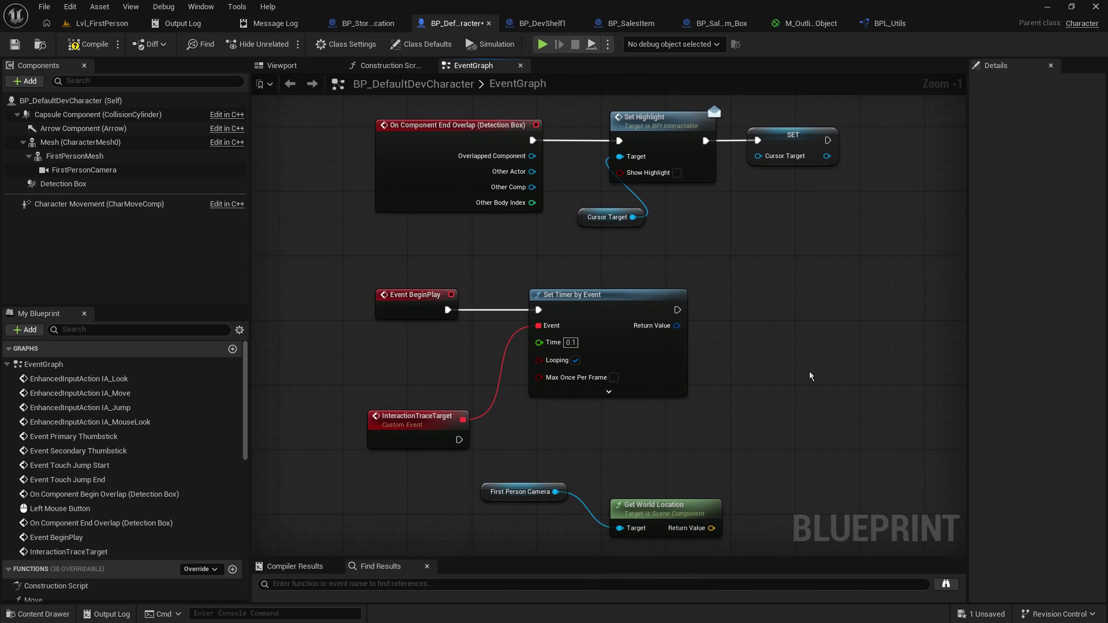
mouse_move(805, 372)
mouse_down()
mouse_move(824, 383)
mouse_move(695, 366)
mouse_move(793, 372)
mouse_up()
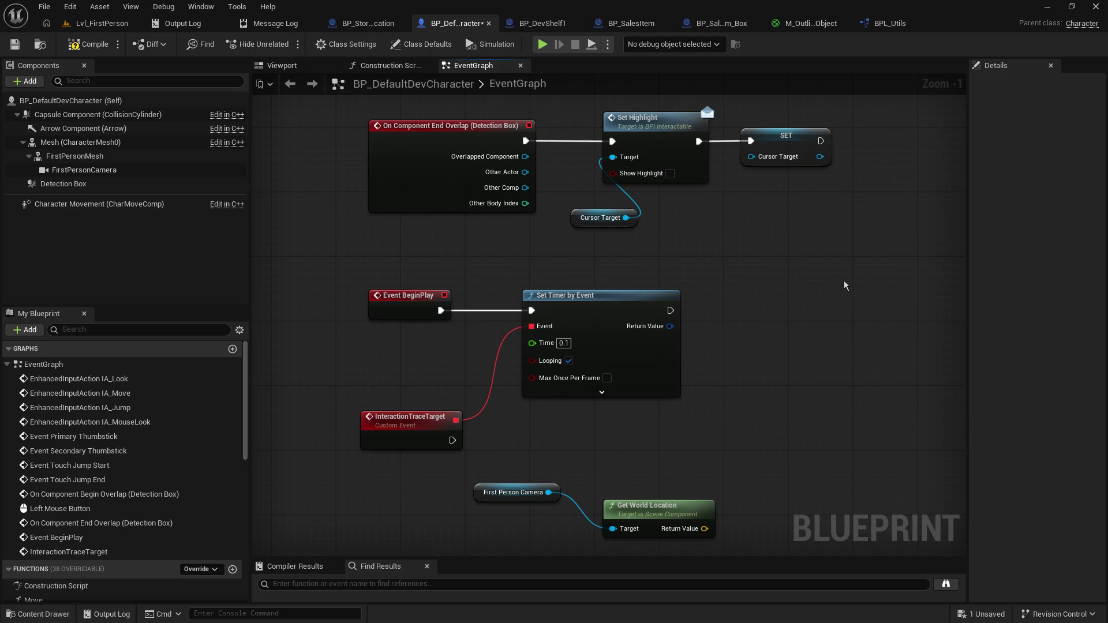
drag(750, 279, 740, 278)
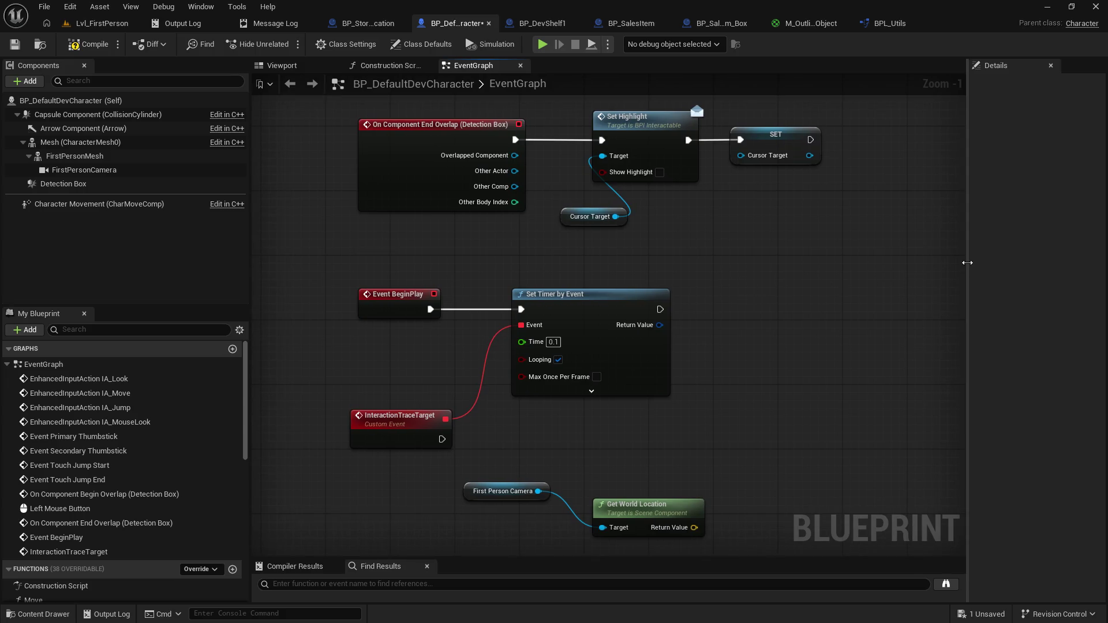
drag(968, 263, 991, 263)
mouse_move(854, 270)
mouse_down()
mouse_move(880, 252)
mouse_move(865, 265)
mouse_up()
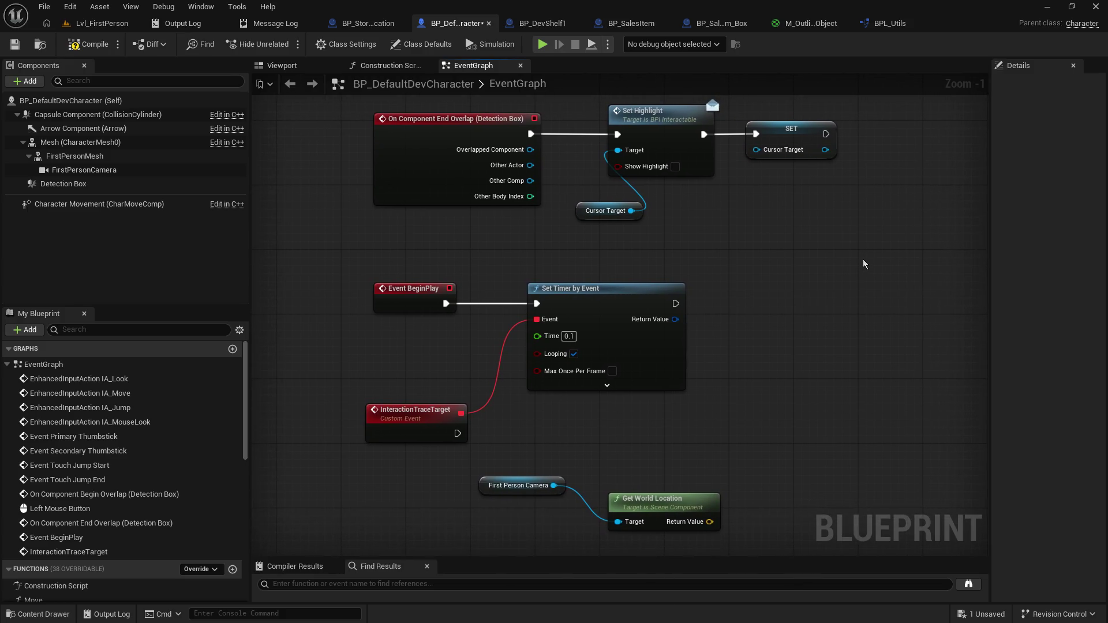
mouse_move(889, 245)
mouse_down()
mouse_move(903, 231)
mouse_move(895, 213)
mouse_move(879, 219)
mouse_move(895, 221)
mouse_up()
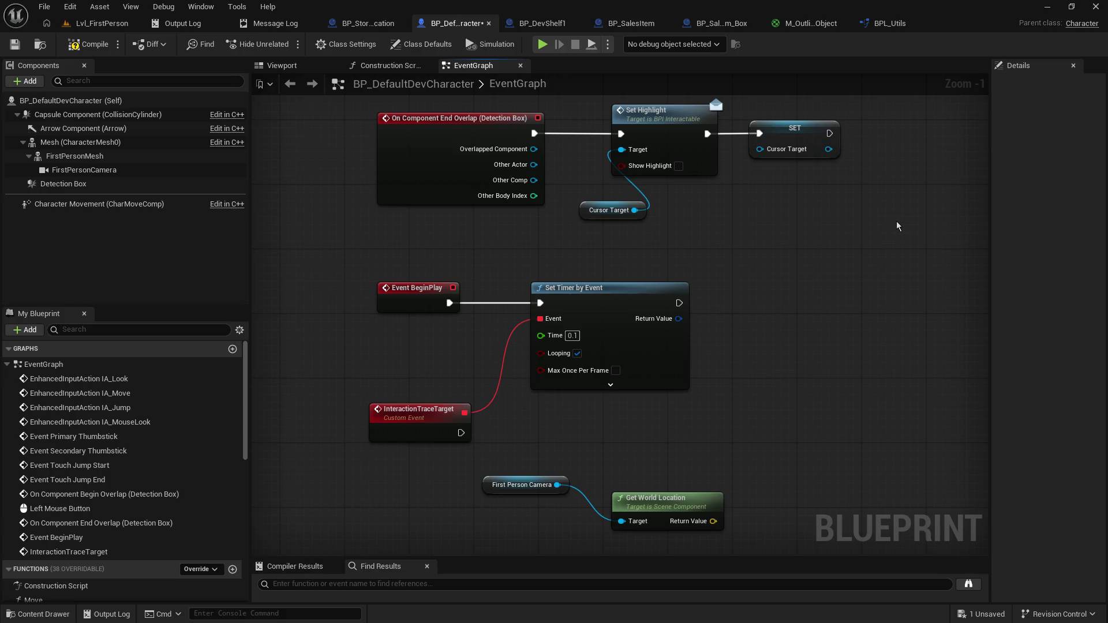
drag(882, 214, 777, 207)
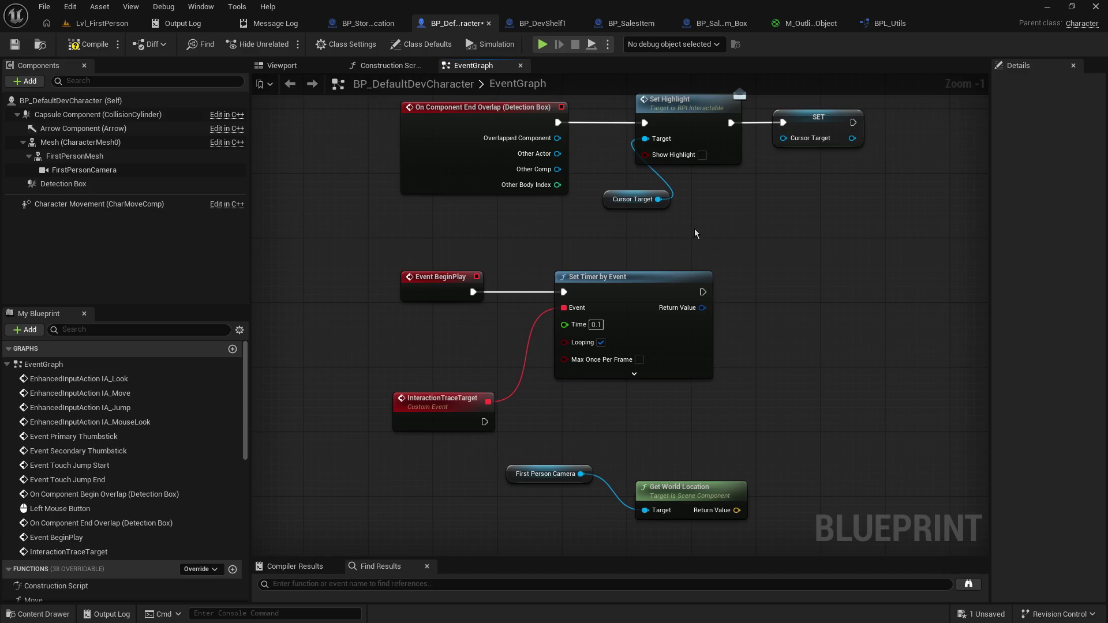
mouse_move(695, 228)
mouse_down()
mouse_move(660, 251)
mouse_move(677, 236)
mouse_move(673, 245)
mouse_up()
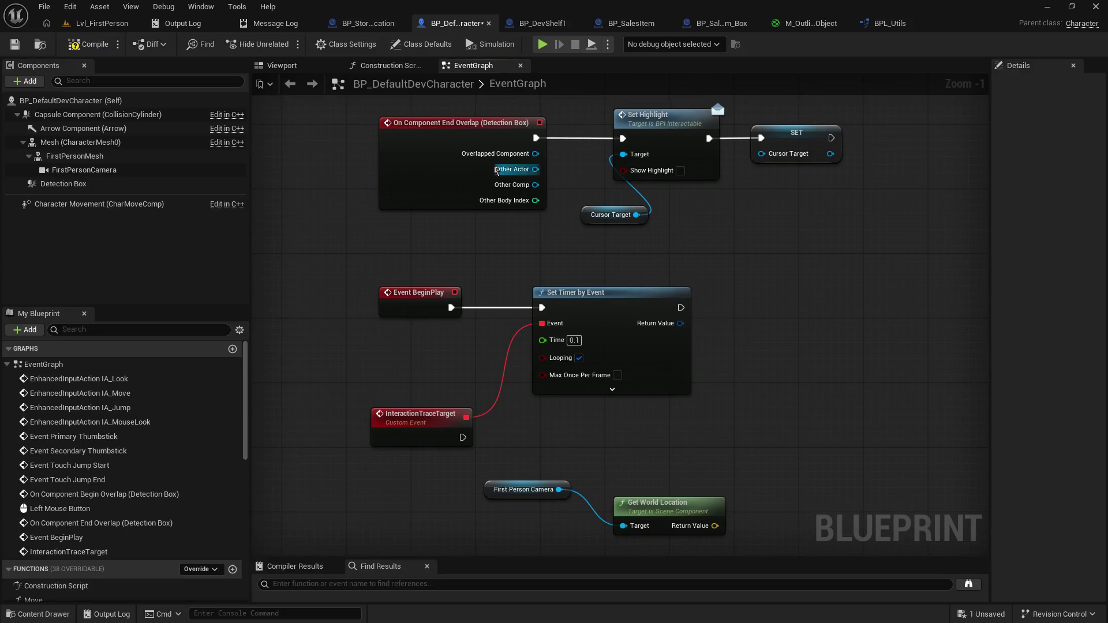
Step: Move the BeginPlay group up and raise InteractionTraceTarget beside Set Timer by Event
drag(360, 137, 374, 170)
mouse_move(362, 237)
mouse_down()
mouse_move(651, 362)
mouse_move(685, 436)
mouse_move(455, 303)
mouse_up()
click(770, 470)
drag(569, 300, 564, 292)
click(526, 414)
mouse_move(430, 404)
mouse_down()
mouse_move(422, 347)
mouse_move(405, 347)
mouse_up()
mouse_move(519, 439)
mouse_down()
mouse_move(577, 508)
mouse_move(658, 512)
mouse_move(597, 453)
mouse_move(584, 455)
mouse_up()
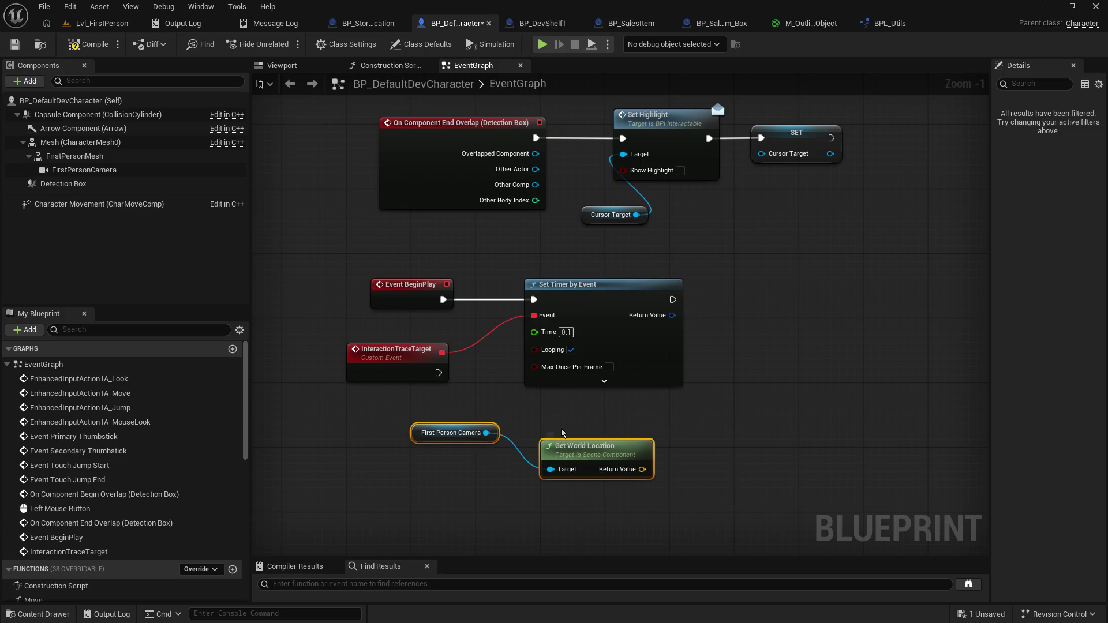
Step: Move First Person Camera and Get World Location up together beneath Set Timer by Event
click(562, 433)
mouse_move(419, 431)
mouse_down()
mouse_move(420, 463)
mouse_move(660, 526)
mouse_up()
drag(609, 463, 584, 439)
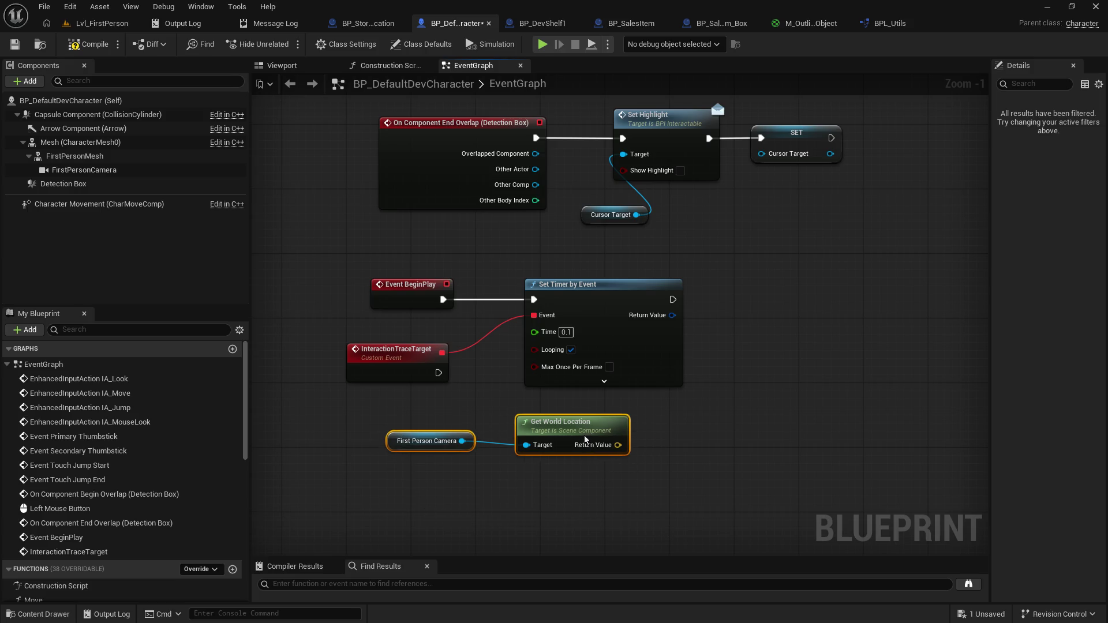
click(569, 479)
drag(709, 372, 717, 389)
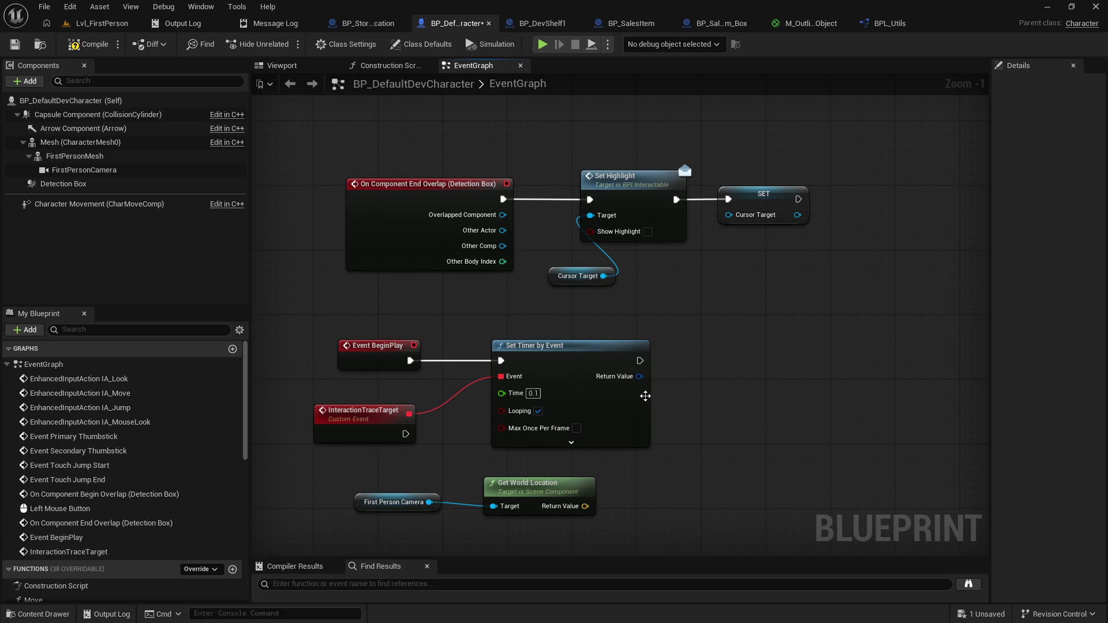
drag(415, 466, 444, 393)
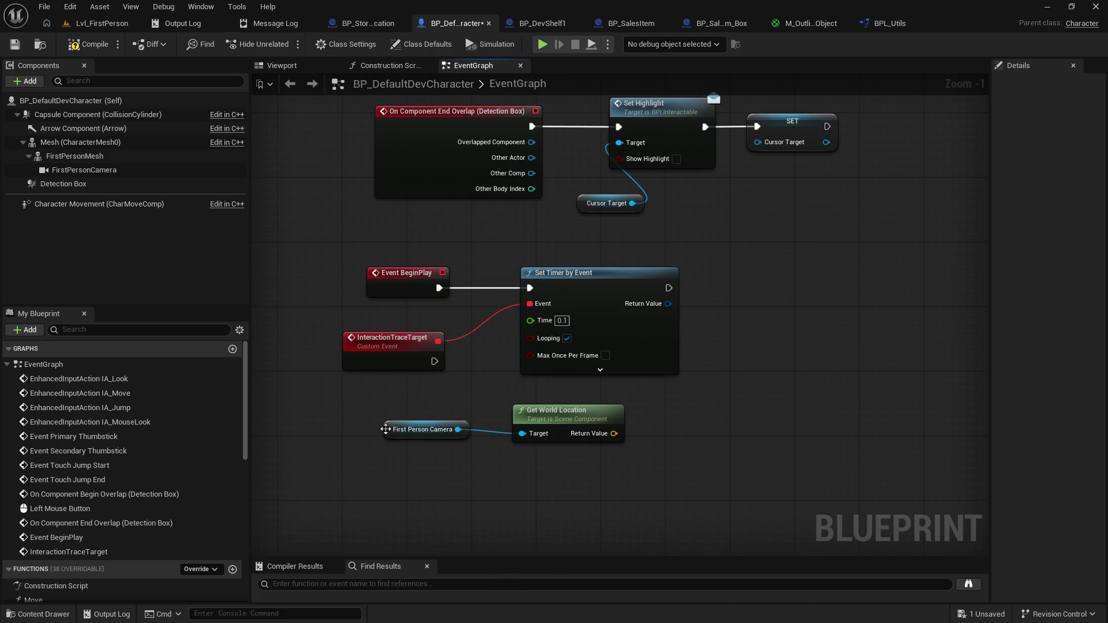
mouse_move(386, 432)
mouse_down()
mouse_move(401, 440)
mouse_move(404, 424)
mouse_move(599, 414)
mouse_move(537, 426)
mouse_move(586, 426)
mouse_up()
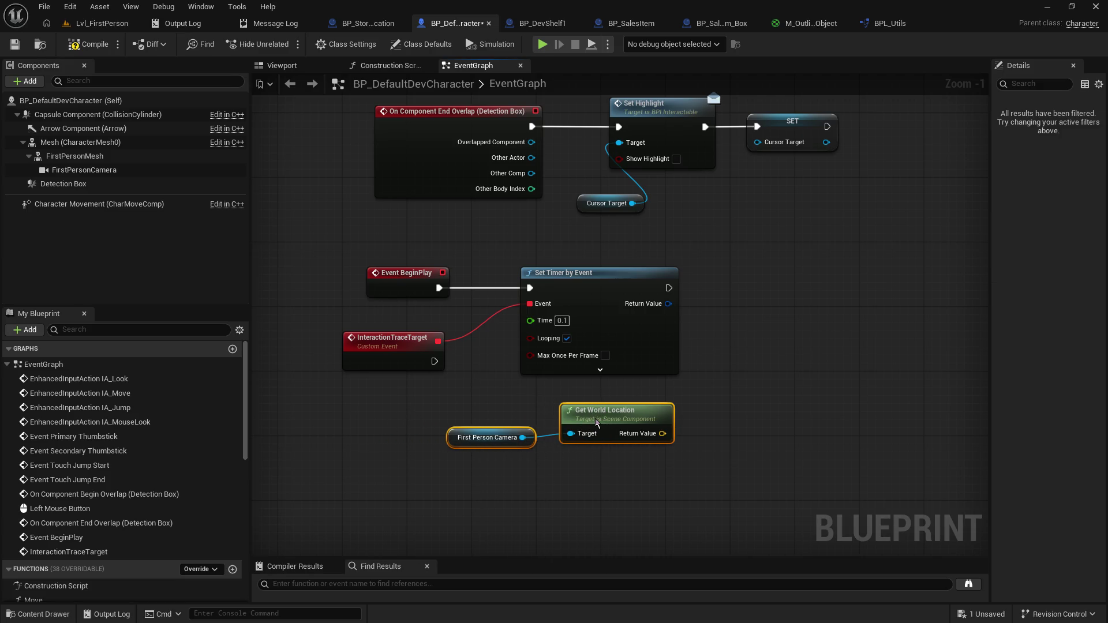
Step: Fine-align the First Person Camera and Get World Location pair slightly right
drag(832, 368, 752, 371)
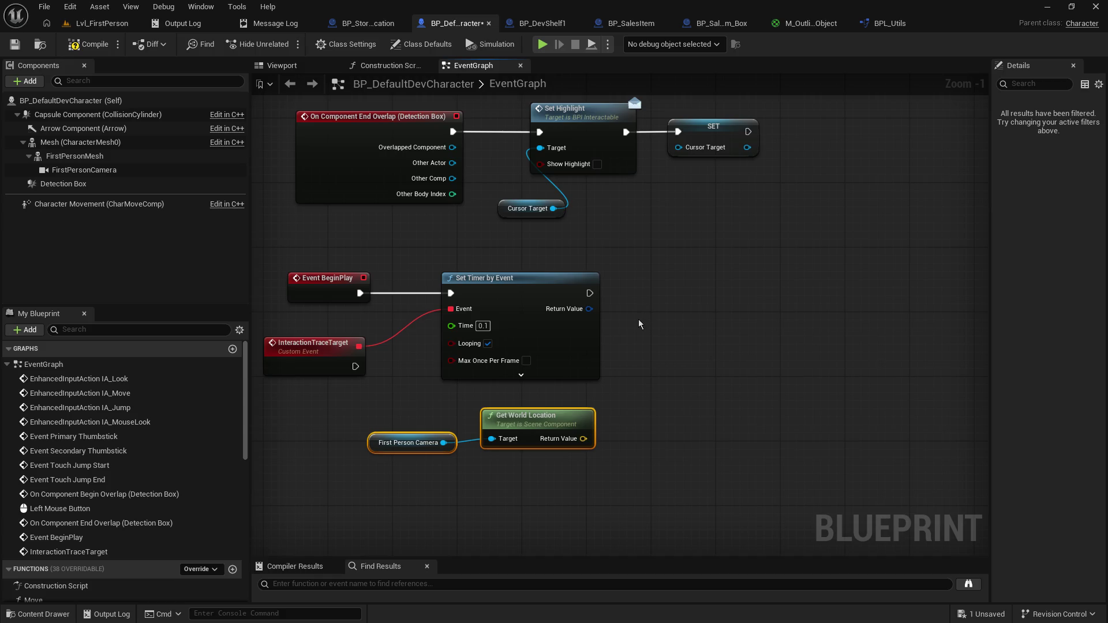
drag(556, 413, 563, 417)
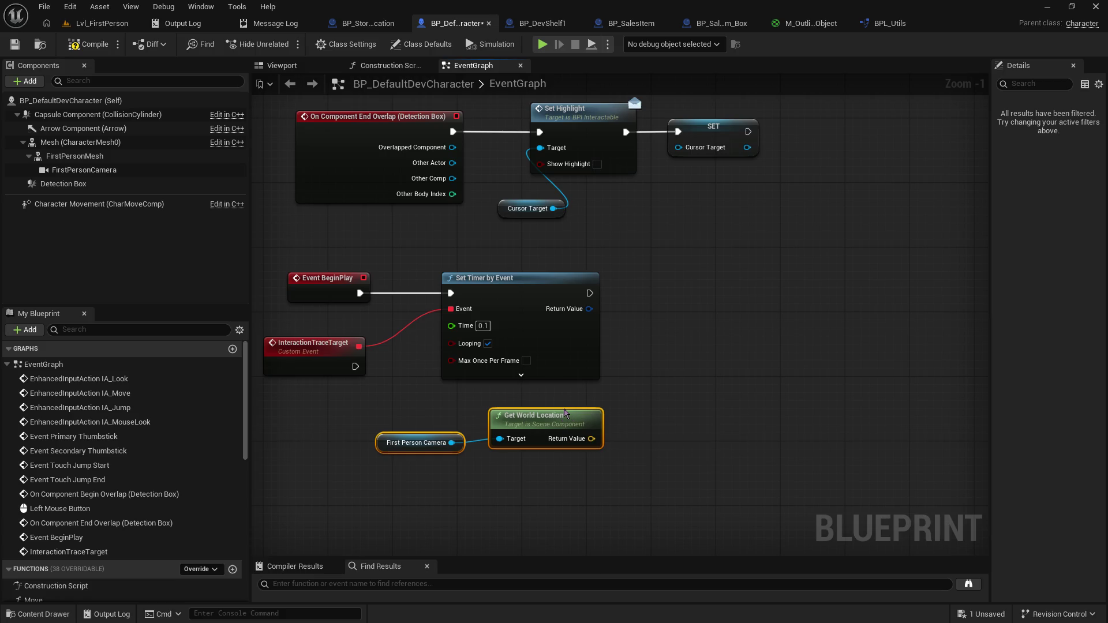
click(561, 396)
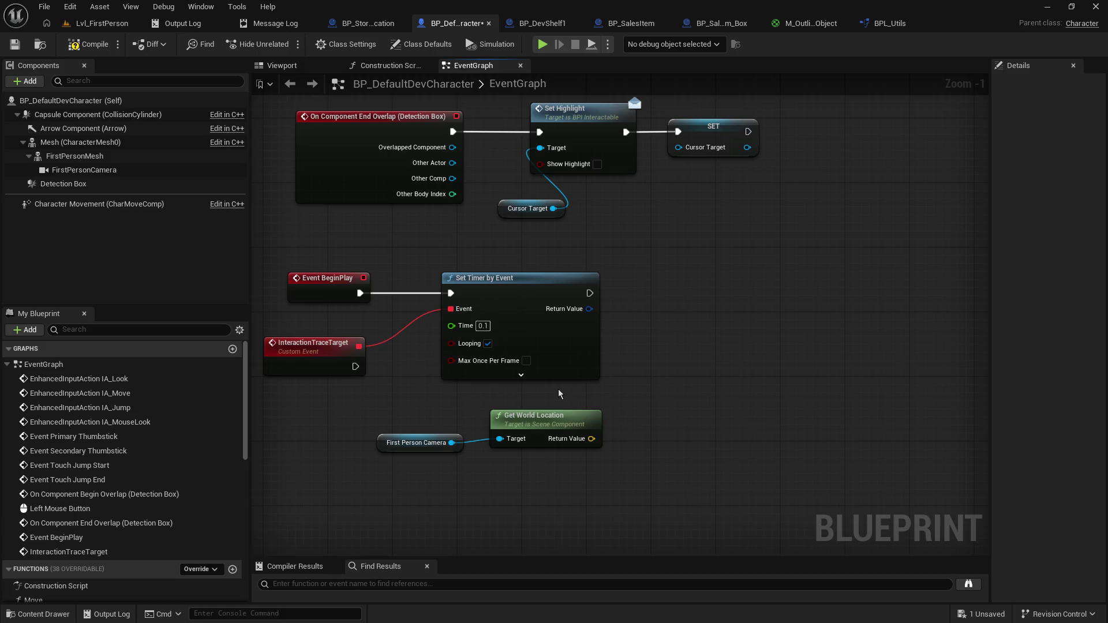
drag(553, 395, 372, 458)
click(644, 399)
mouse_move(696, 384)
mouse_down()
mouse_move(660, 254)
mouse_move(762, 223)
mouse_move(697, 241)
mouse_up()
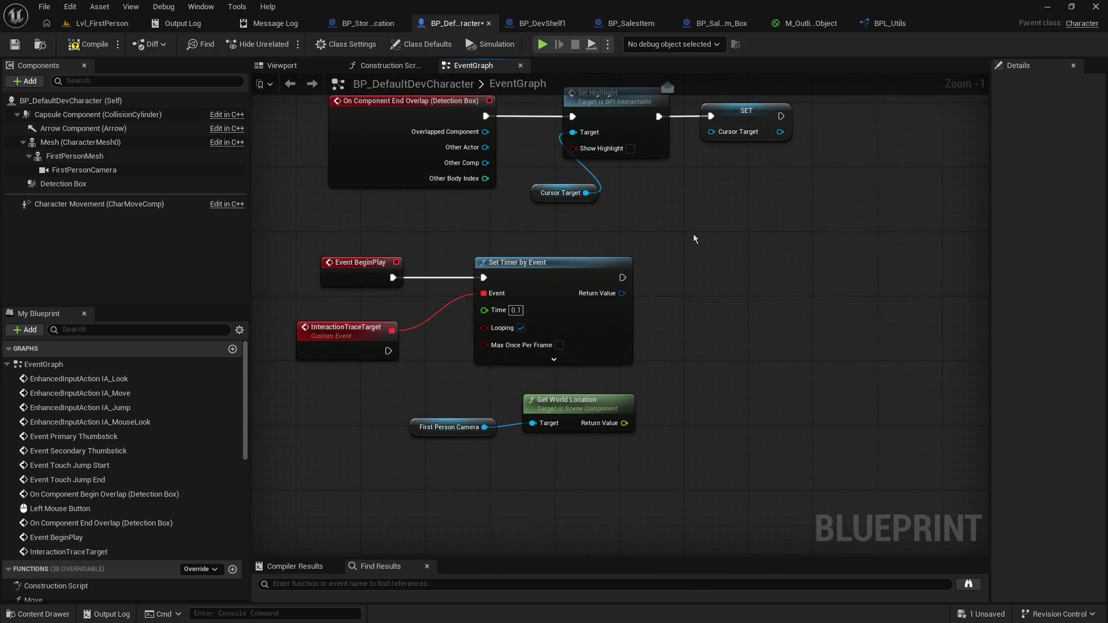
drag(677, 245, 716, 275)
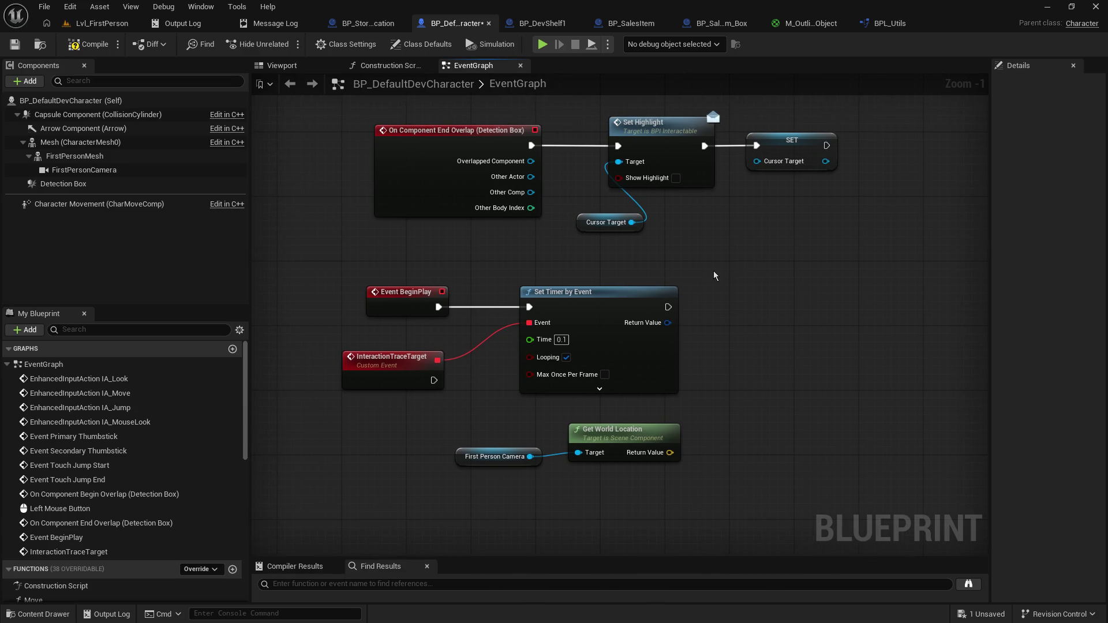
mouse_move(705, 273)
mouse_down()
mouse_move(685, 304)
mouse_move(710, 280)
mouse_move(727, 284)
mouse_up()
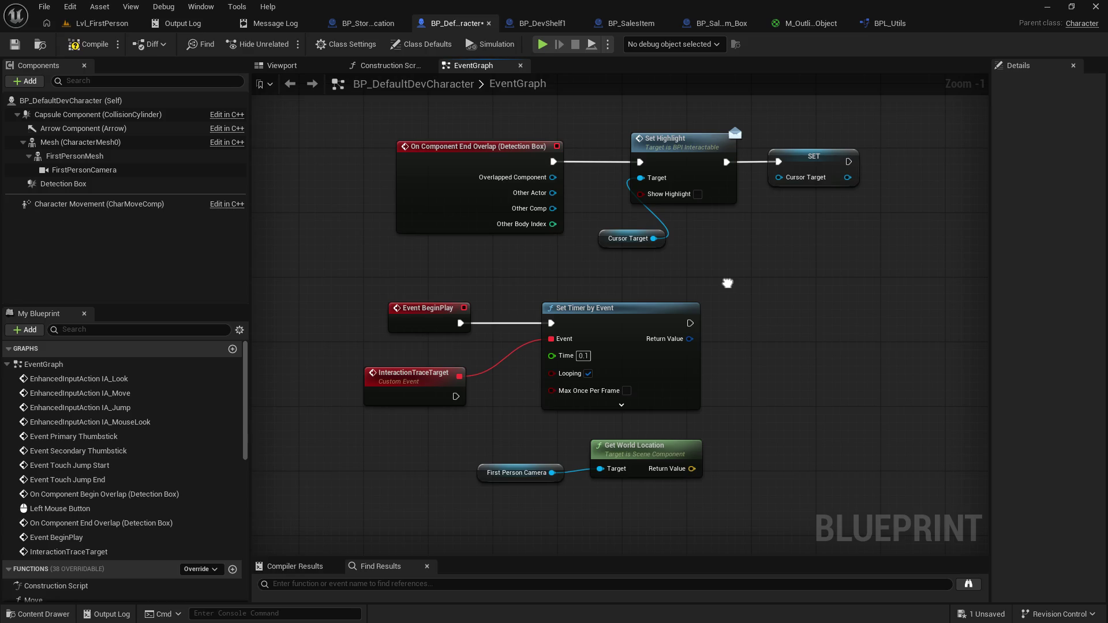
drag(727, 284, 729, 289)
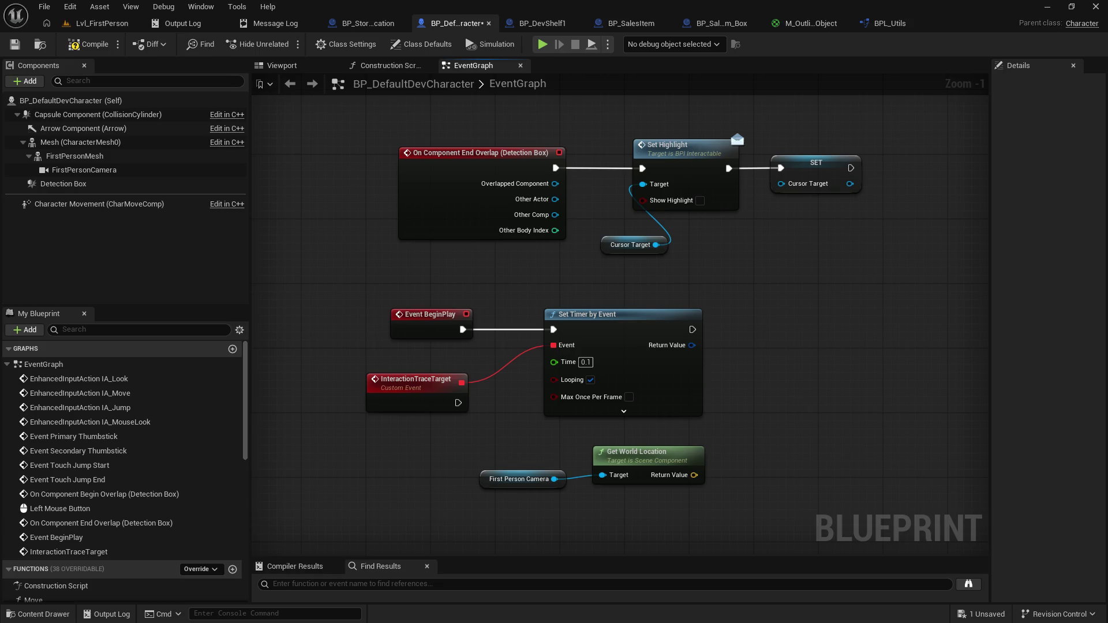
mouse_move(882, 353)
mouse_down()
mouse_move(878, 339)
mouse_move(893, 351)
mouse_up()
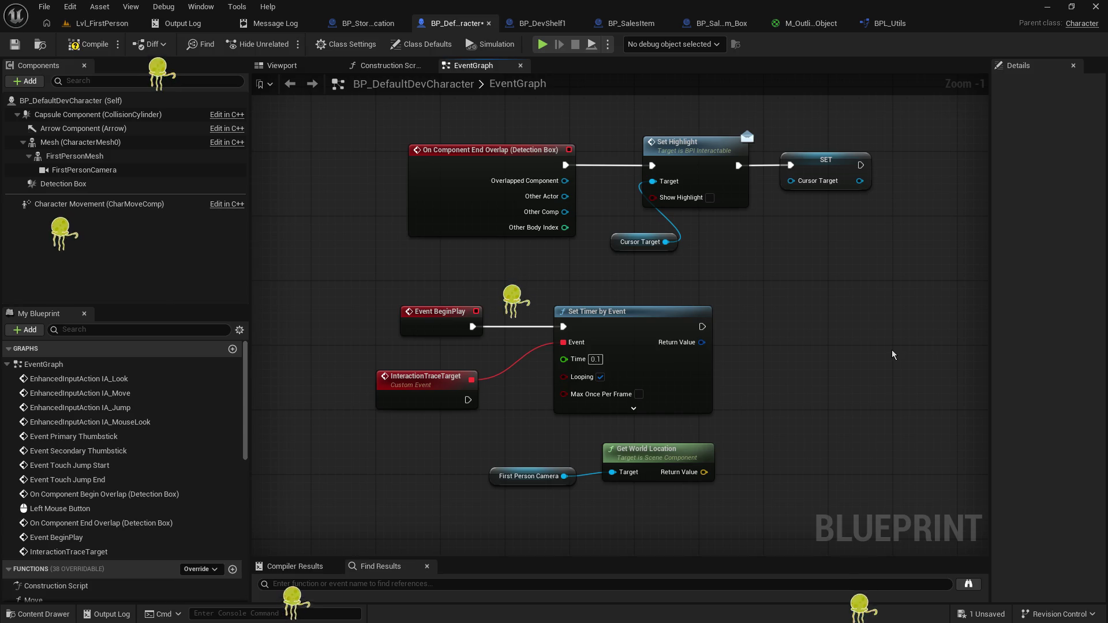
mouse_move(891, 349)
mouse_down()
mouse_move(871, 389)
mouse_move(876, 365)
mouse_up()
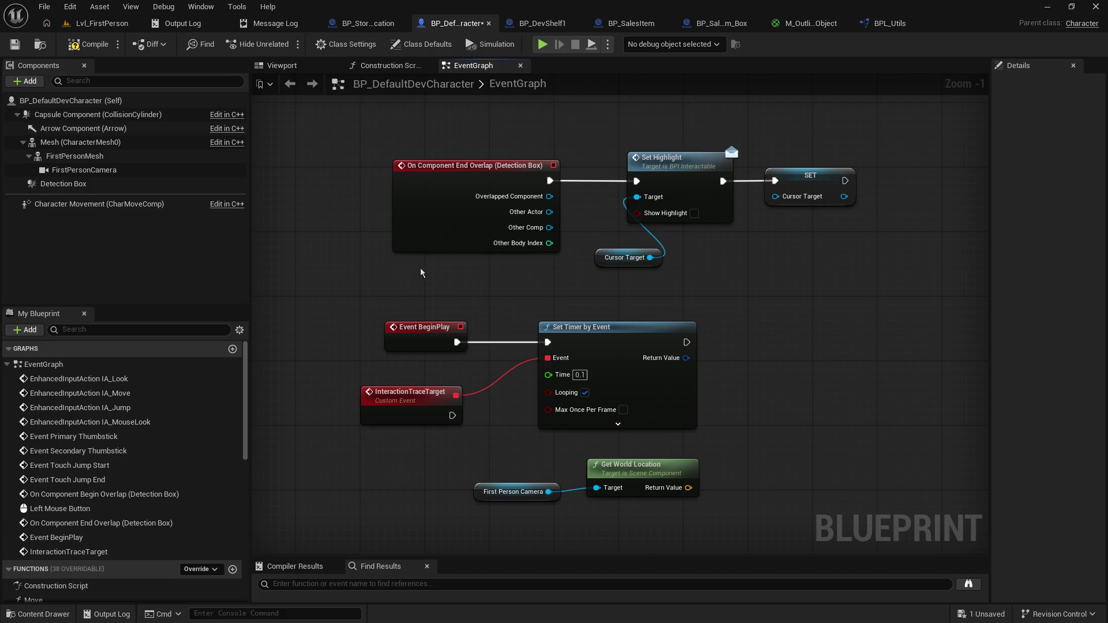
mouse_move(738, 333)
mouse_down()
mouse_move(725, 325)
mouse_move(750, 321)
mouse_up()
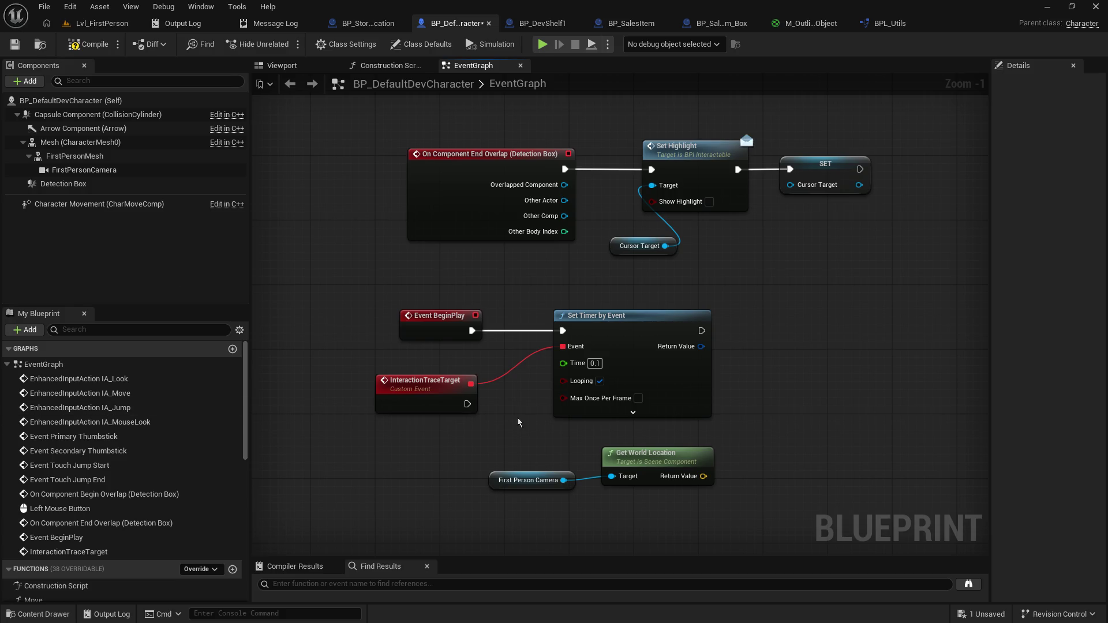
mouse_move(746, 337)
mouse_down()
mouse_move(784, 305)
mouse_move(767, 317)
mouse_move(780, 334)
mouse_move(750, 306)
mouse_move(755, 341)
mouse_up()
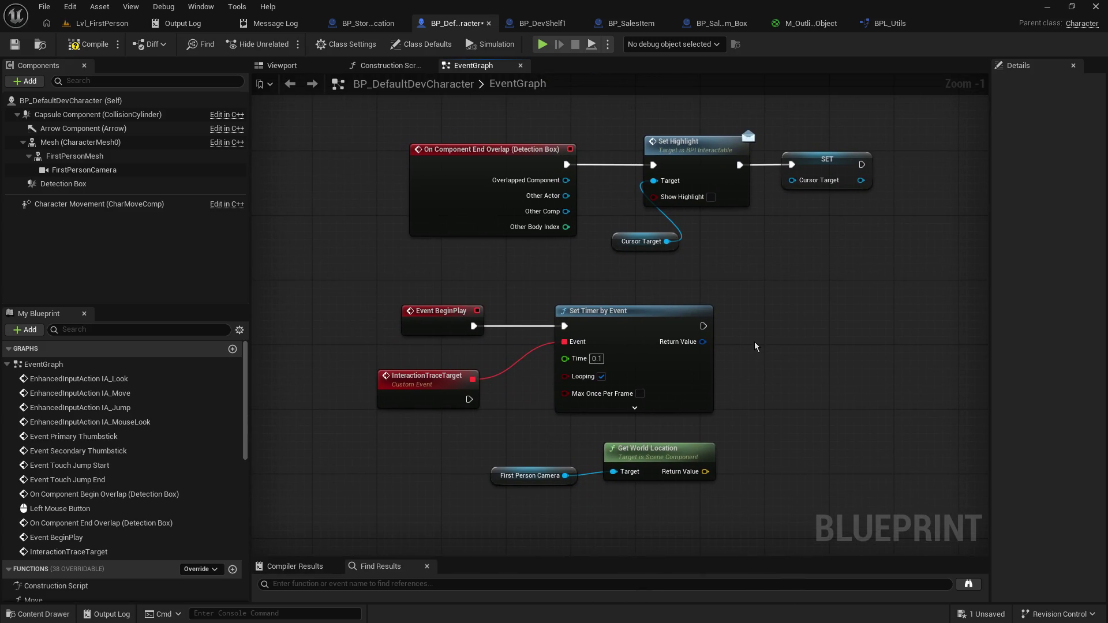
mouse_move(752, 349)
mouse_down()
mouse_move(736, 374)
mouse_move(740, 365)
mouse_up()
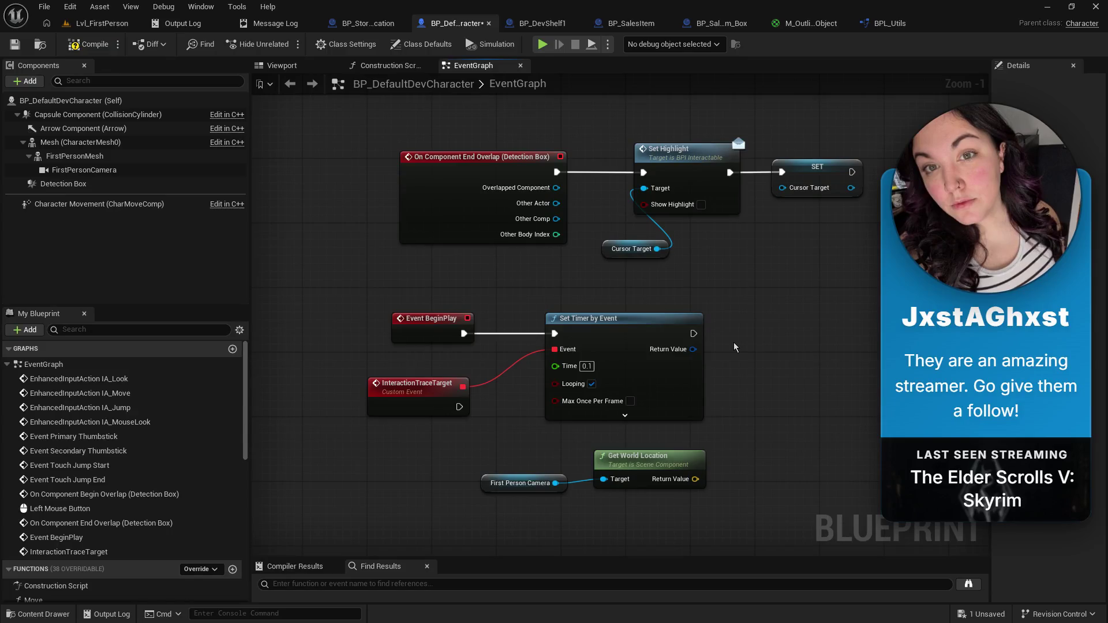
drag(726, 343, 710, 378)
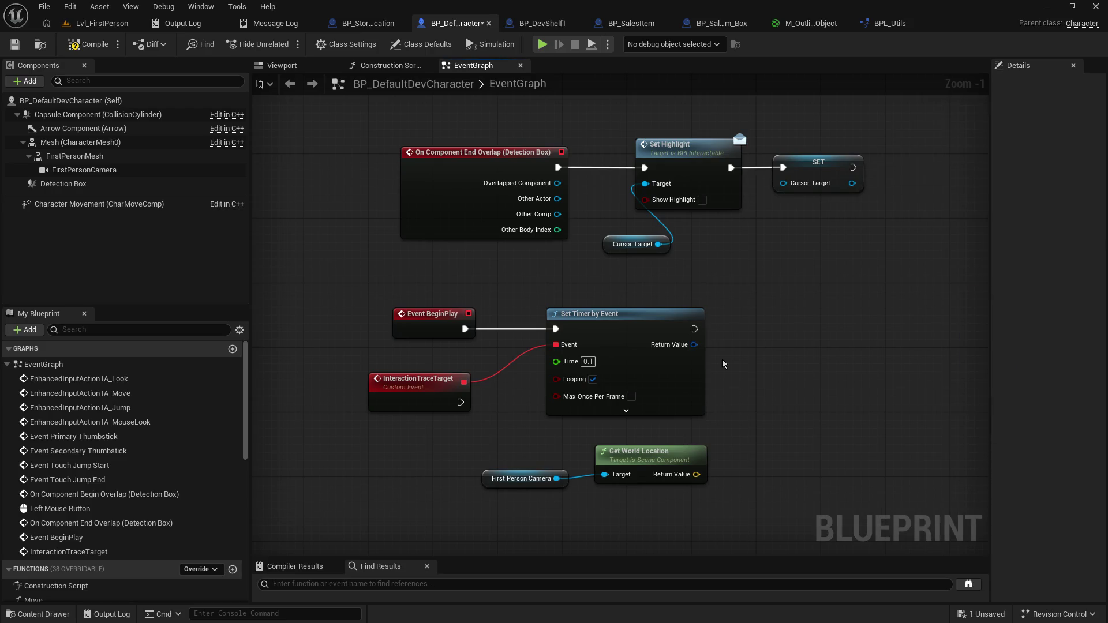
drag(737, 271, 745, 283)
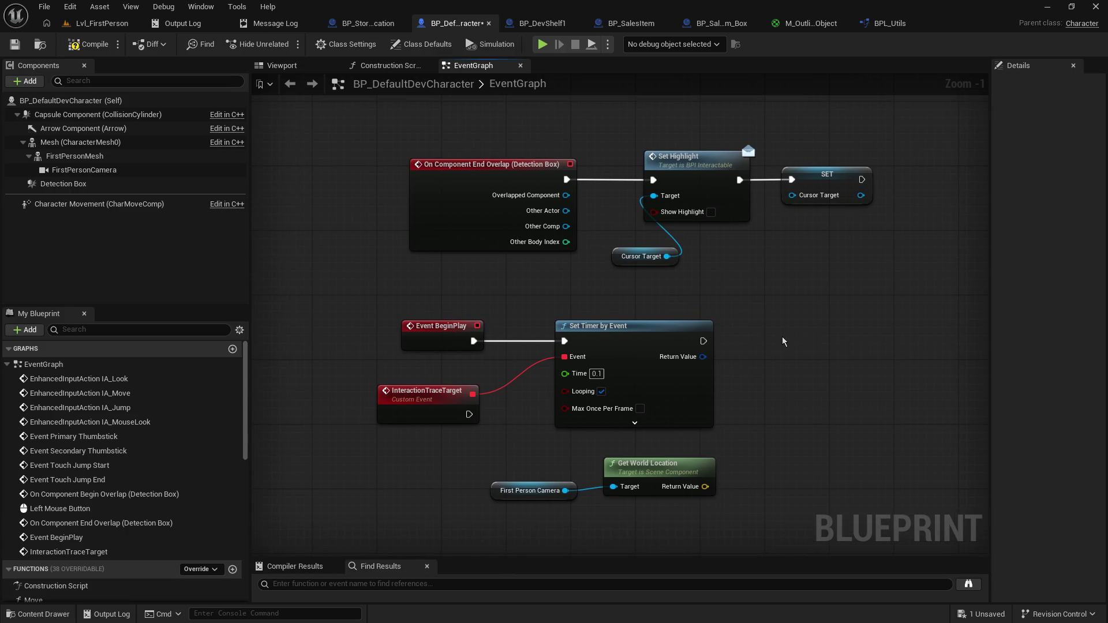
mouse_move(781, 337)
mouse_down()
mouse_move(767, 258)
mouse_move(772, 284)
mouse_move(745, 321)
mouse_move(757, 323)
mouse_up()
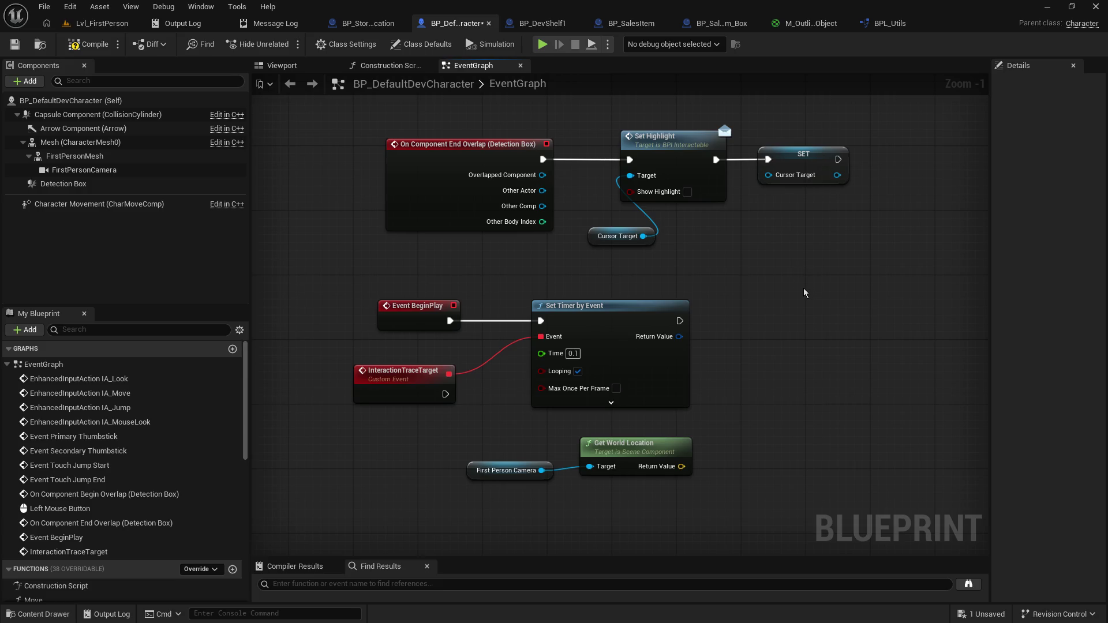
mouse_move(811, 366)
mouse_down()
mouse_move(791, 379)
mouse_move(802, 379)
mouse_up()
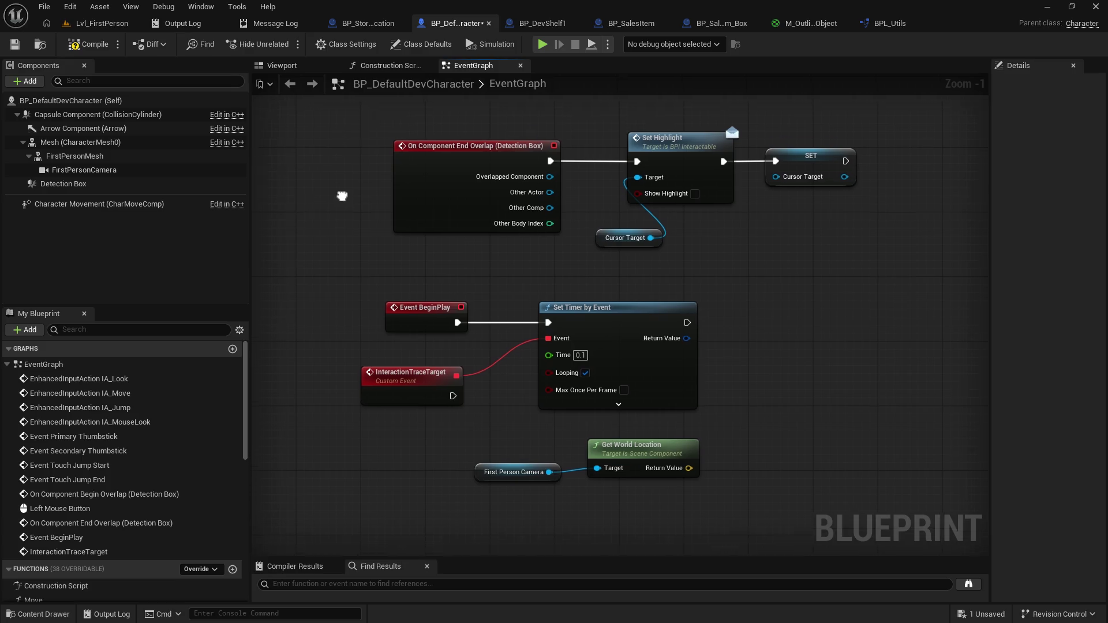
drag(341, 191, 362, 195)
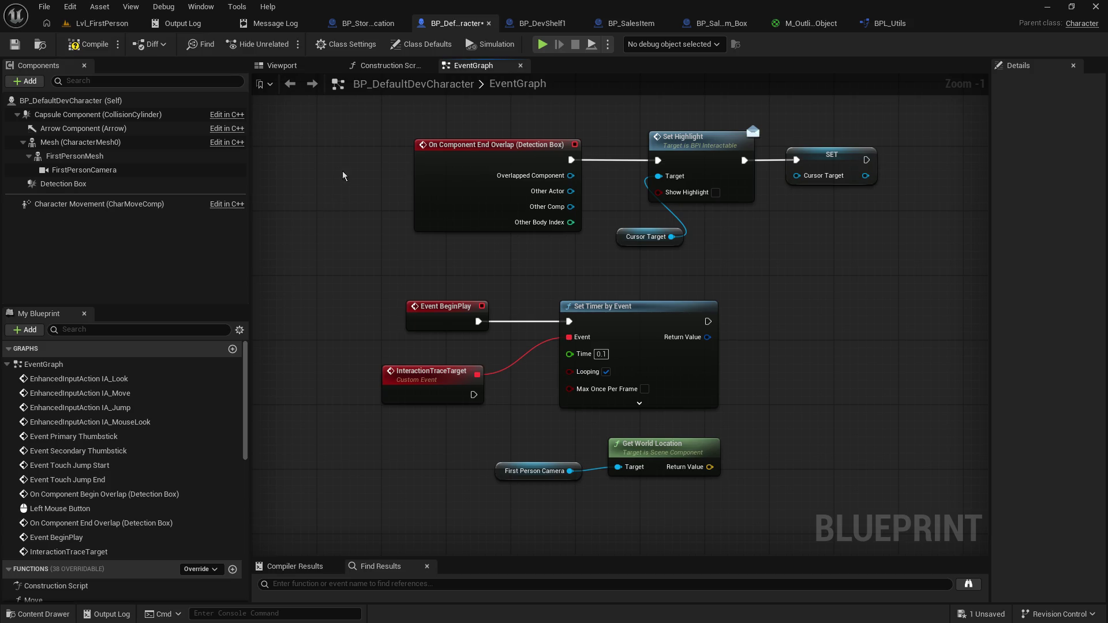
mouse_move(729, 274)
mouse_down()
mouse_move(702, 299)
mouse_move(709, 287)
mouse_up()
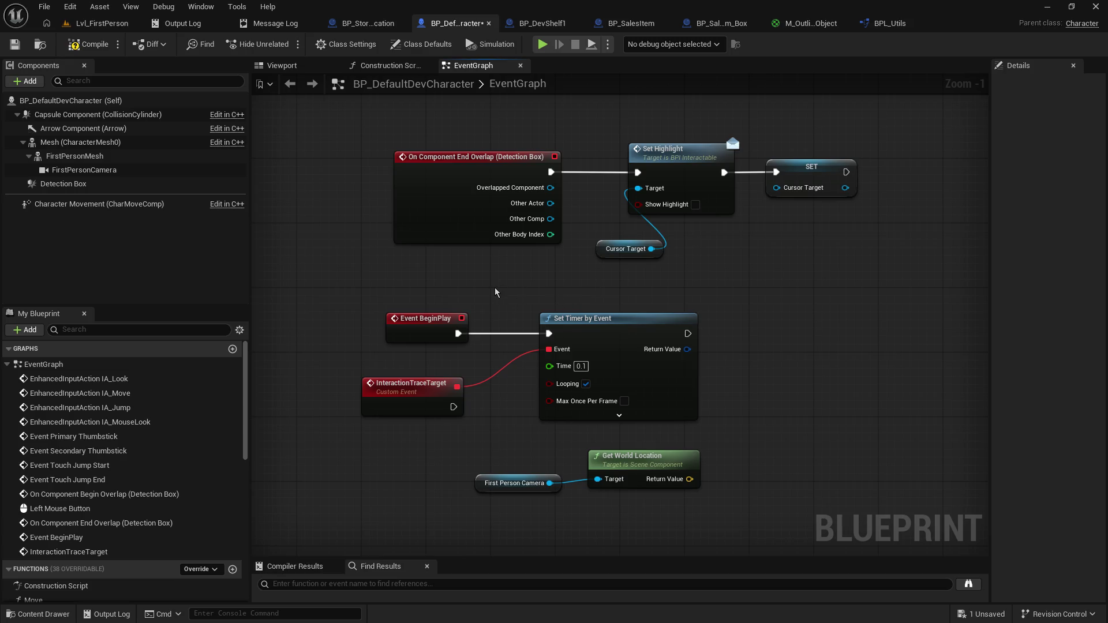
mouse_move(494, 291)
mouse_down()
mouse_move(703, 486)
mouse_move(707, 444)
mouse_up()
Step: Box-select the timer, camera and location nodes and move the group up and left
click(763, 443)
mouse_move(725, 320)
mouse_down()
mouse_move(715, 295)
mouse_move(707, 304)
mouse_up()
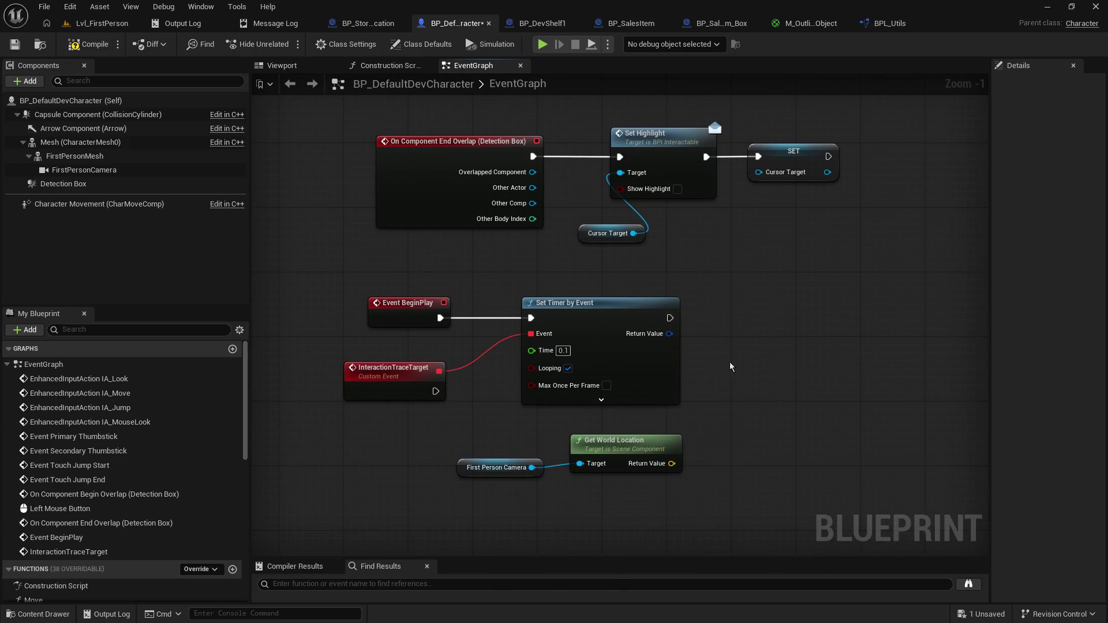
drag(729, 367, 710, 403)
mouse_move(757, 526)
mouse_down()
mouse_move(433, 327)
mouse_move(341, 179)
mouse_up()
drag(553, 169, 555, 287)
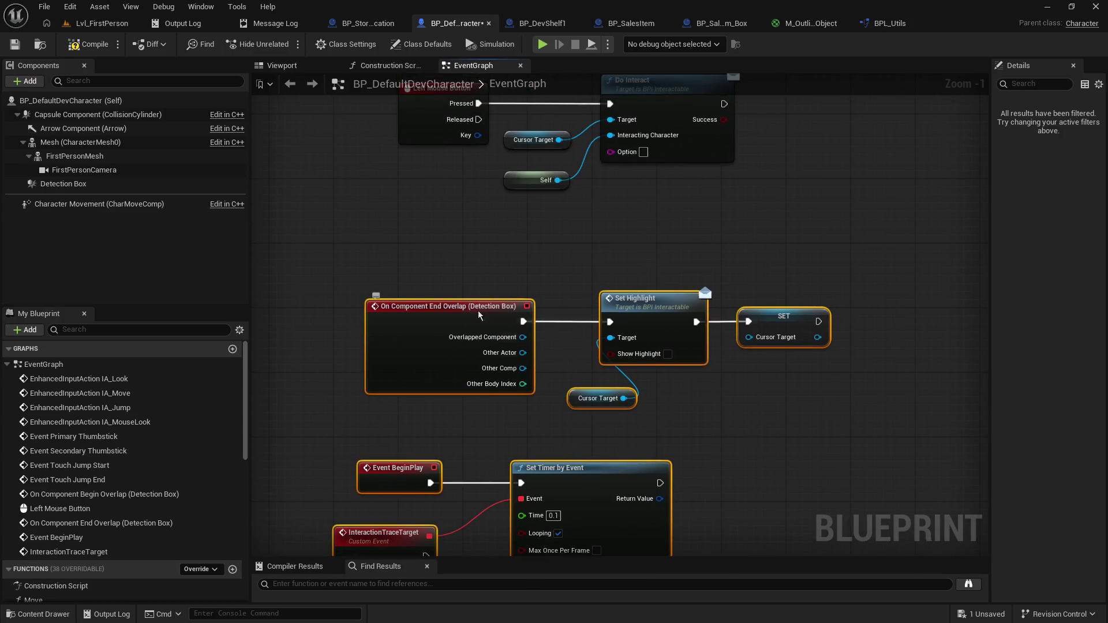
mouse_move(479, 315)
mouse_down()
mouse_move(479, 253)
mouse_move(441, 242)
mouse_up()
click(714, 378)
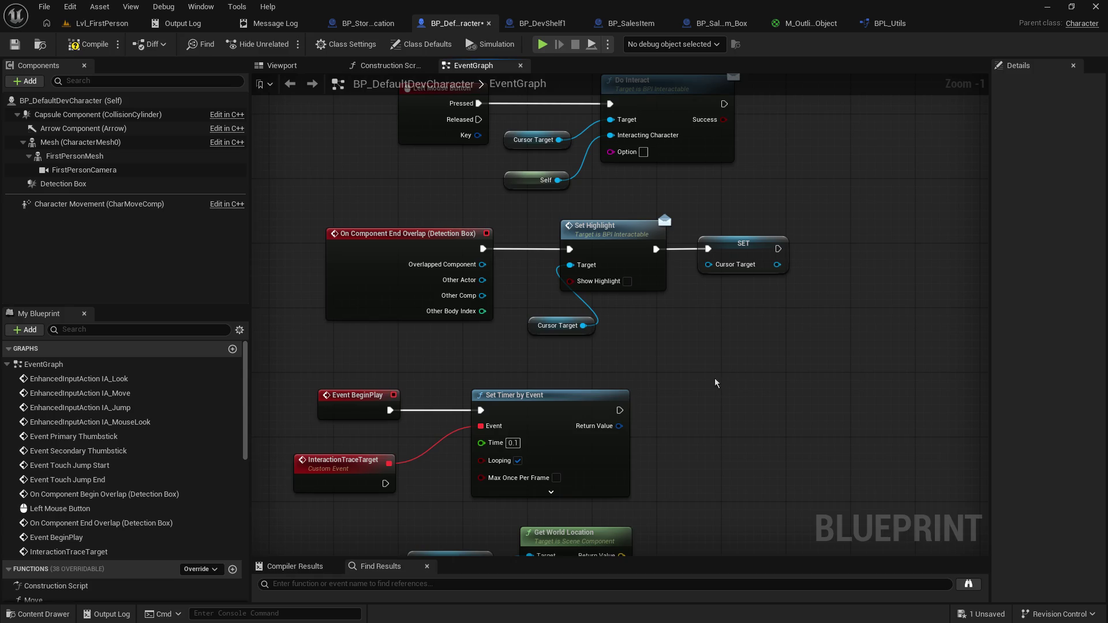
Step: Nudge the eight lower nodes down, compile the blueprint, and switch to Lvl_FirstPerson
drag(384, 302, 403, 243)
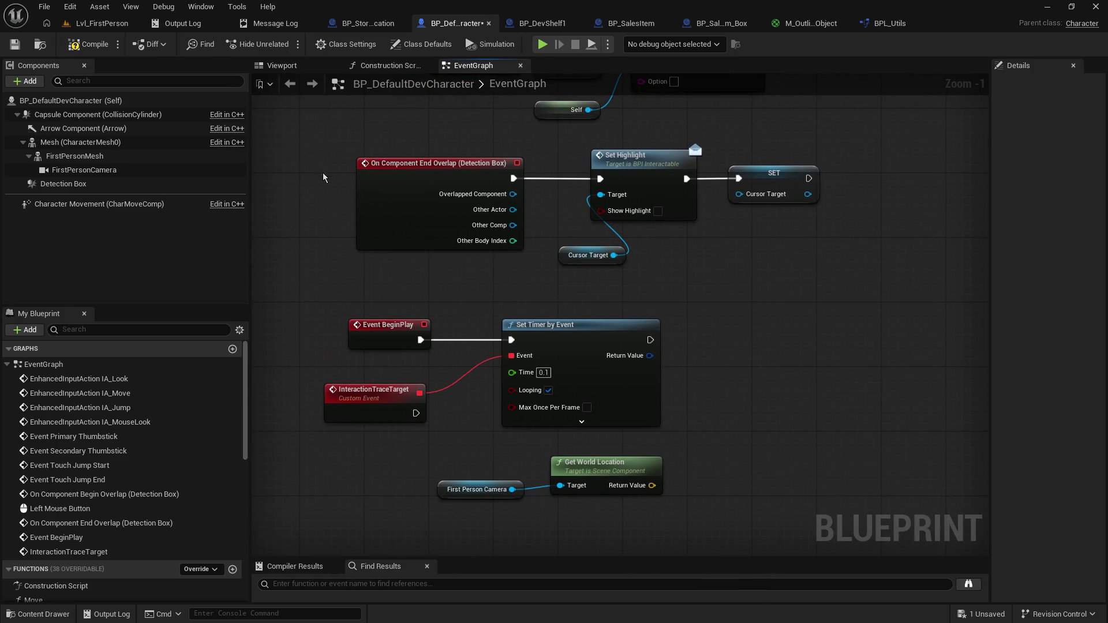
drag(323, 178, 750, 462)
drag(644, 172, 645, 180)
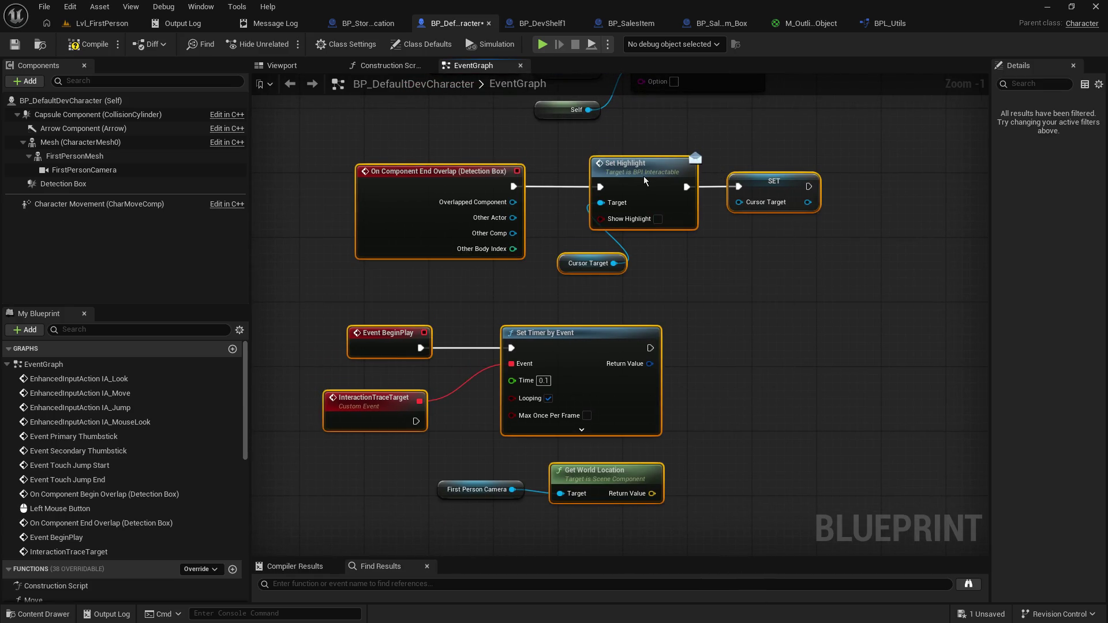
click(87, 45)
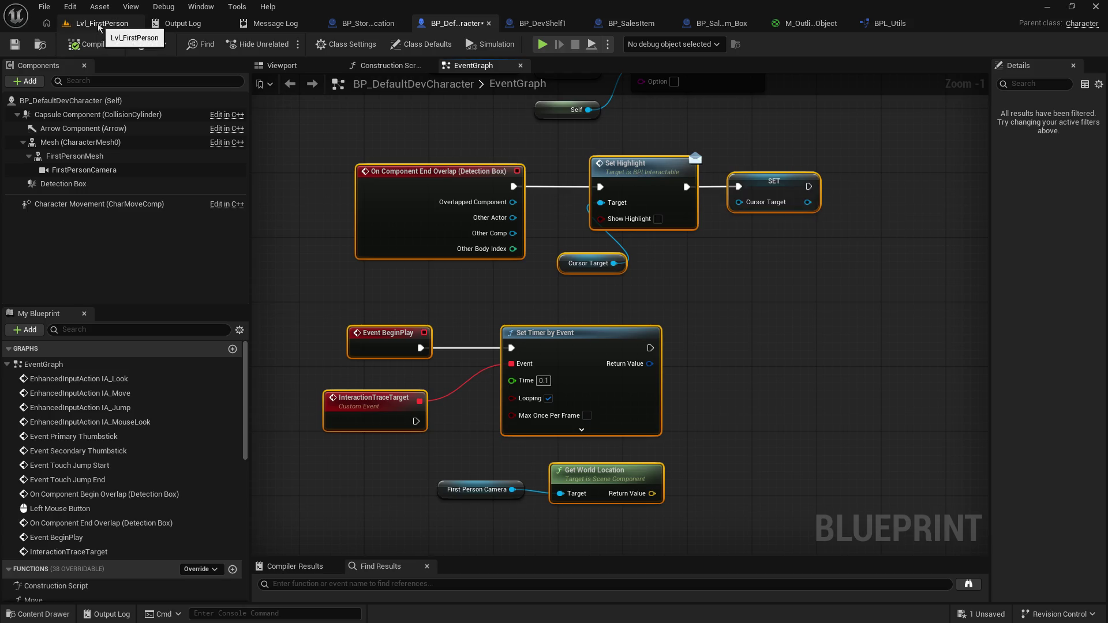
click(99, 26)
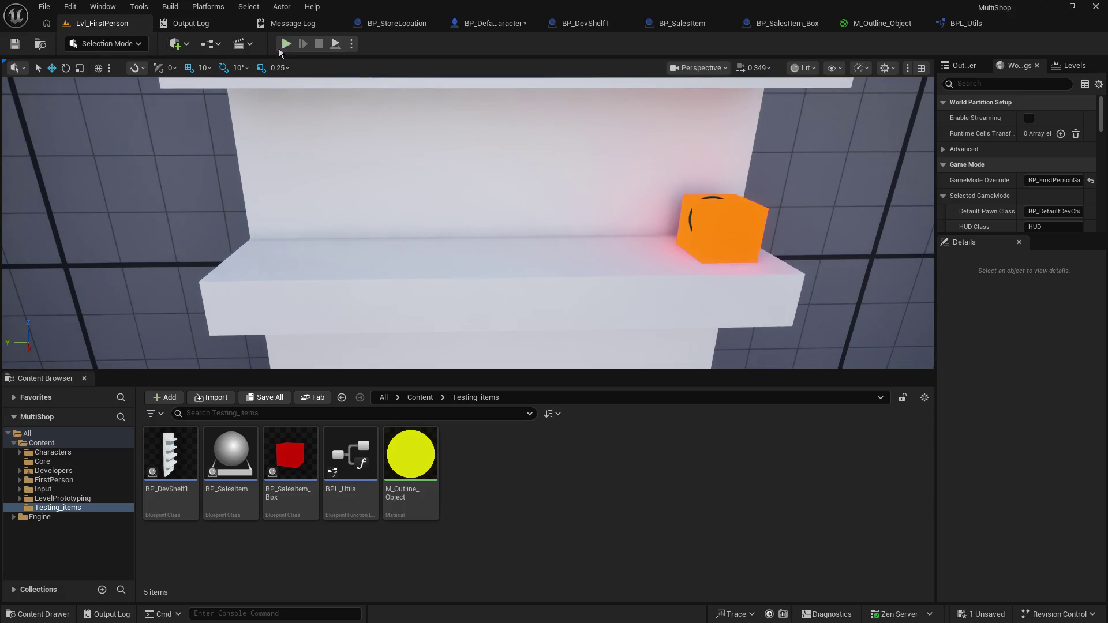
Step: Start a Play-in-Editor session and enlarge the game view
click(285, 45)
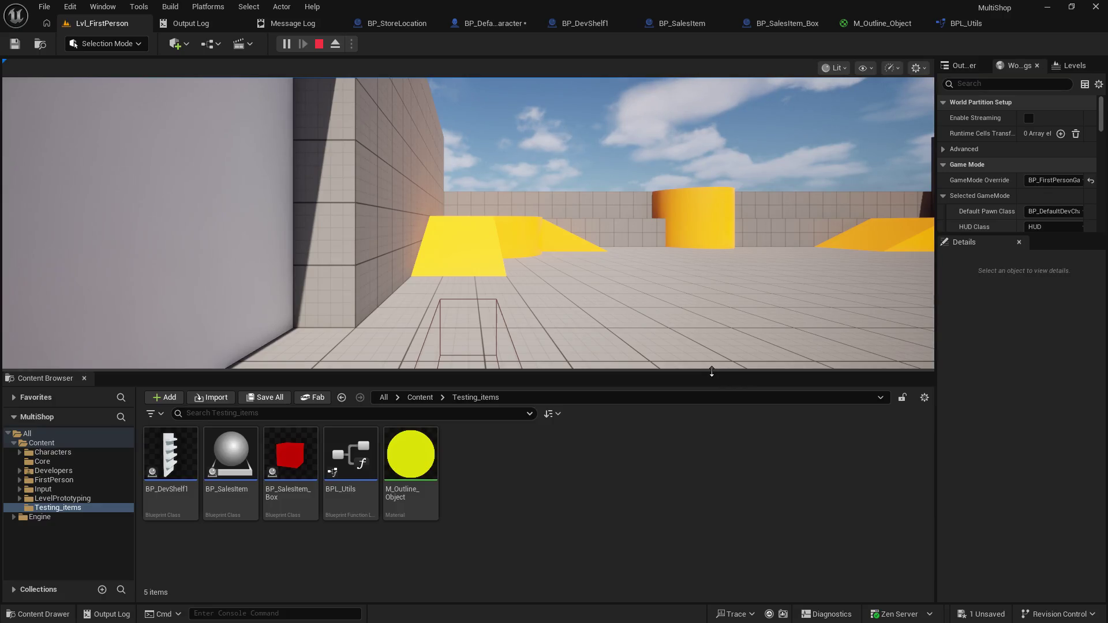
drag(711, 372, 711, 524)
click(711, 450)
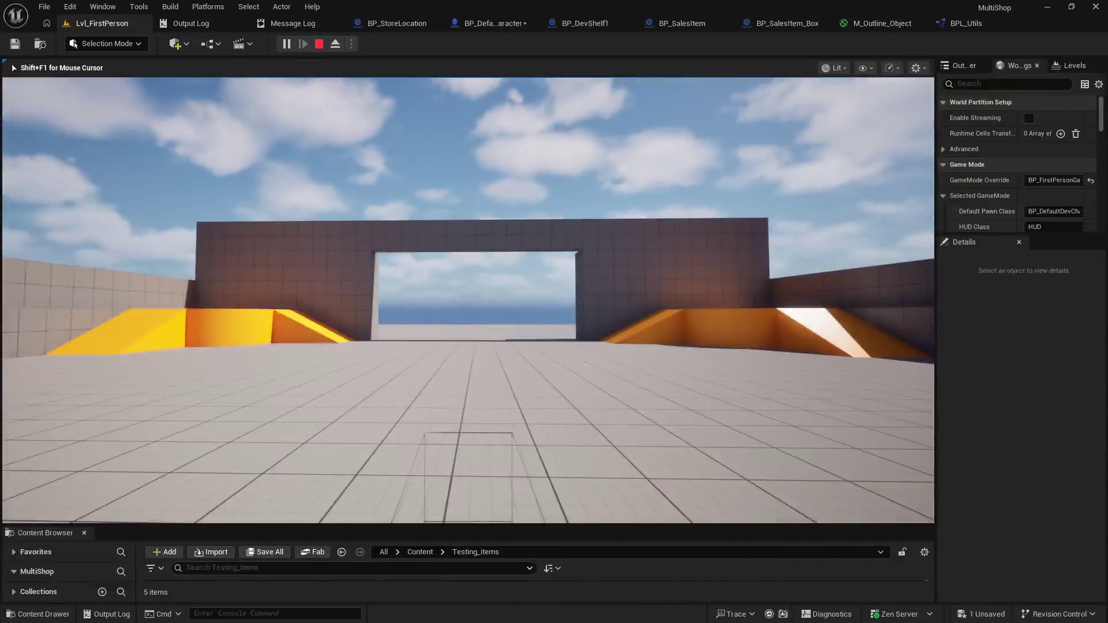
Step: Walk the character toward the shelf with WASD until it gets outlined
key(w)
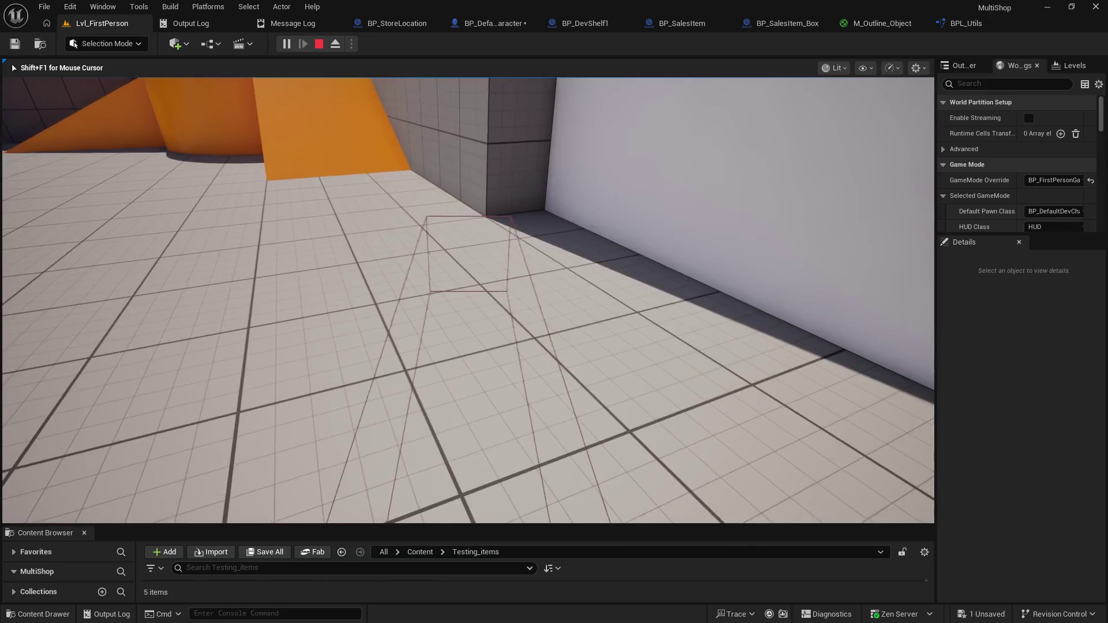
key(w)
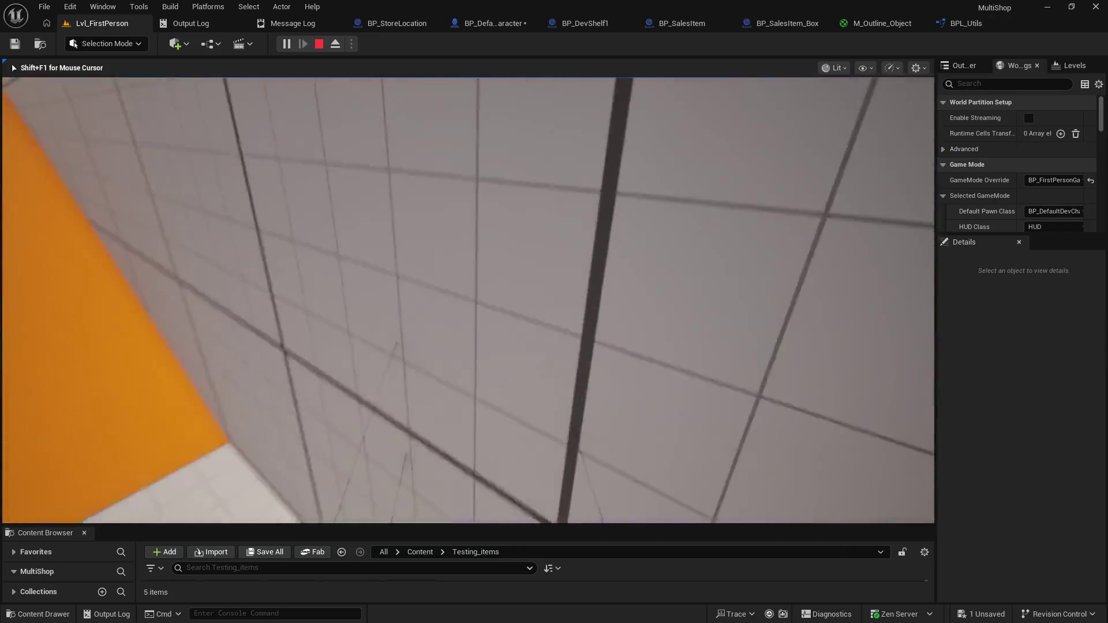
key(w)
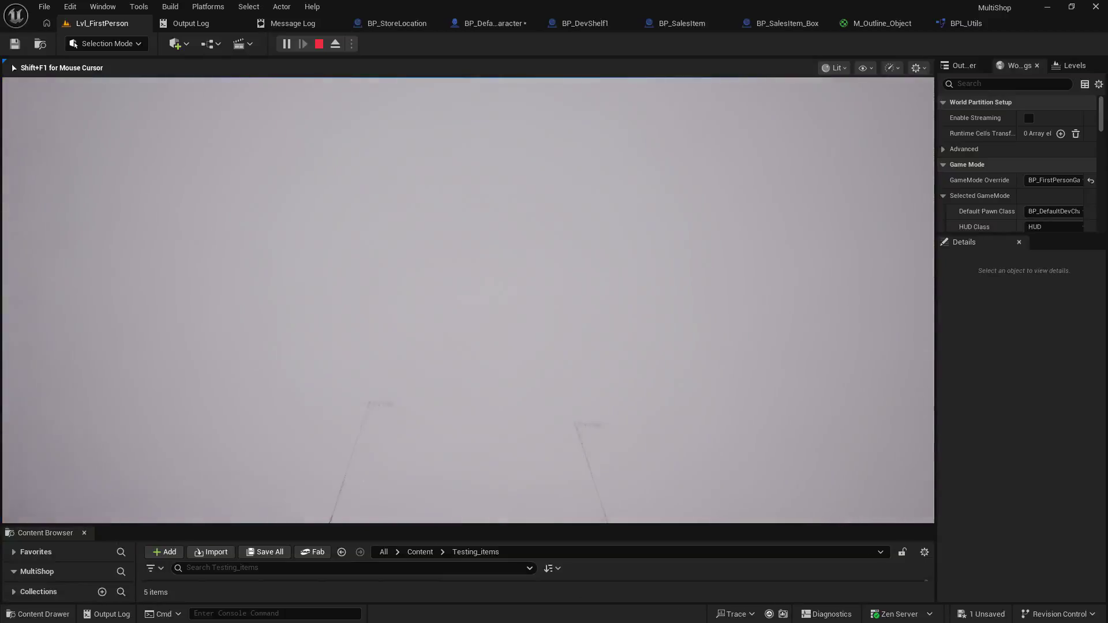
key(a)
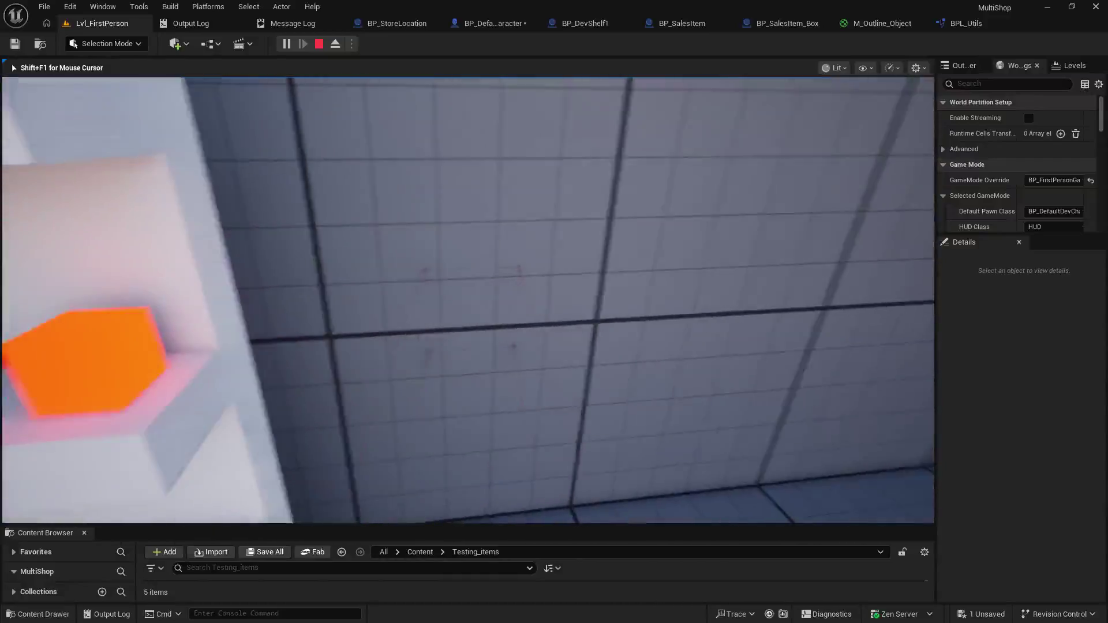
key(s)
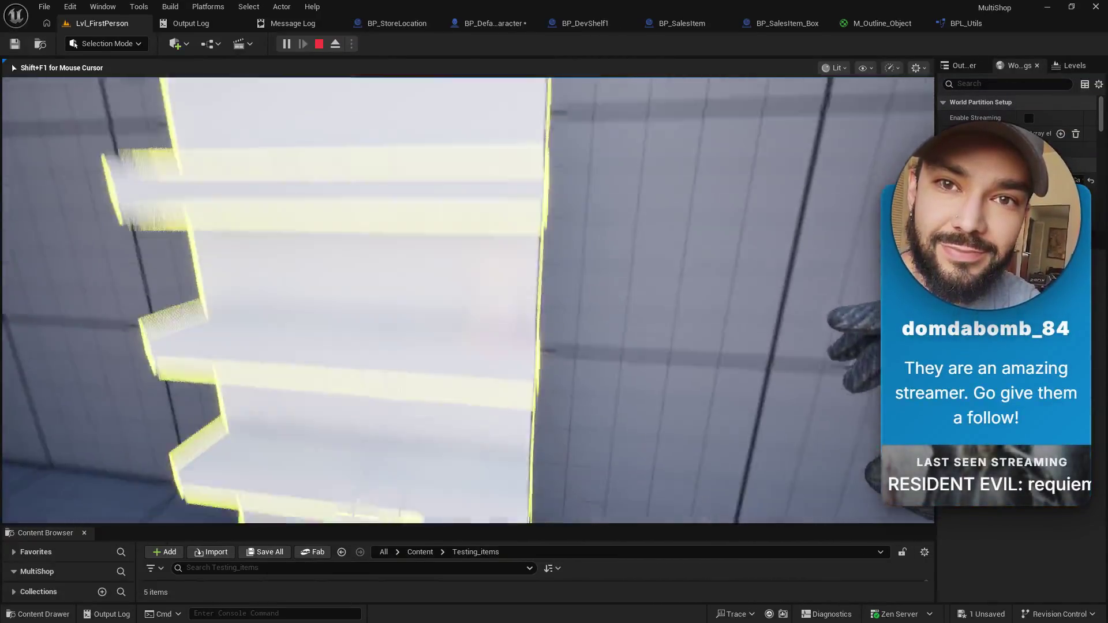
Step: Walk around the room and turn back to bring the shelf into view
key(s)
key(w)
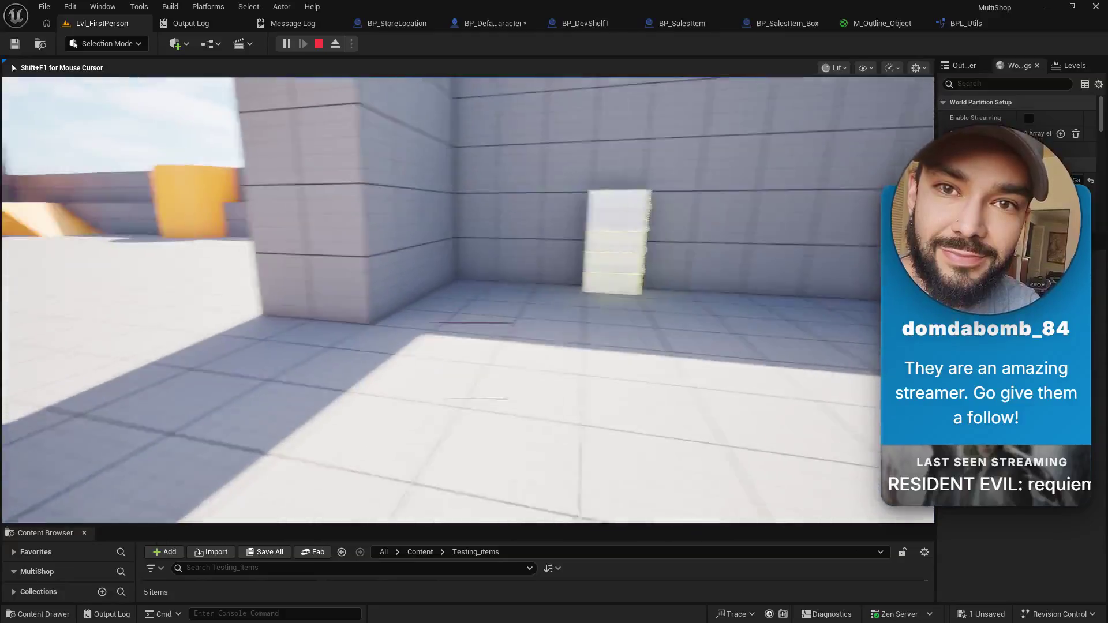
key(w)
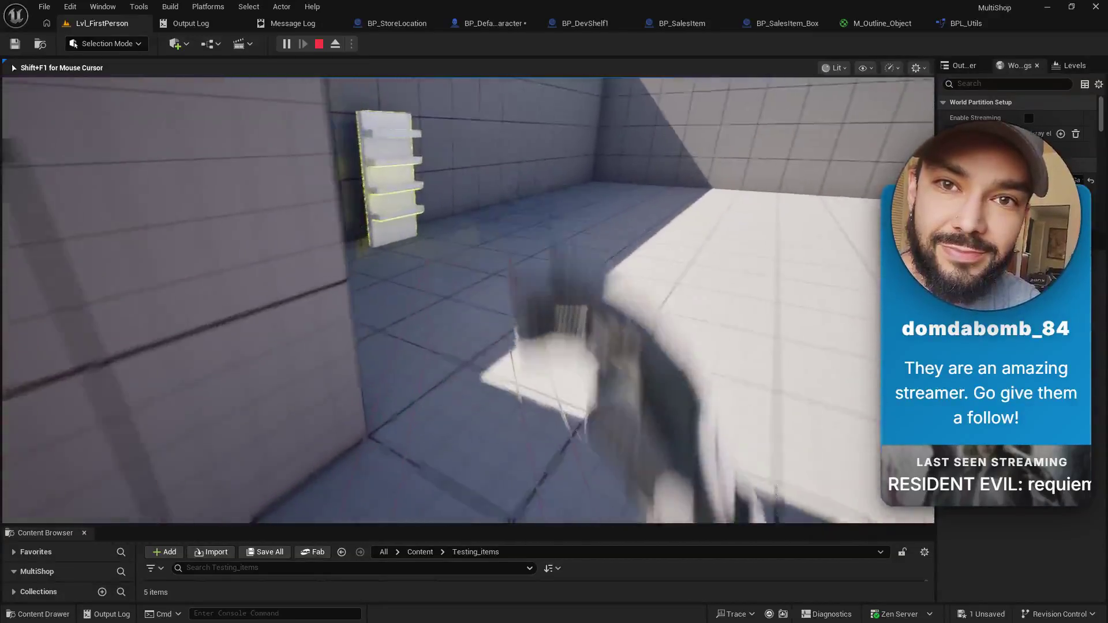
key(w)
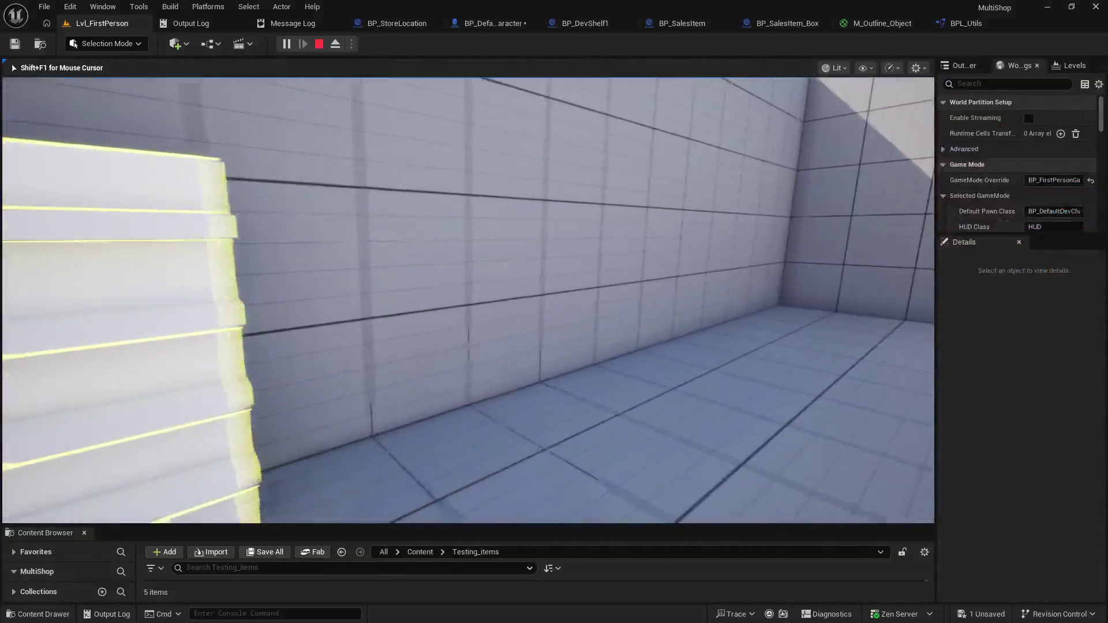
key(a)
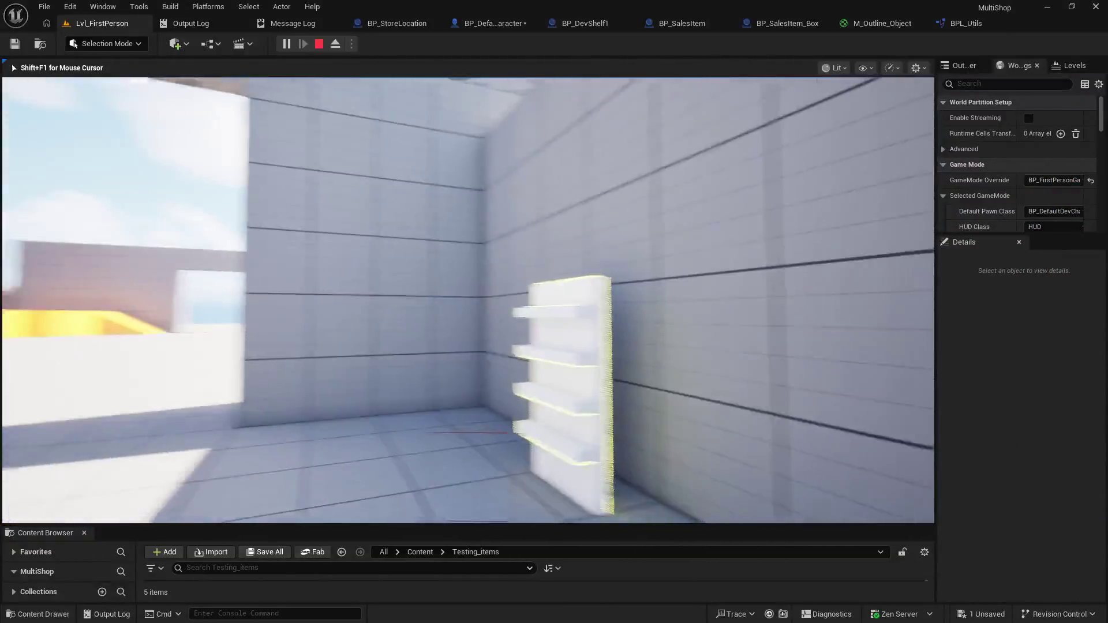
key(d)
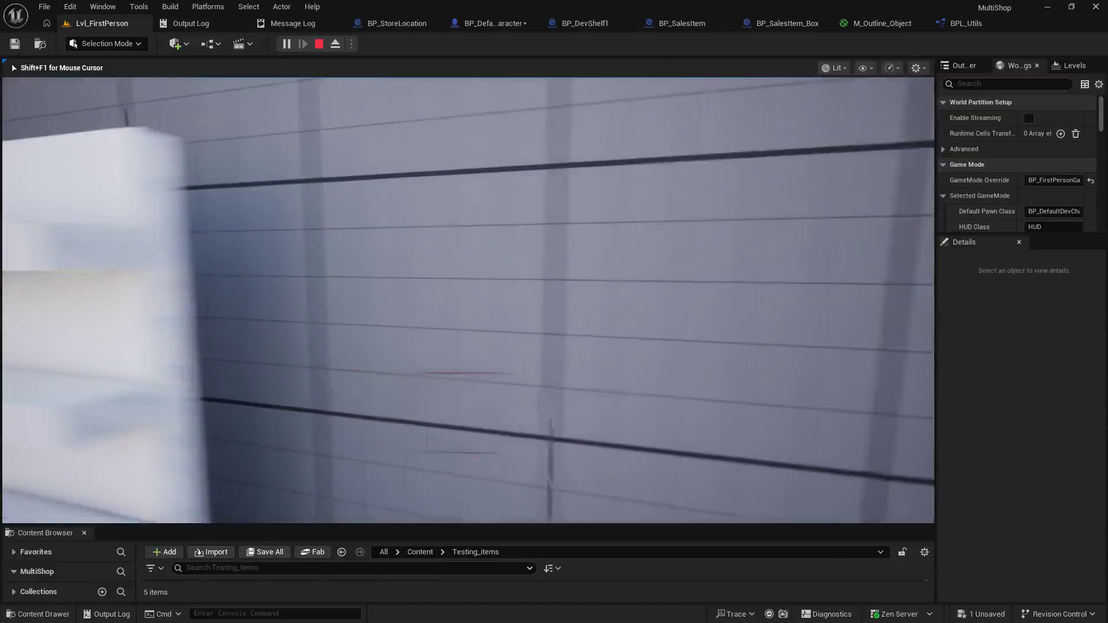
Step: Step toward and away from the shelf repeatedly to toggle its outline, then stop the play-test
key(s)
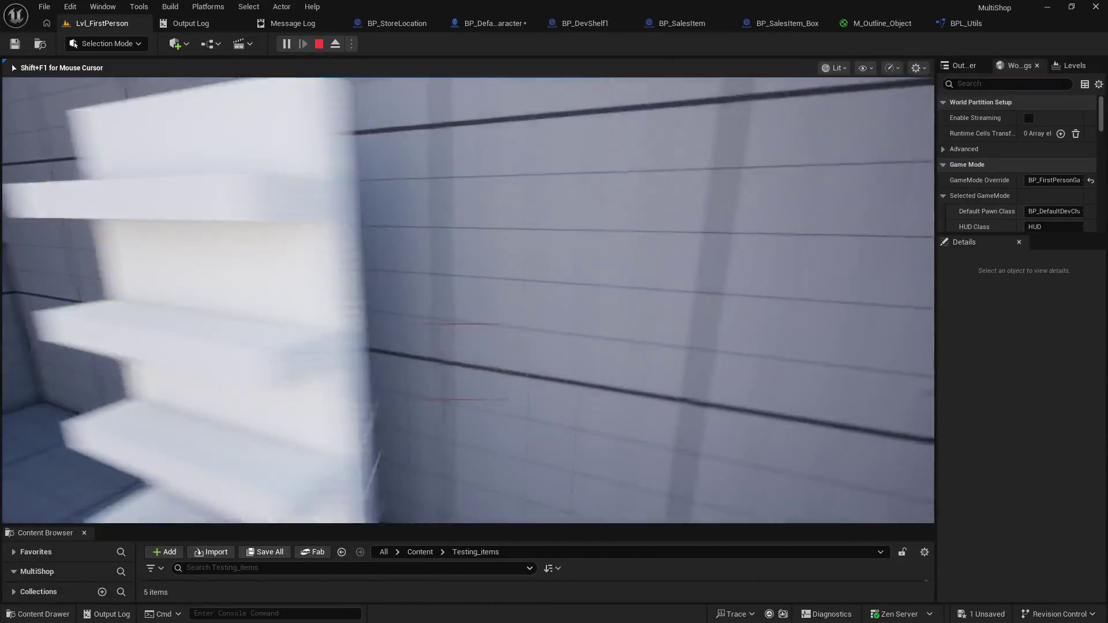
key(w)
key(s)
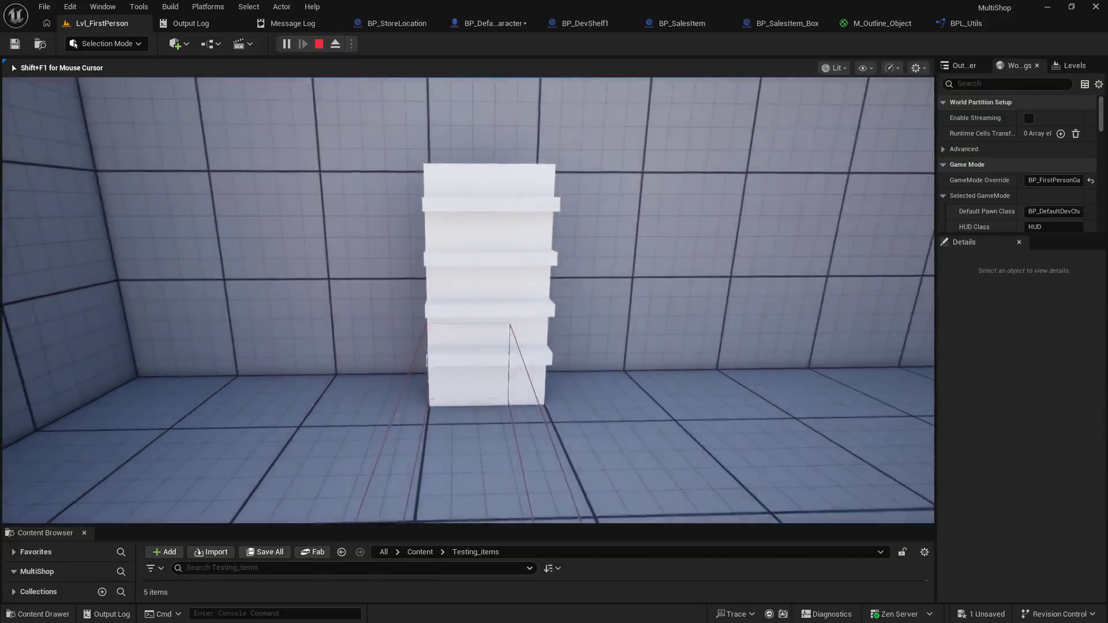
key(w)
key(s)
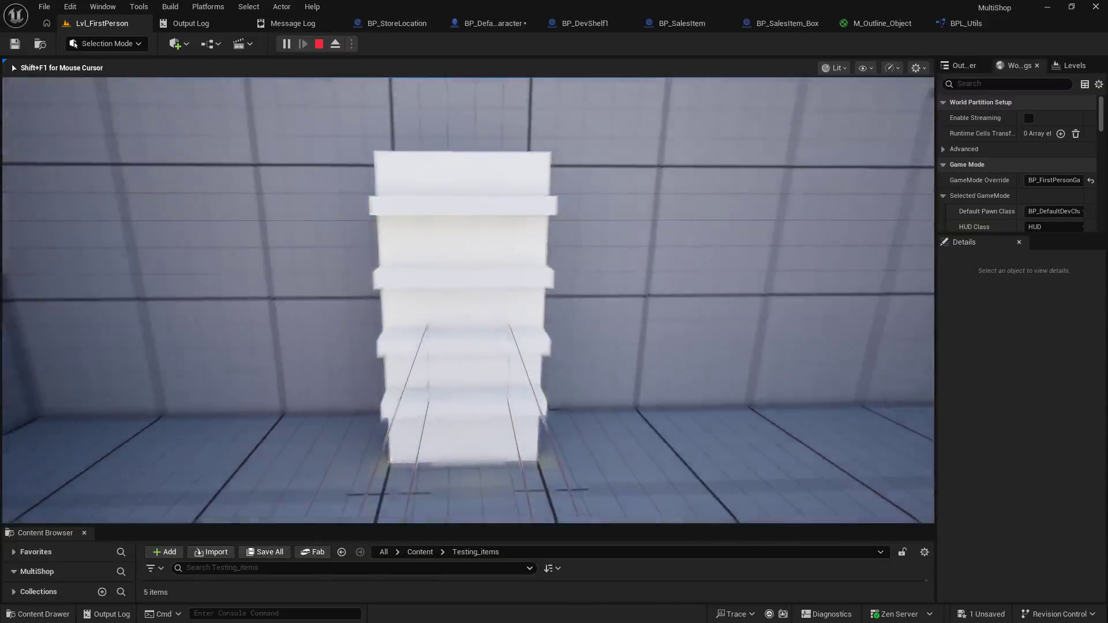
key(w)
key(s)
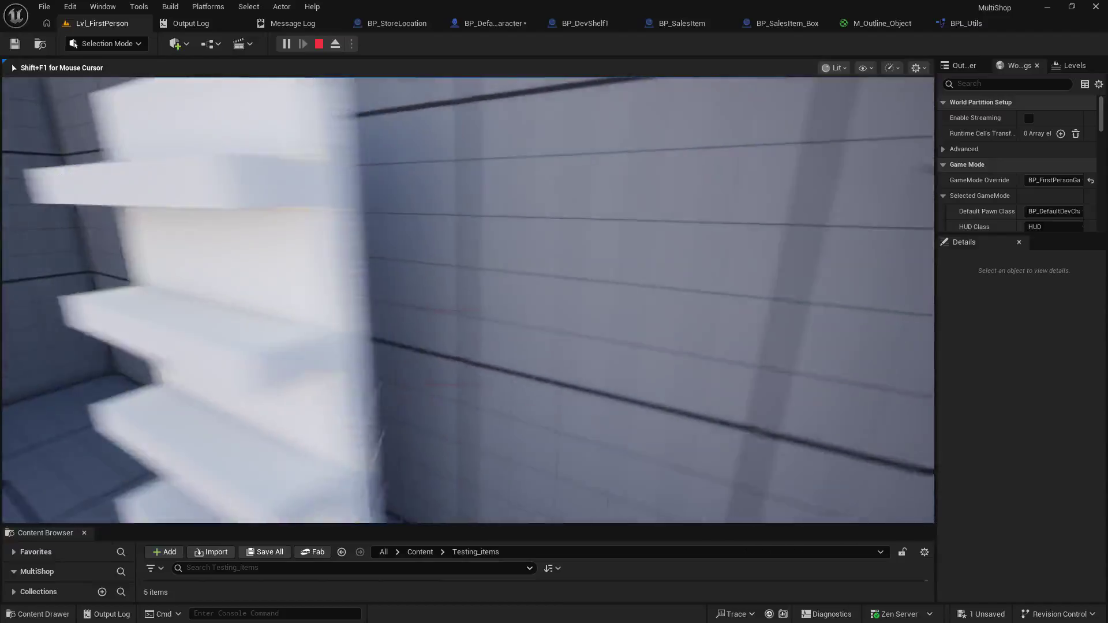
key(w)
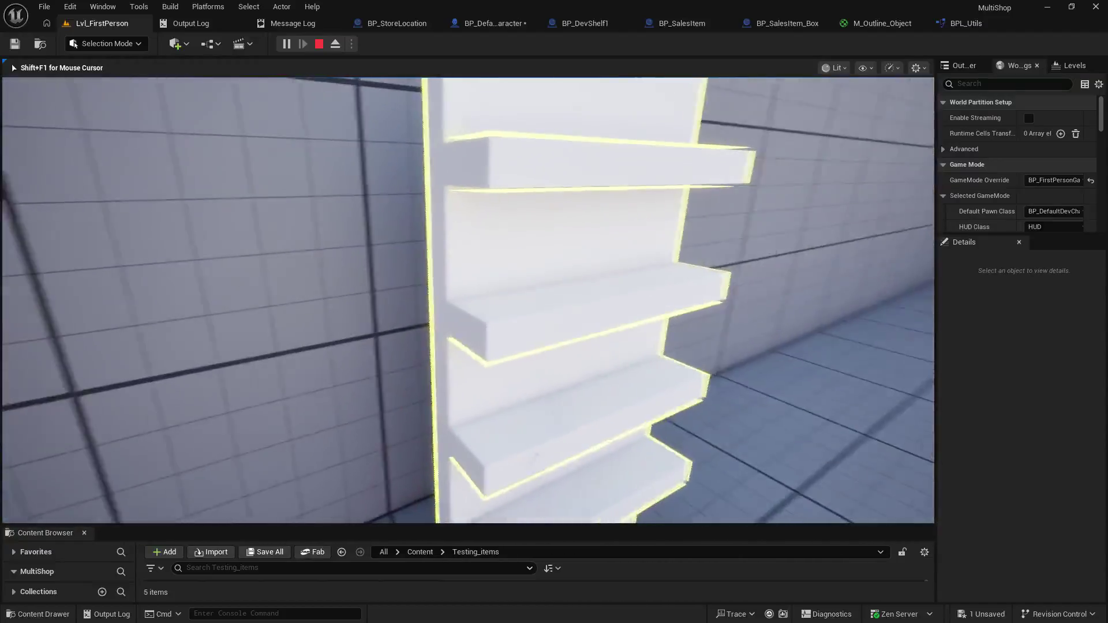
key(s)
key(s)
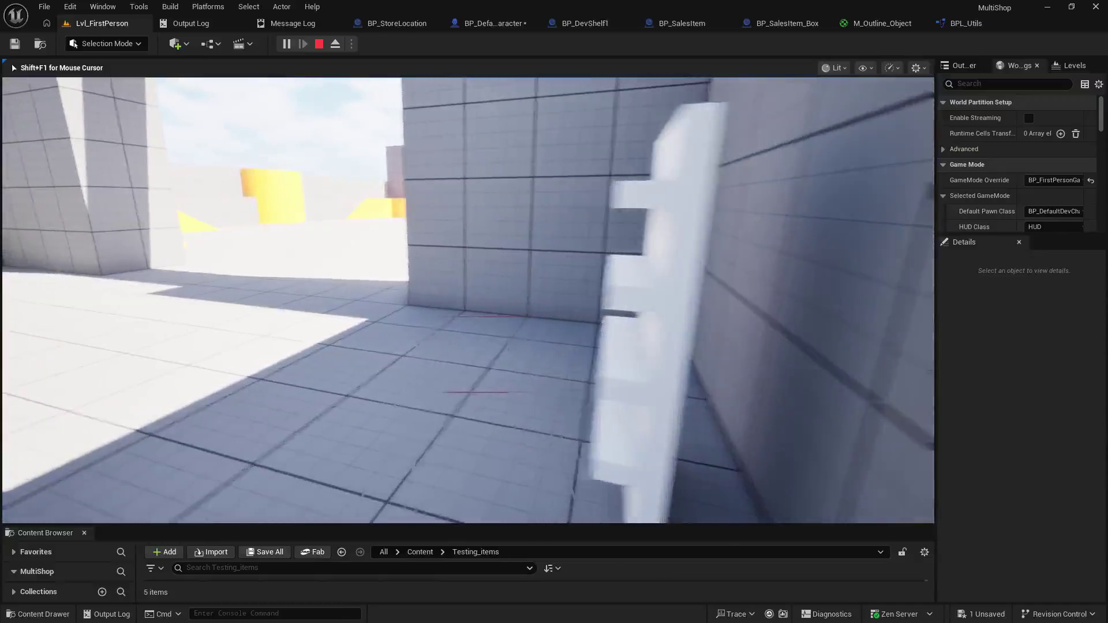
key(Escape)
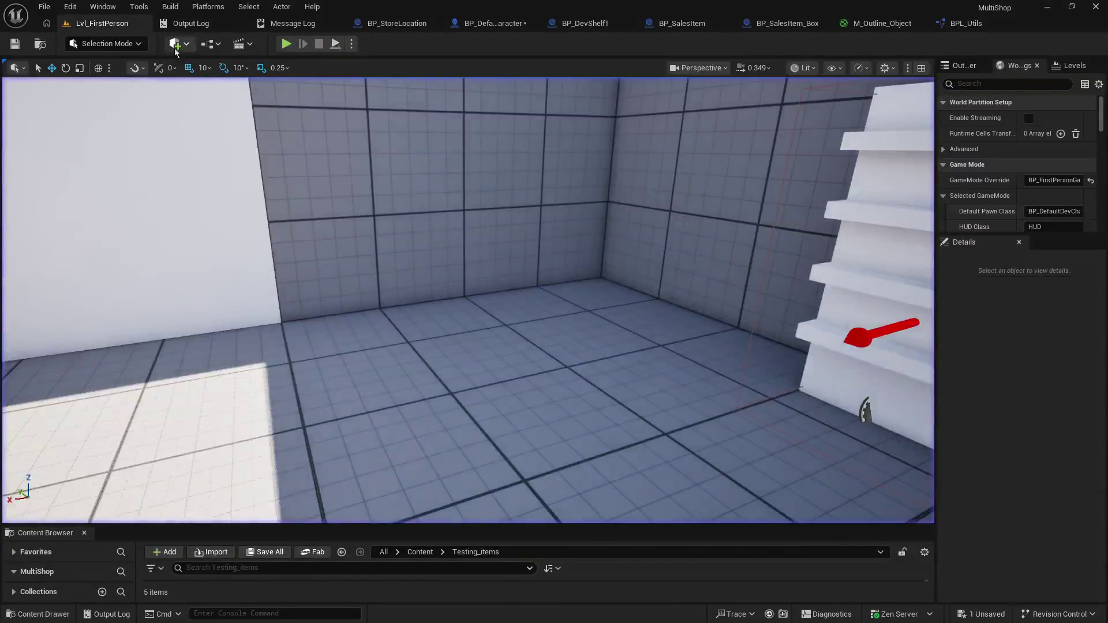
click(283, 48)
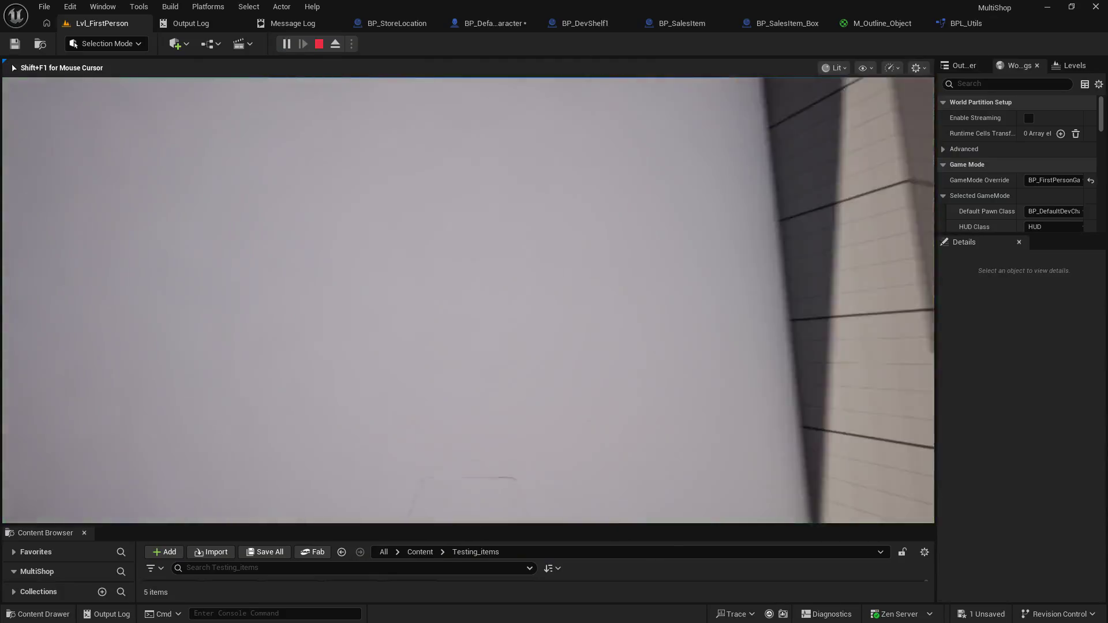
key(w)
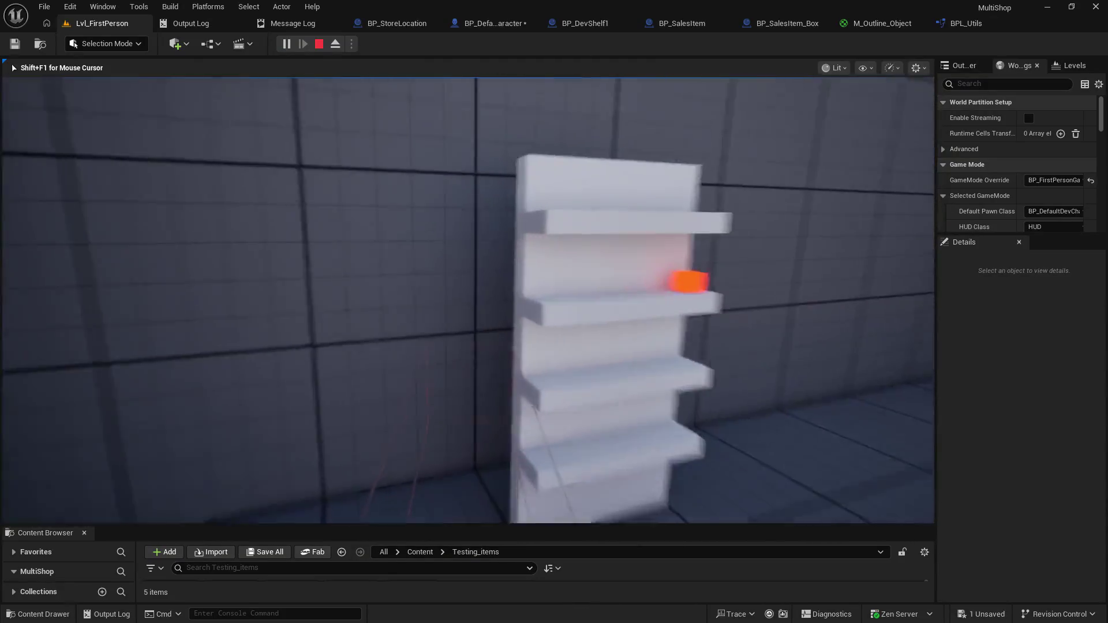
key(s)
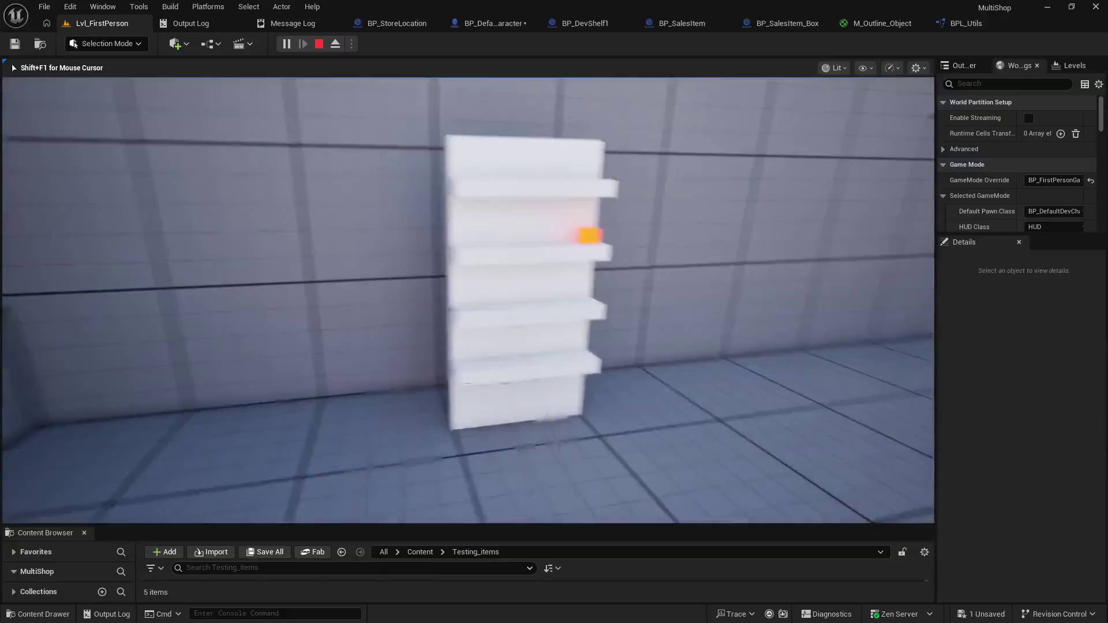
key(w)
key(w)
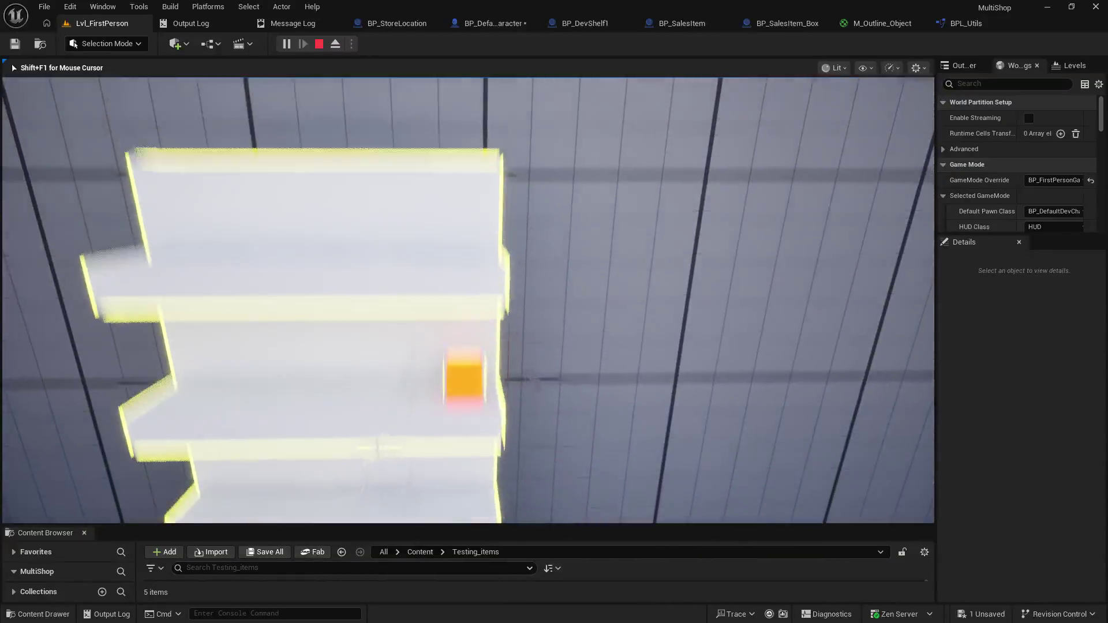
key(s)
key(w)
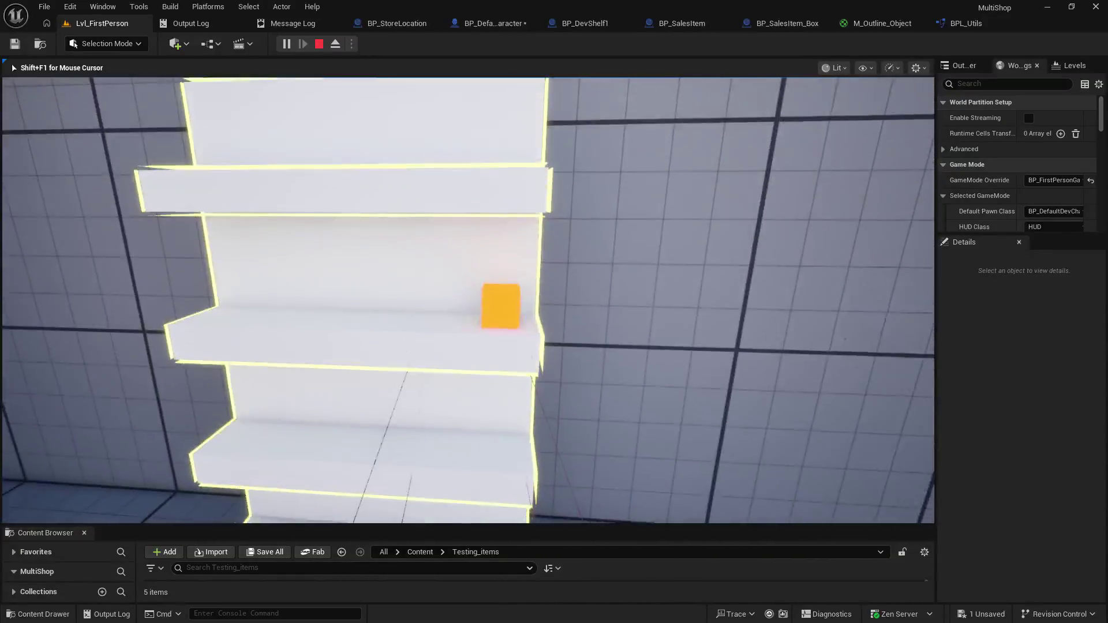
key(s)
key(w)
key(s)
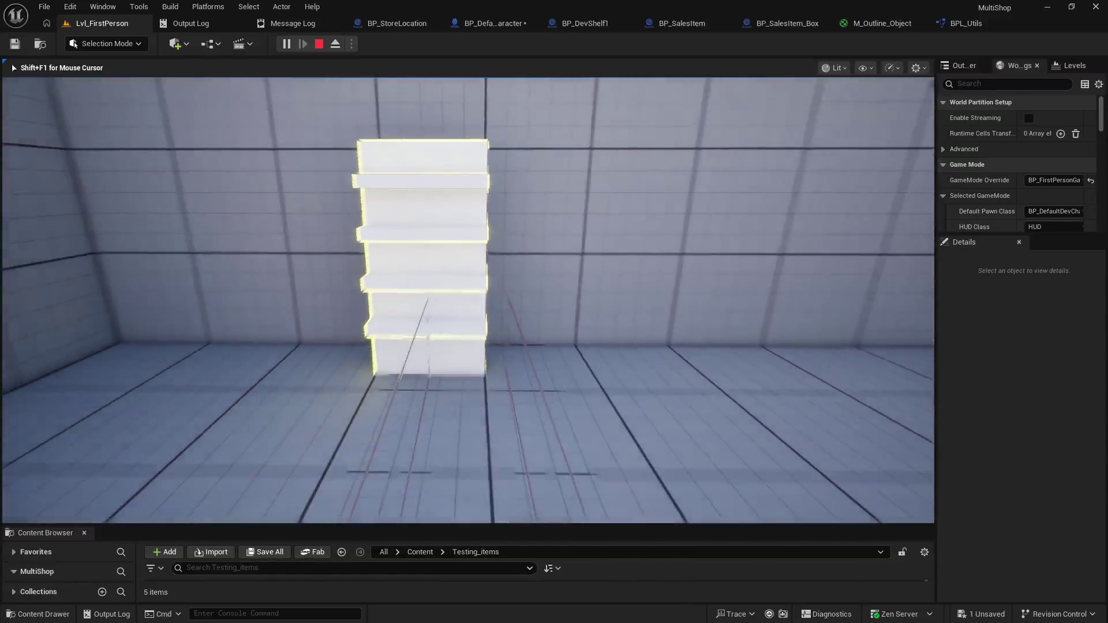
key(a)
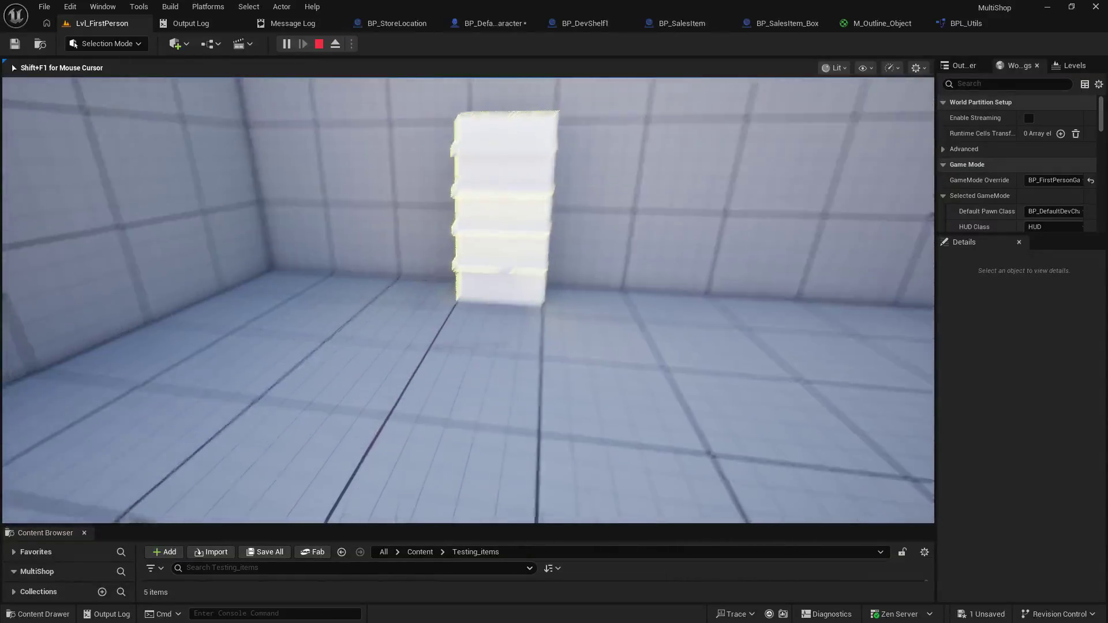
key(w)
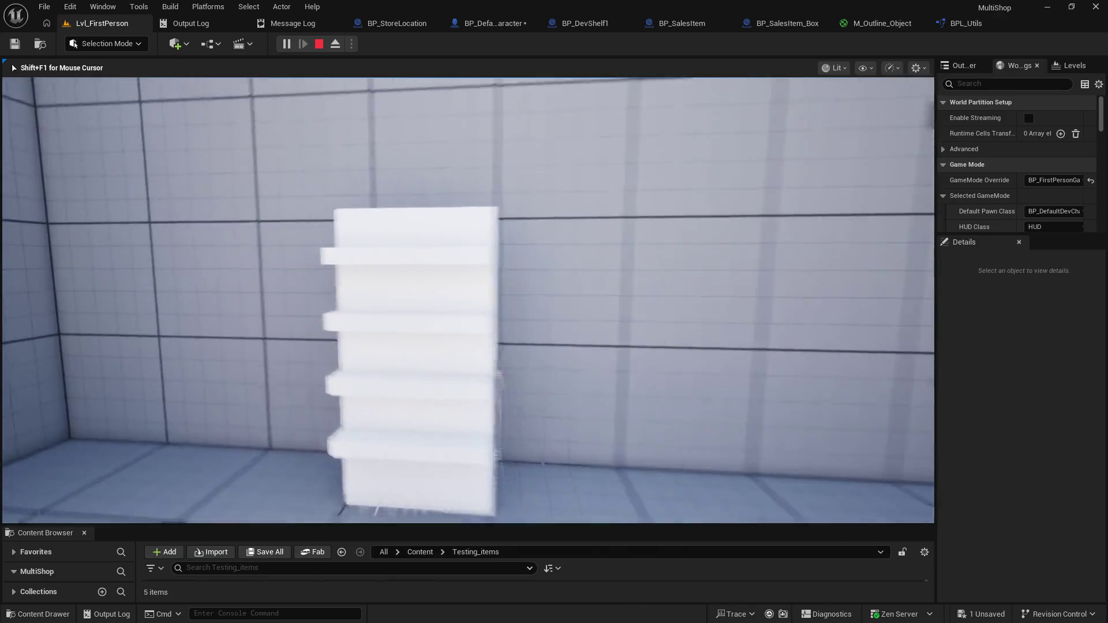
key(e)
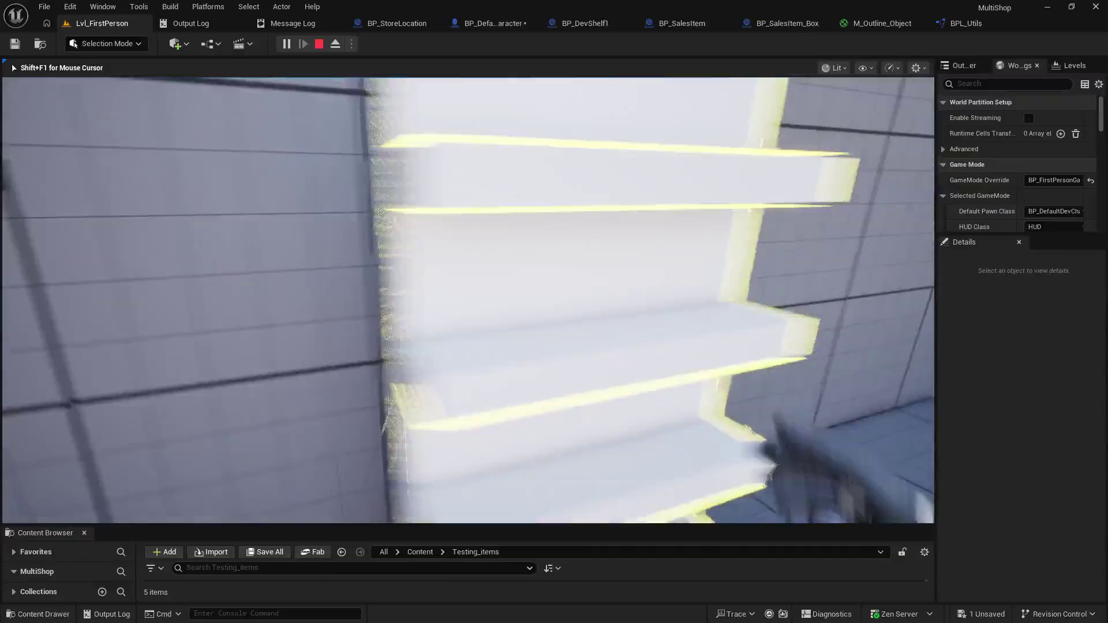
key(Escape)
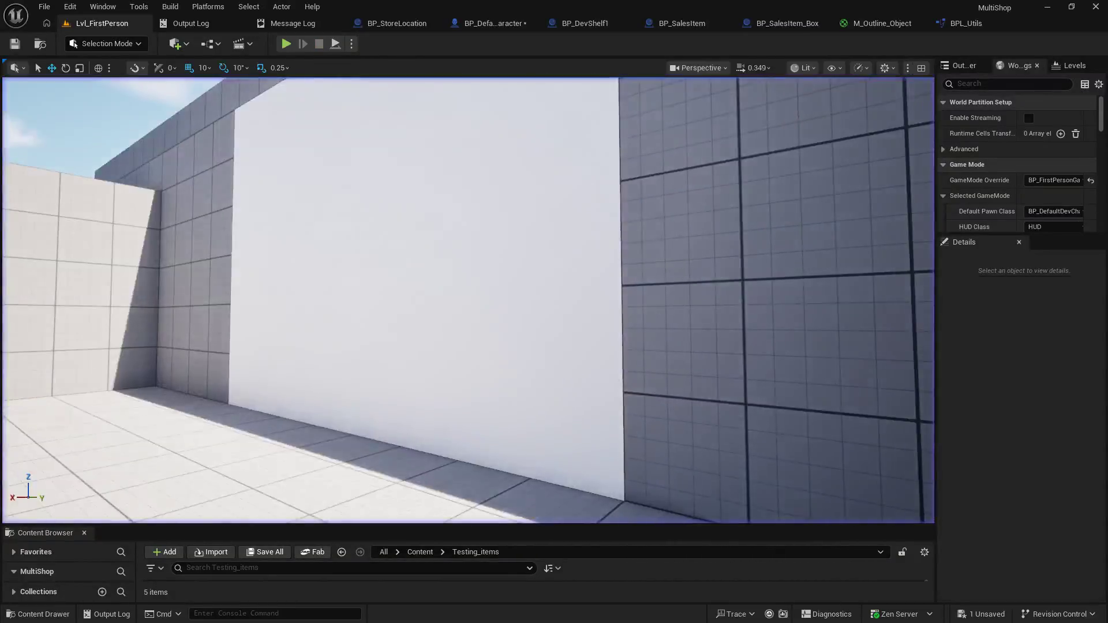
Step: Start another play-test and approach and retreat from the shelf to check its highlight
click(285, 44)
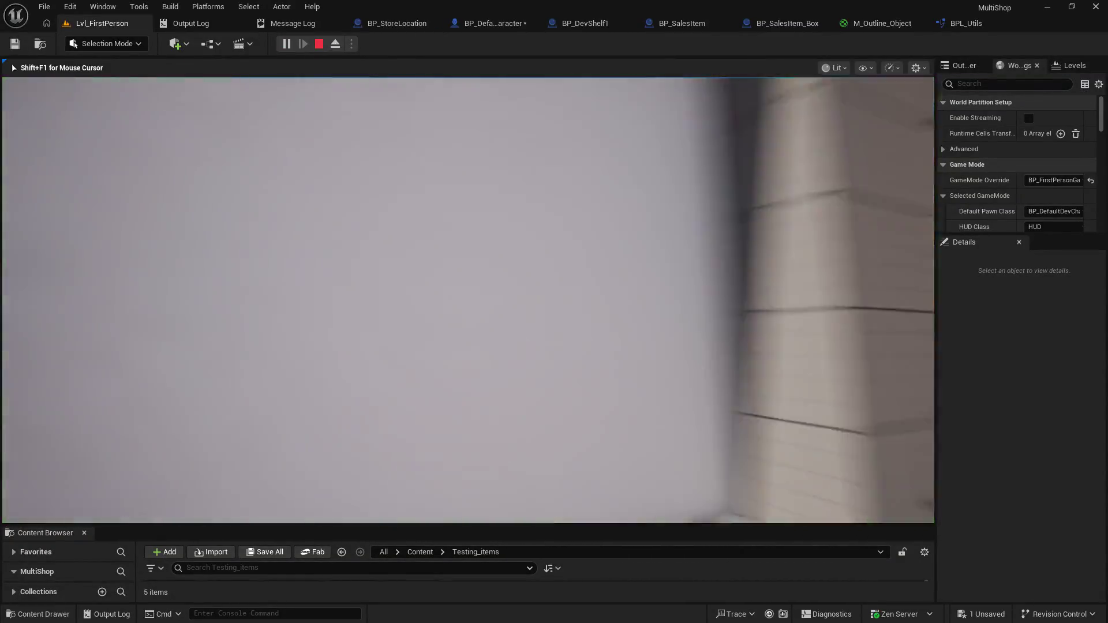
key(w)
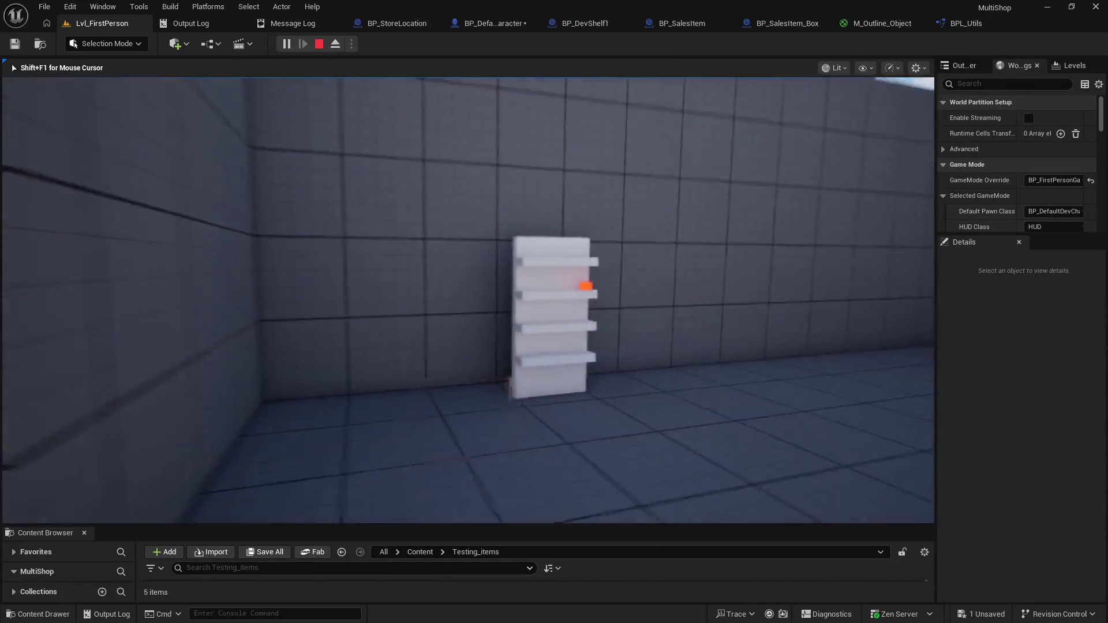
key(w)
key(s)
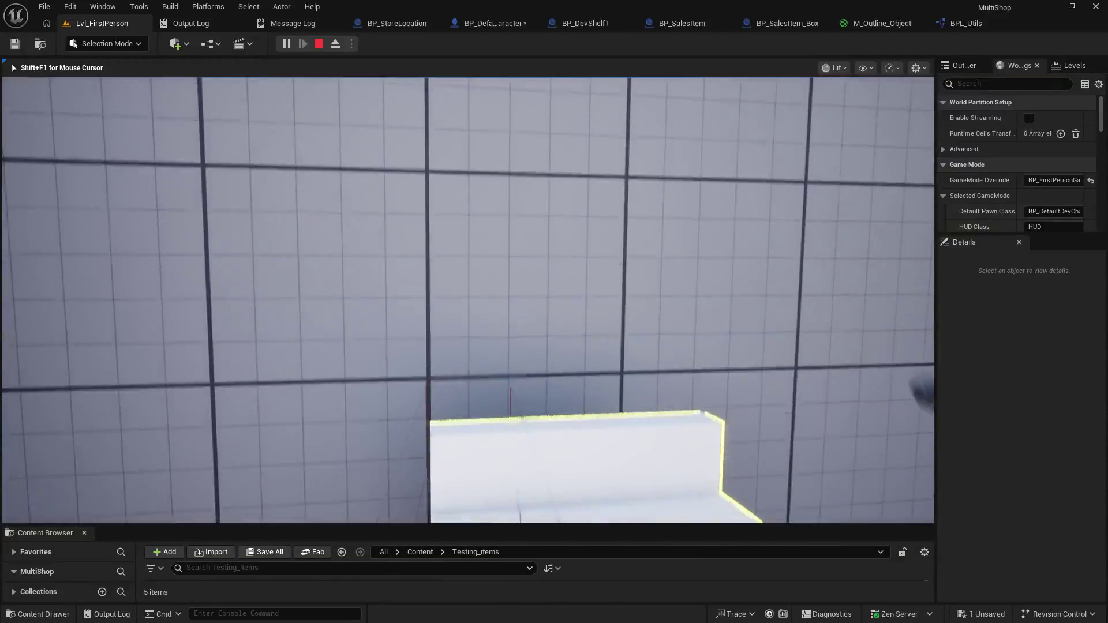
key(s)
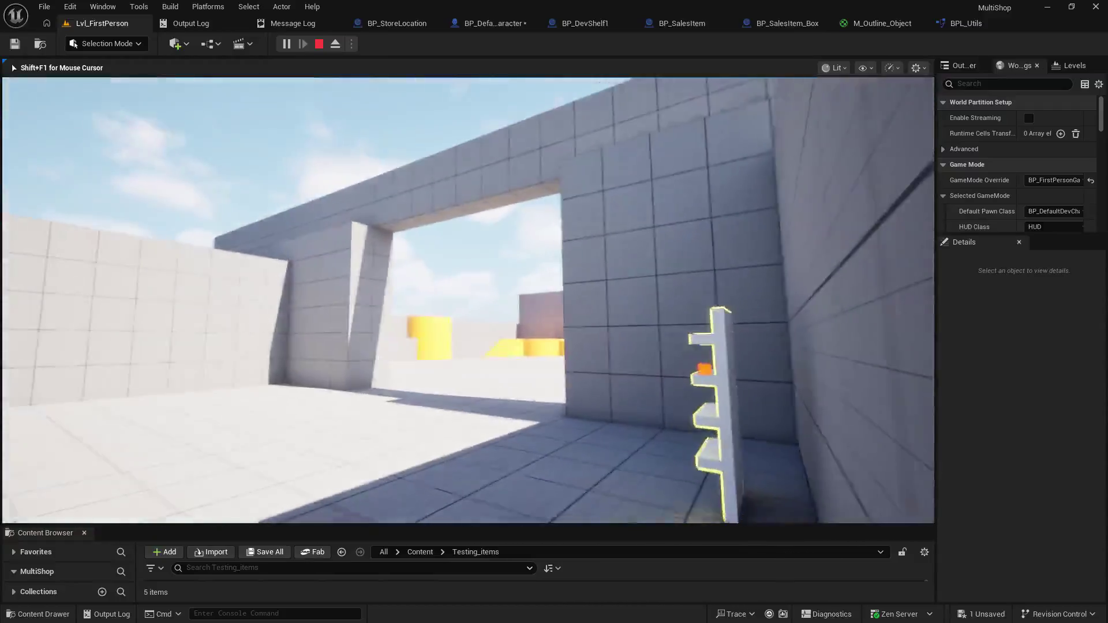
key(w)
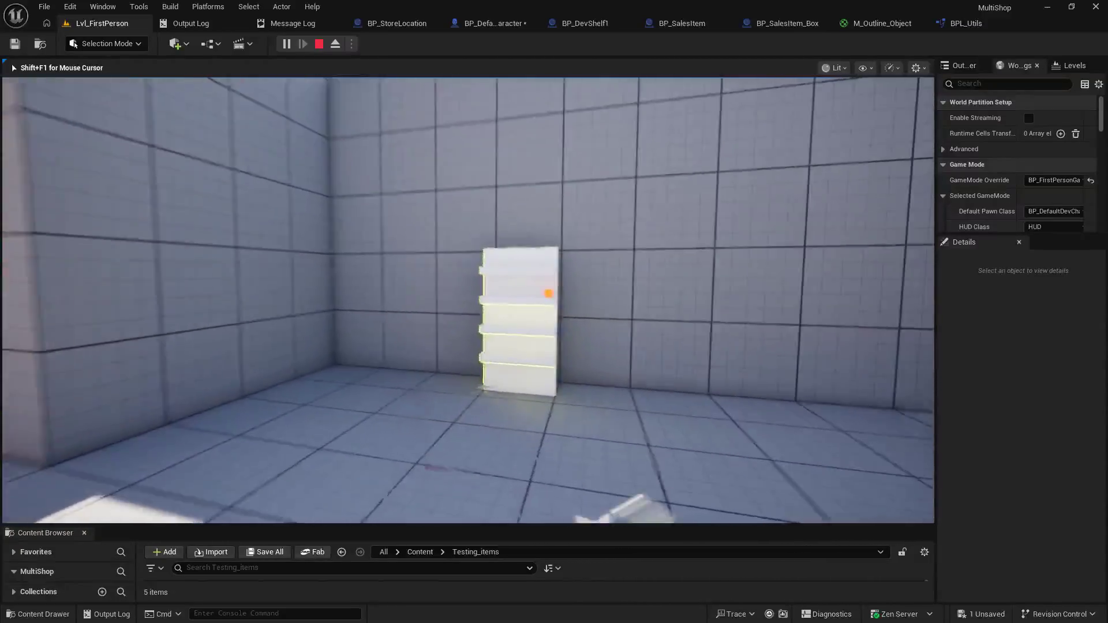
key(w)
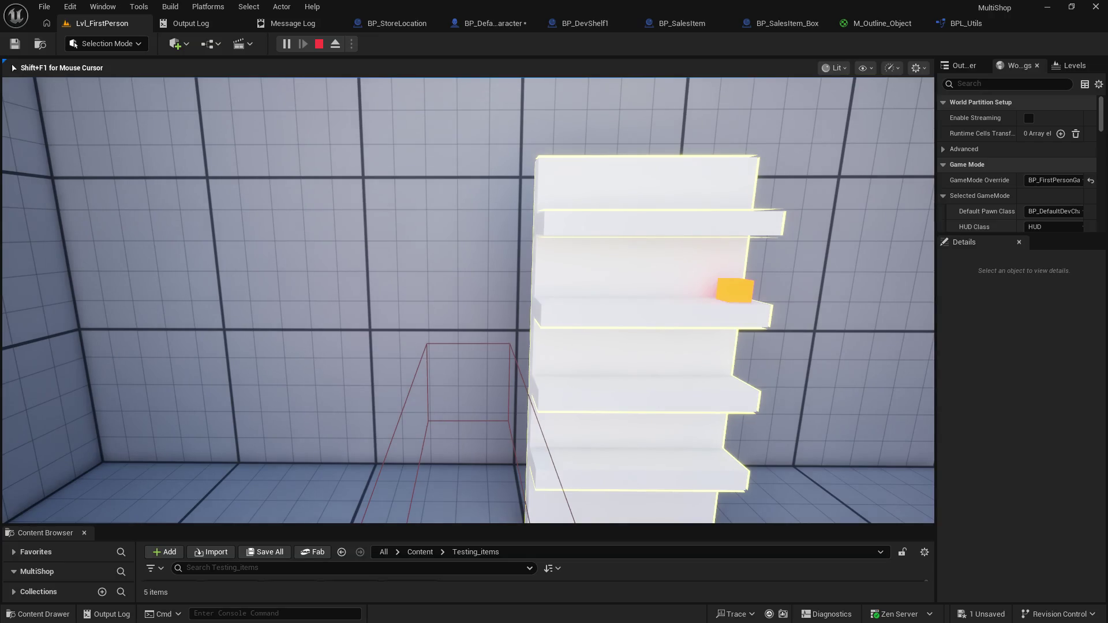
Step: Walk back up to the shelf and face it to check the red debug trace
mouse_move(468, 300)
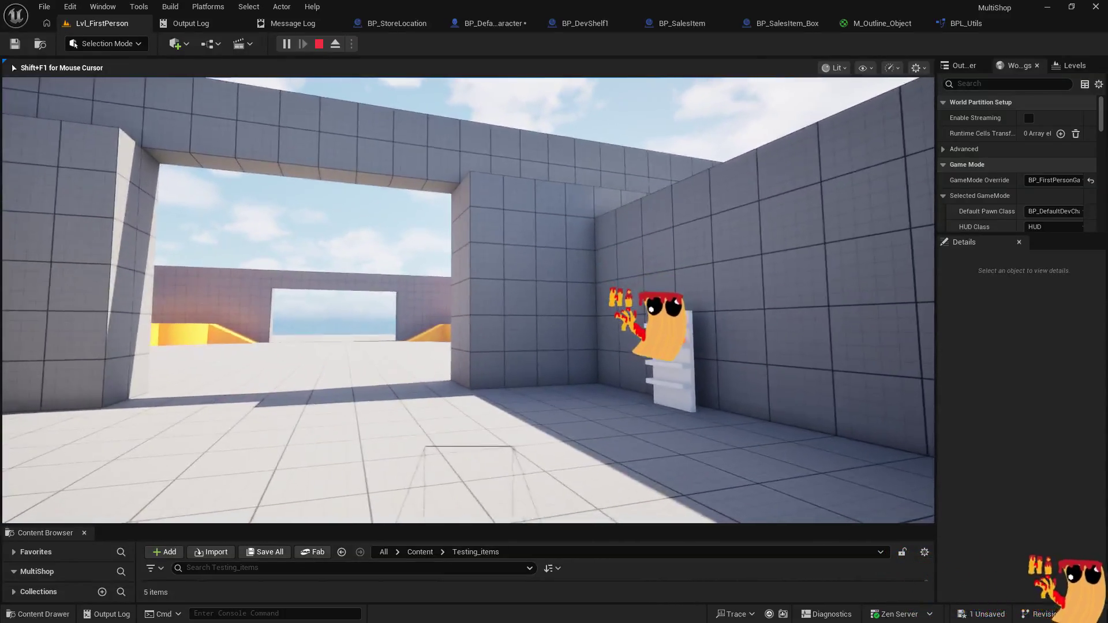
key(w)
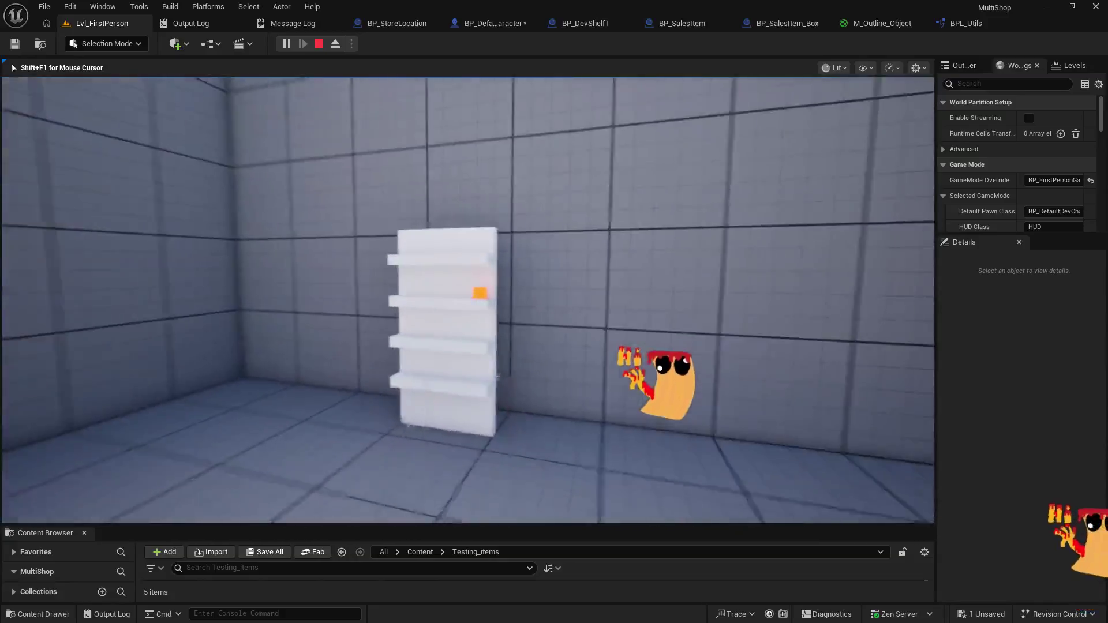
key(w)
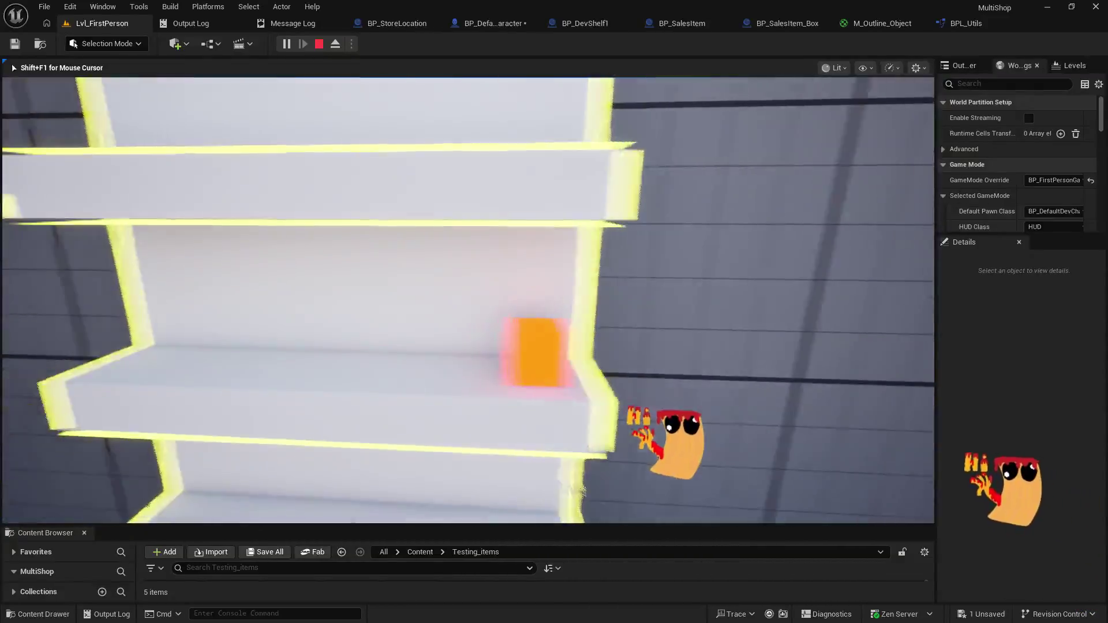
key(s)
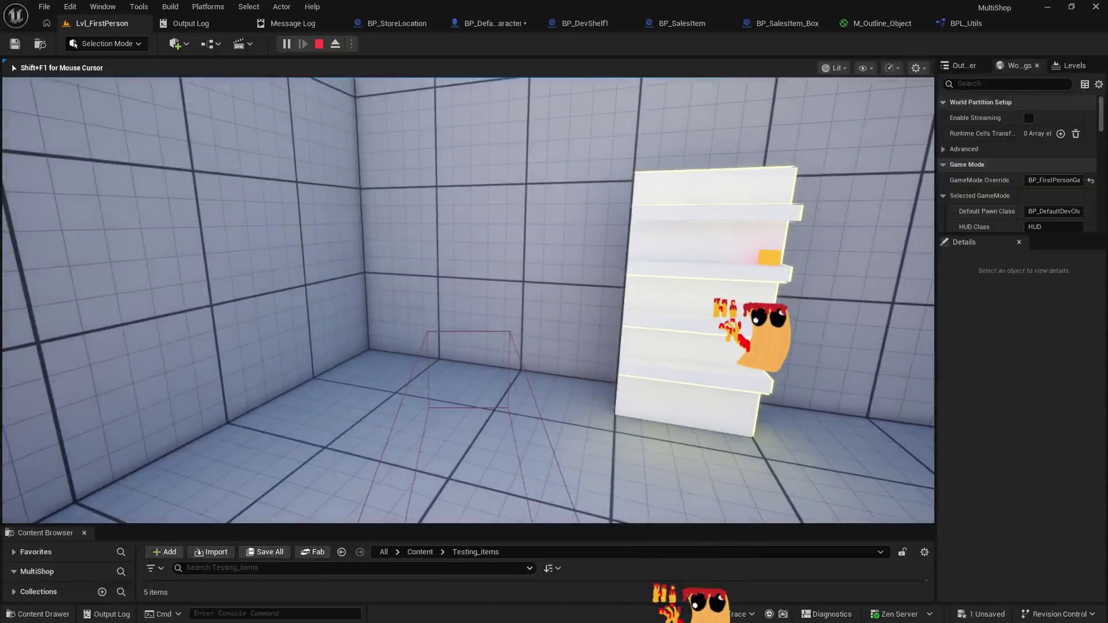
key(w)
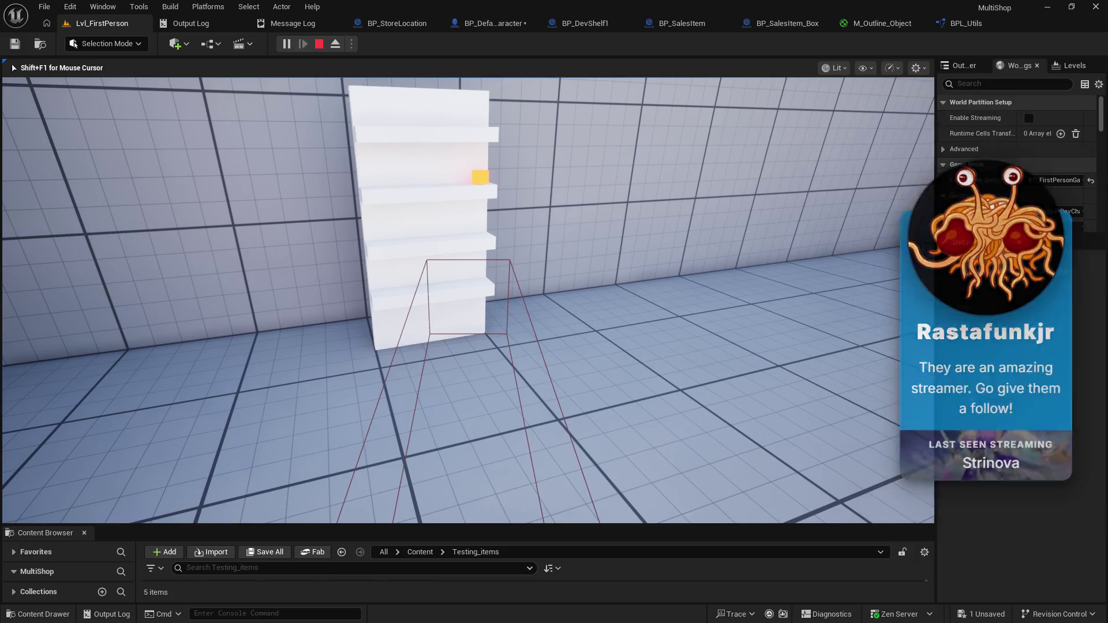
key(w)
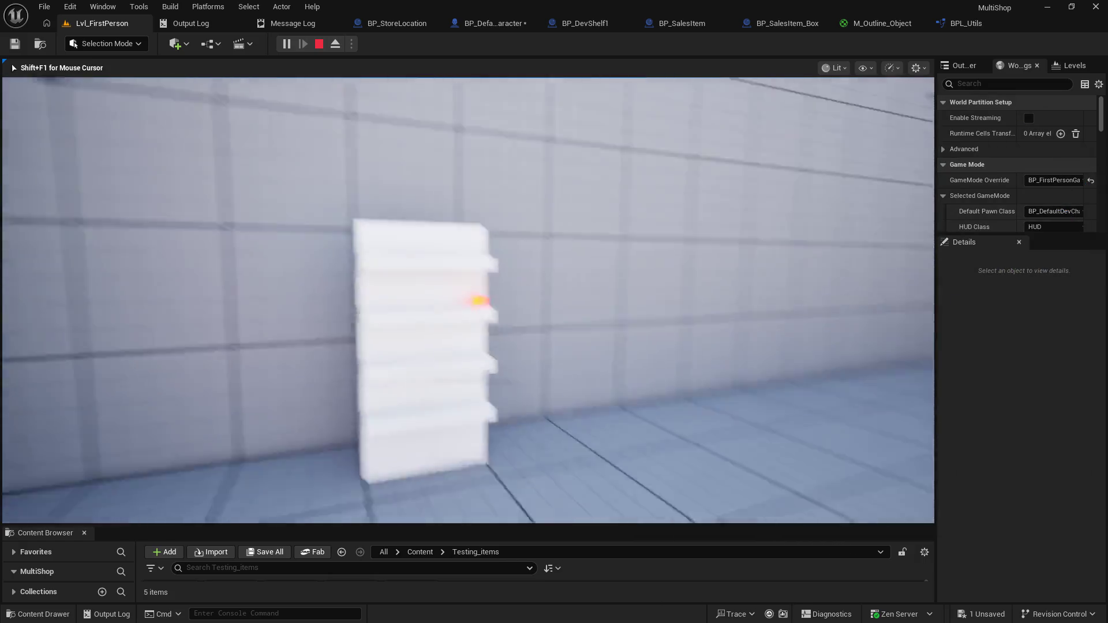
key(e)
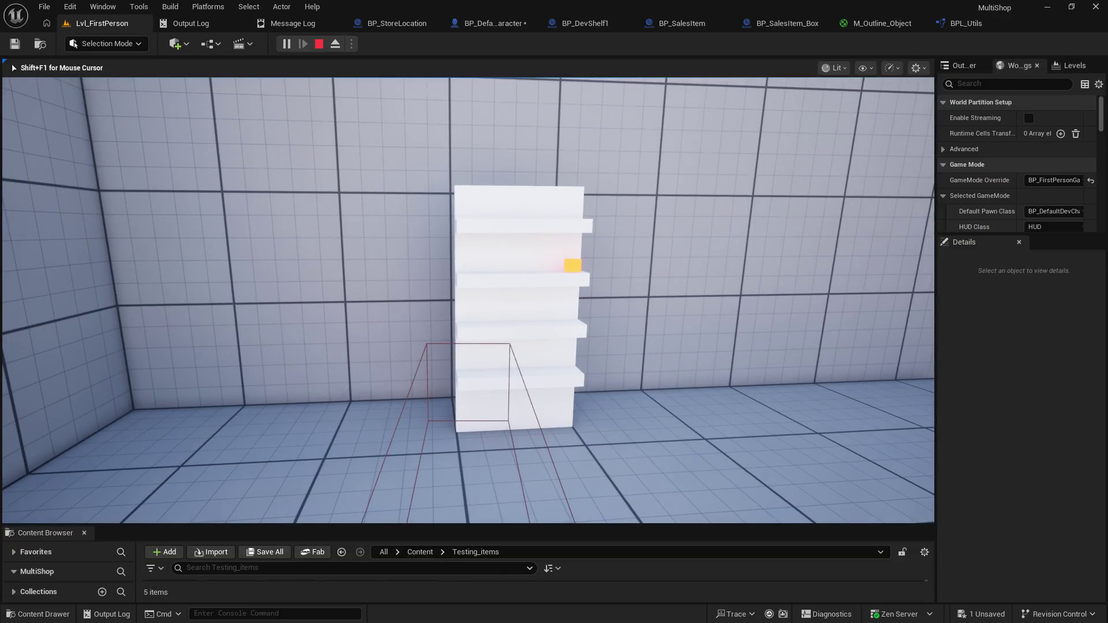
Step: Stop the play-test and return to the BP_DefaultDevCharacter event graph
key(Escape)
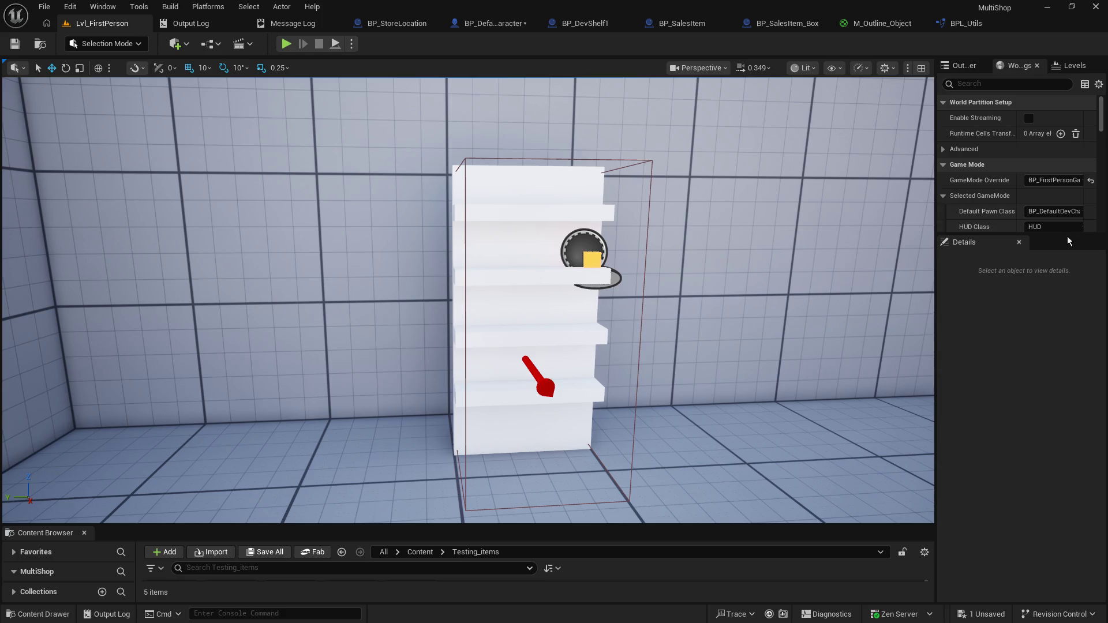
mouse_move(468, 300)
mouse_down()
mouse_move(404, 300)
mouse_move(416, 404)
mouse_move(496, 398)
mouse_move(450, 358)
mouse_move(450, 323)
mouse_move(451, 369)
mouse_move(451, 277)
mouse_move(450, 324)
mouse_up()
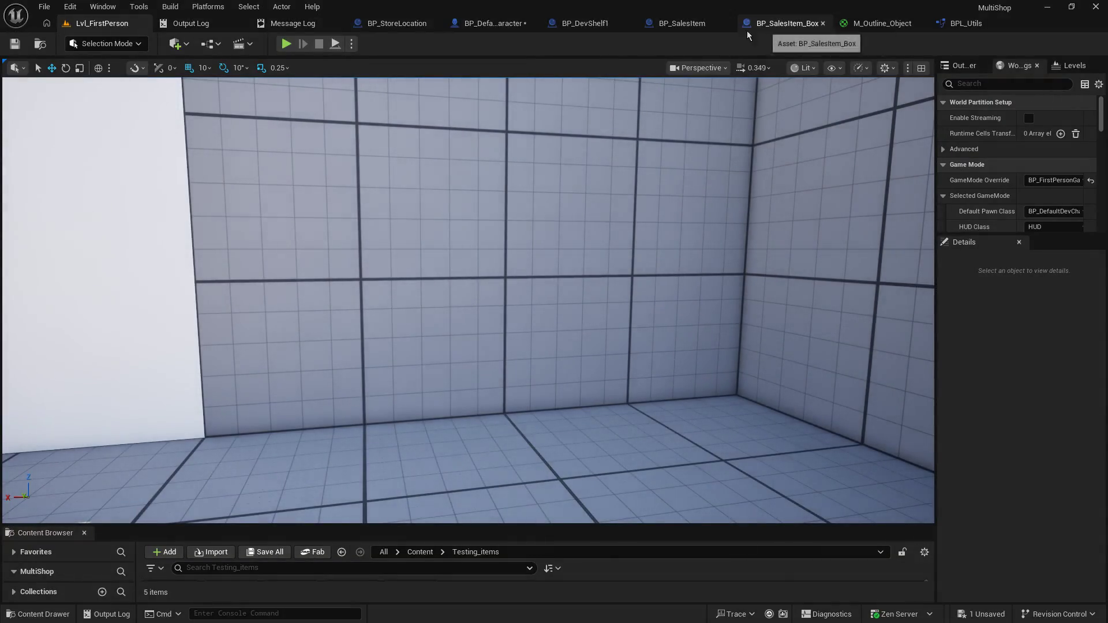
click(508, 24)
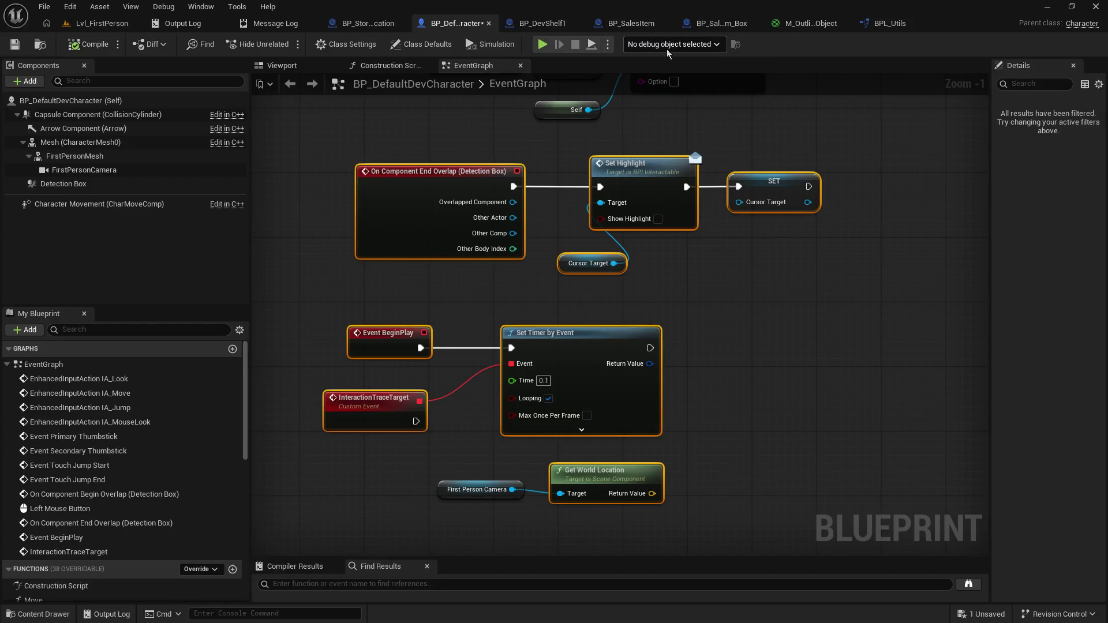
mouse_move(771, 402)
mouse_down()
mouse_move(789, 288)
mouse_move(769, 304)
mouse_up()
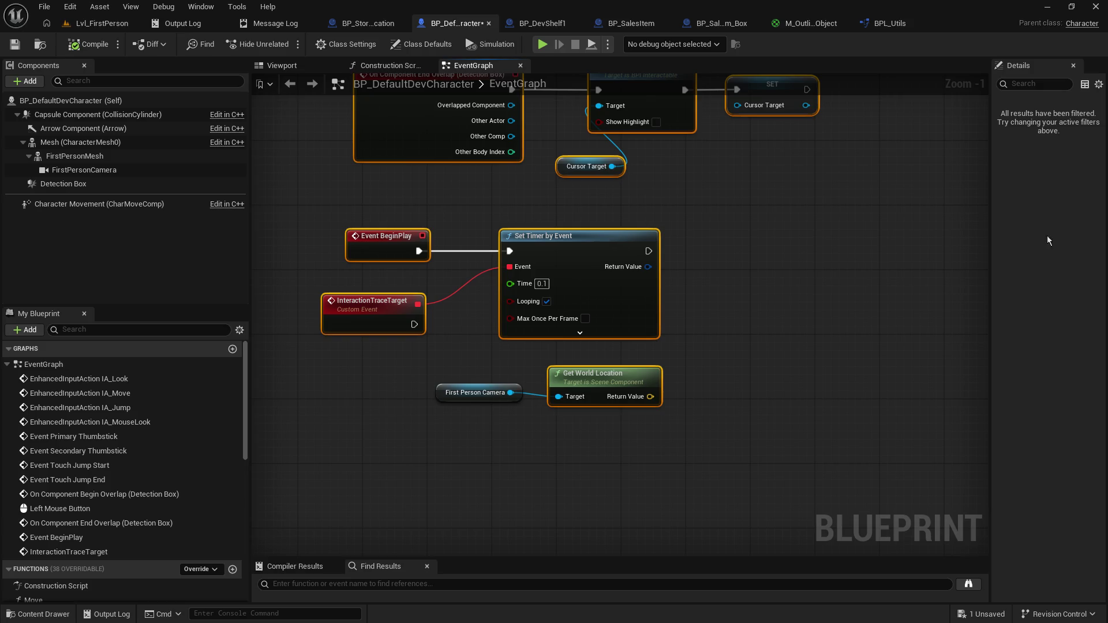
mouse_move(735, 223)
mouse_down()
mouse_move(732, 289)
mouse_move(743, 259)
mouse_up()
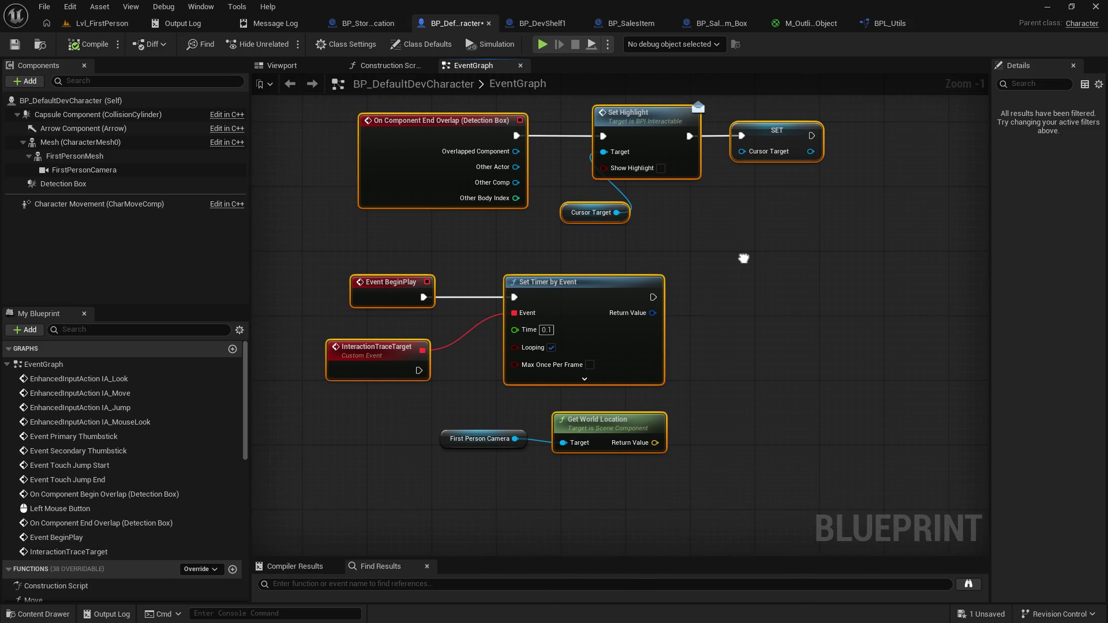
click(75, 183)
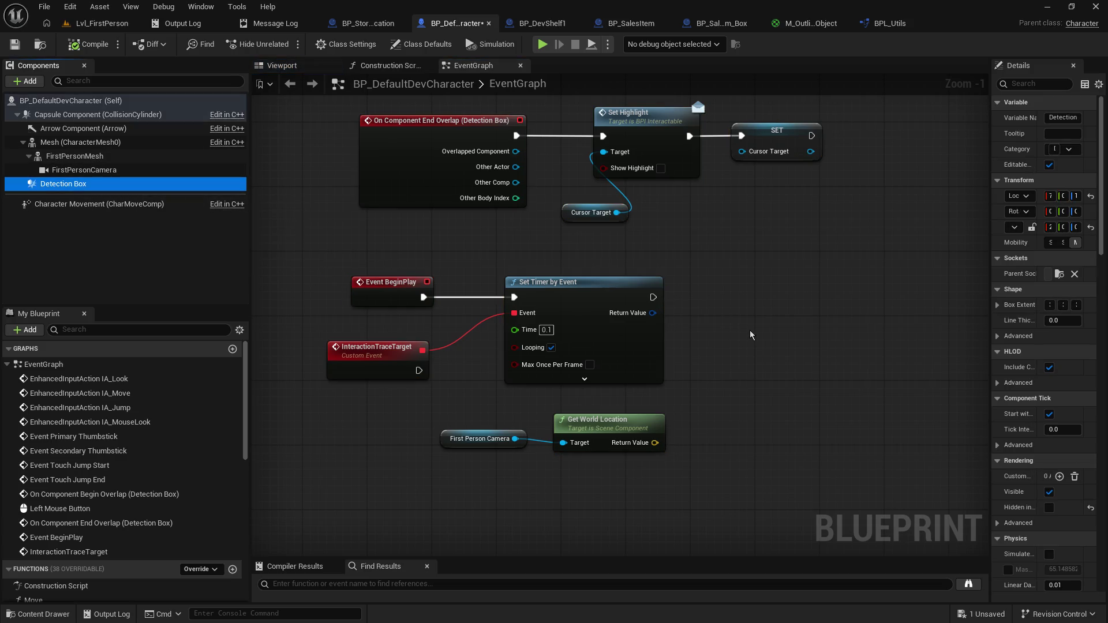
click(774, 329)
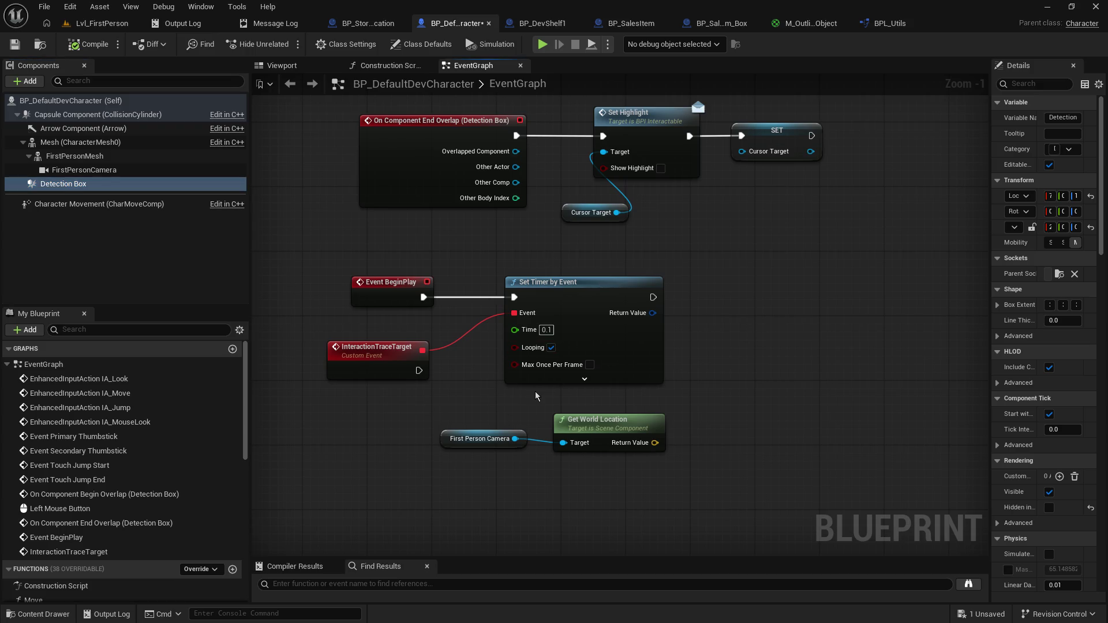
mouse_move(699, 400)
mouse_down()
mouse_move(693, 344)
mouse_move(724, 357)
mouse_up()
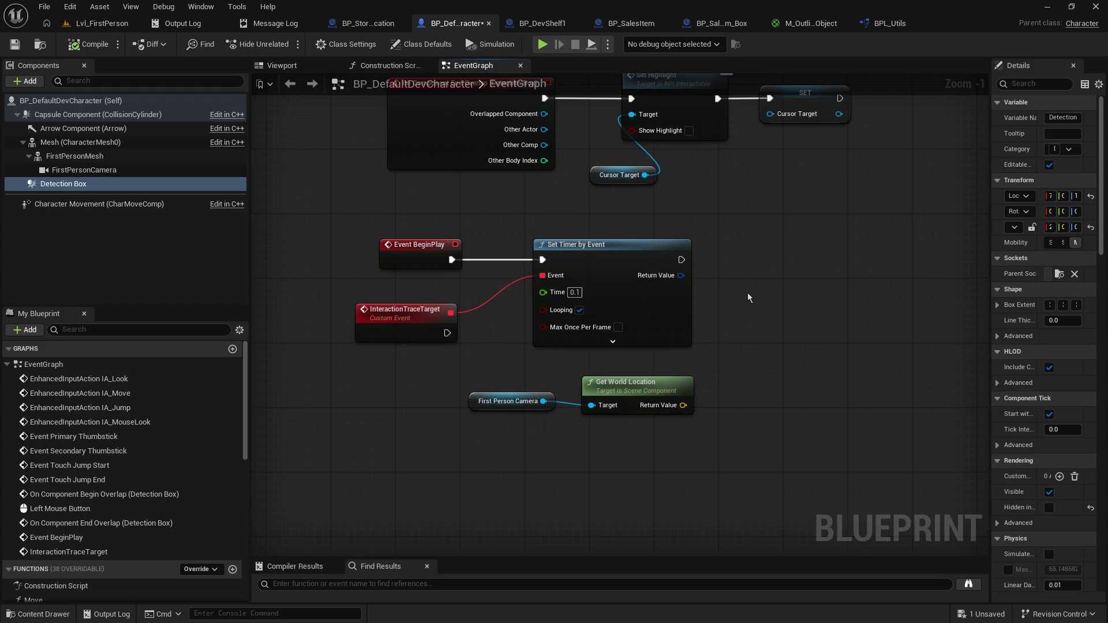
drag(748, 292, 750, 321)
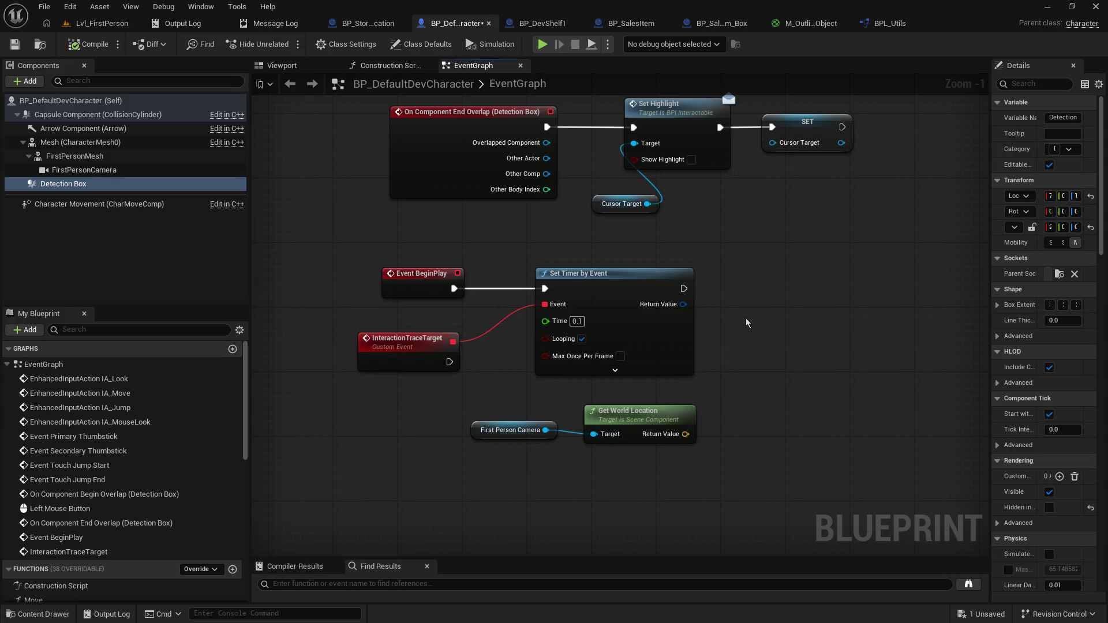
drag(746, 318, 761, 269)
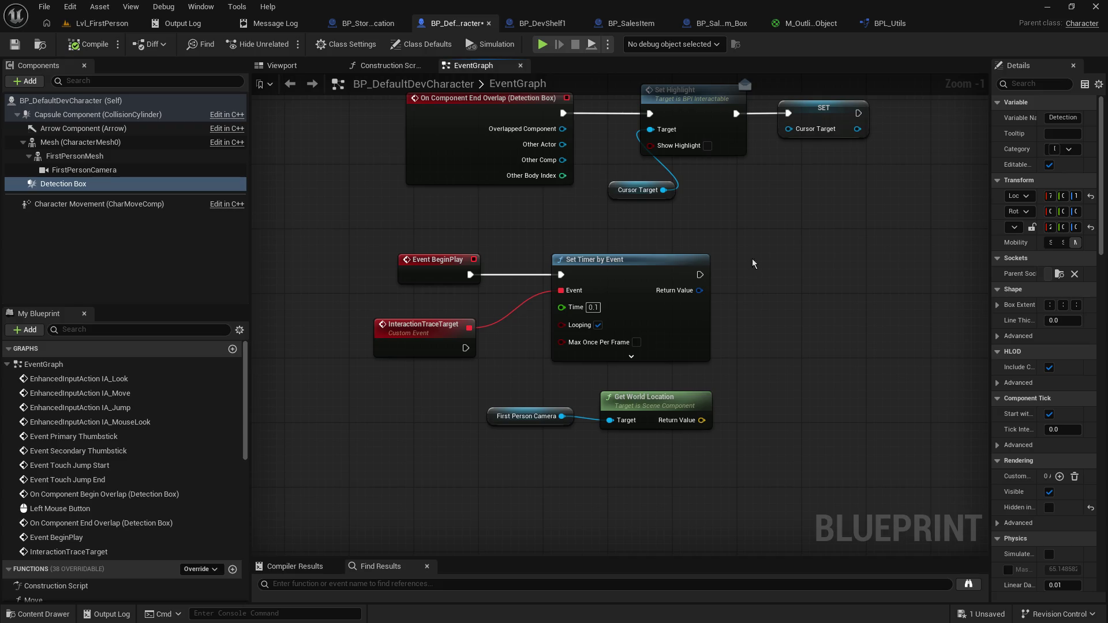
mouse_move(752, 258)
mouse_down()
mouse_move(737, 250)
mouse_move(790, 259)
mouse_move(761, 276)
mouse_up()
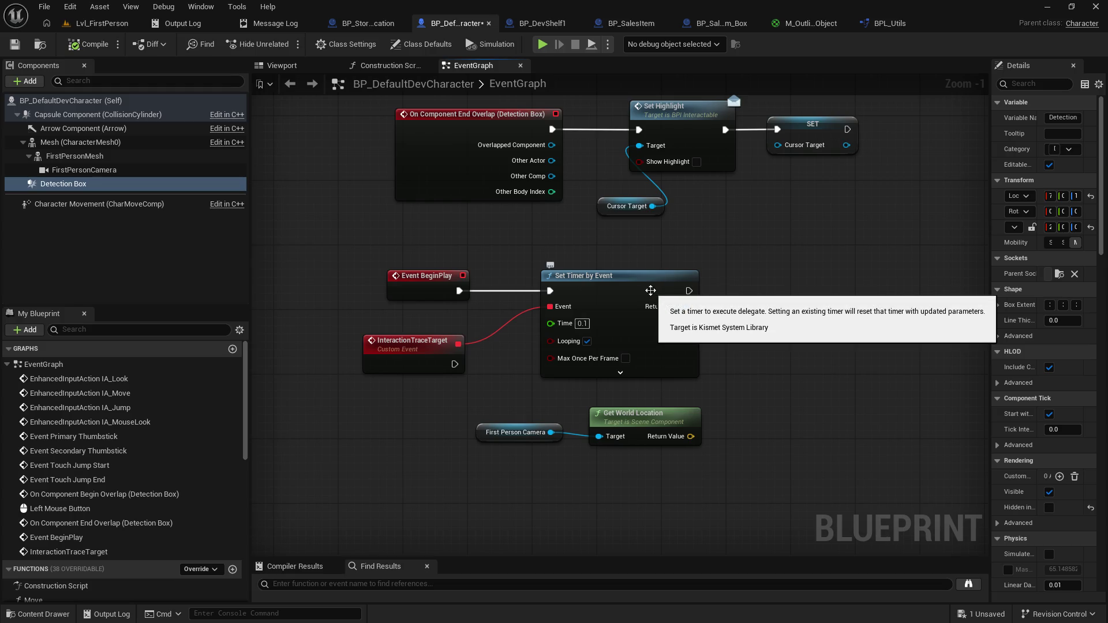
drag(650, 290, 605, 307)
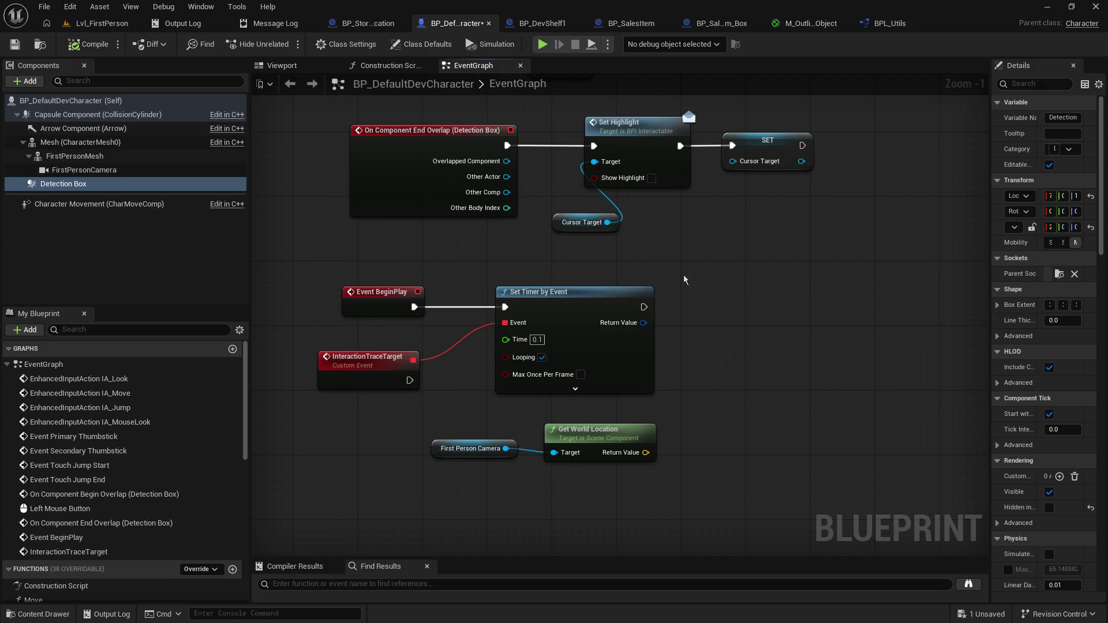
drag(683, 275, 773, 310)
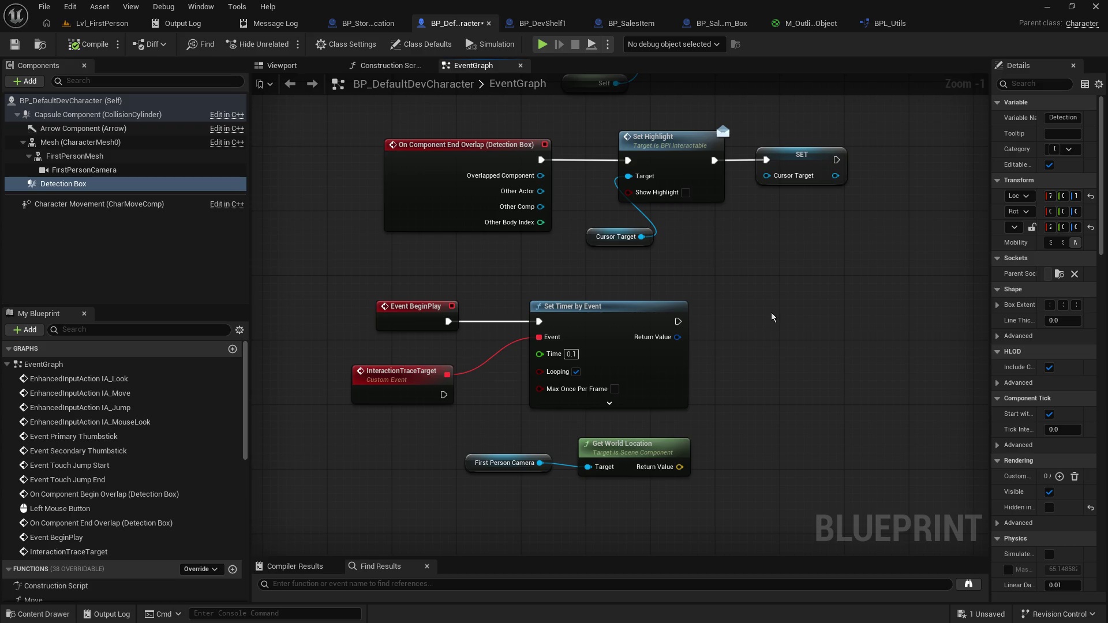
drag(767, 318, 771, 325)
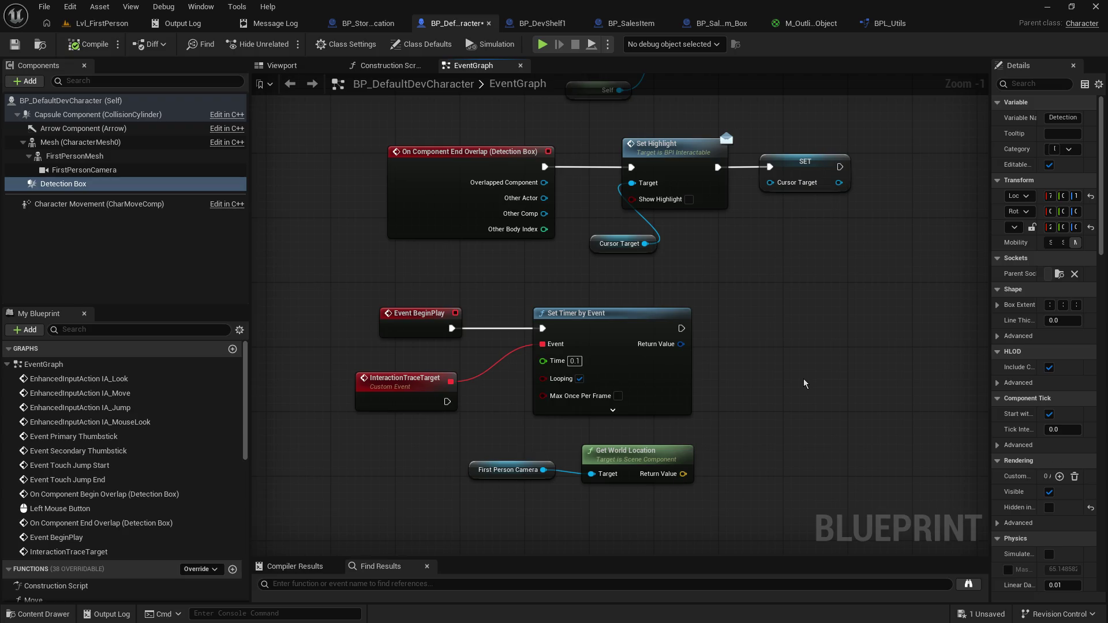
Step: Move the First Person Camera and Get World Location pair slightly left
drag(790, 332, 827, 320)
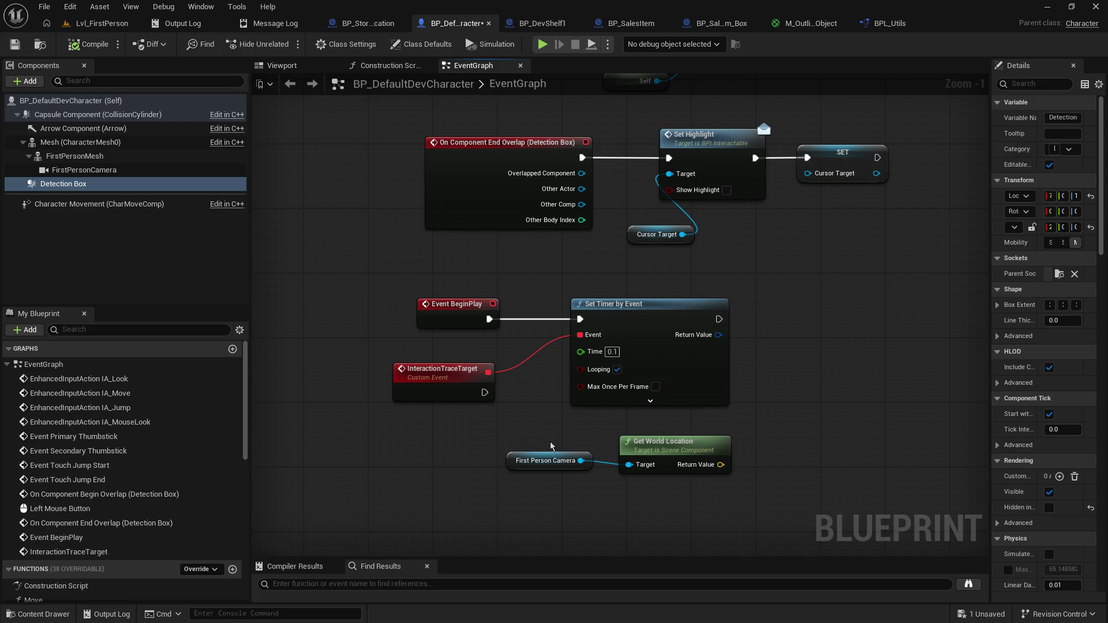
drag(551, 445, 860, 508)
drag(678, 456, 670, 456)
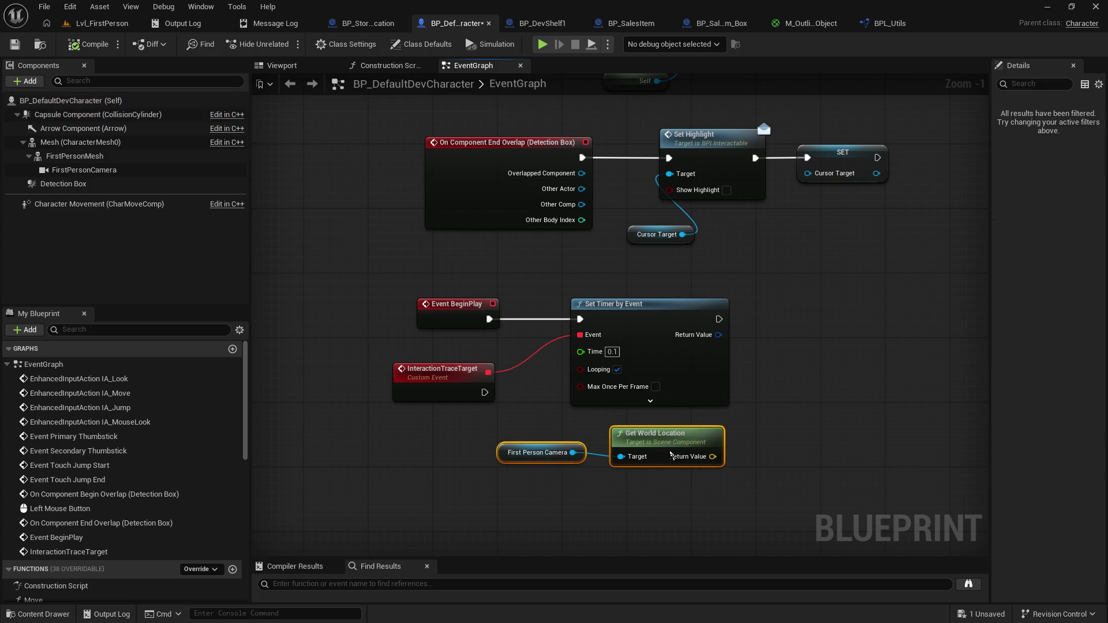
click(770, 387)
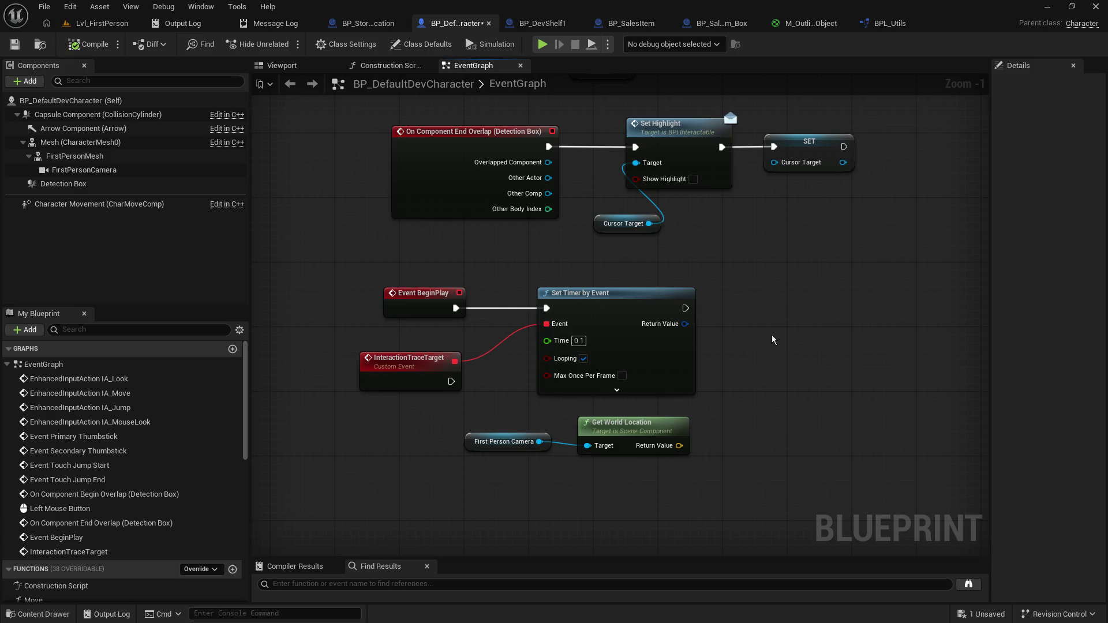
Step: Keep Looping ticked on the 0.1 s Set Timer by Event
mouse_move(773, 338)
mouse_down()
mouse_move(747, 386)
mouse_move(753, 353)
mouse_up()
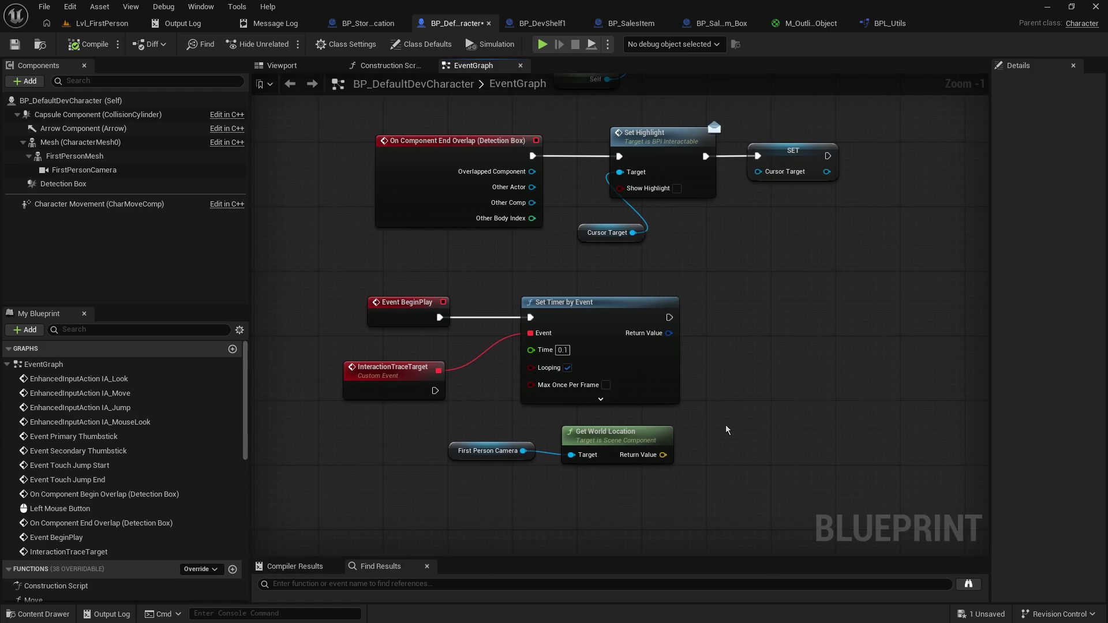
drag(726, 427, 789, 378)
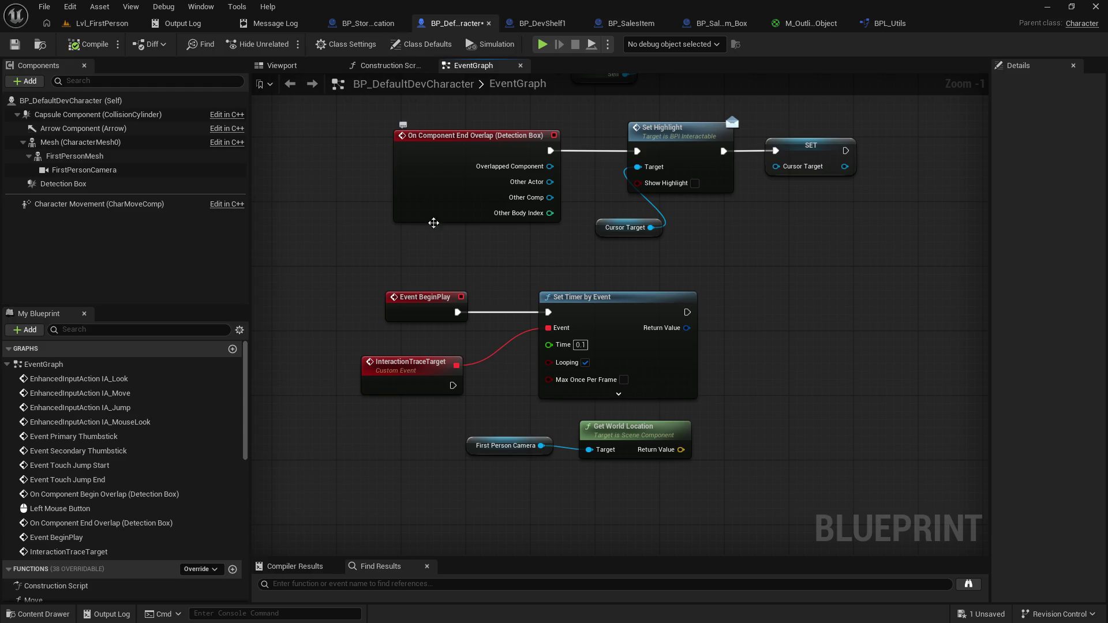
click(585, 362)
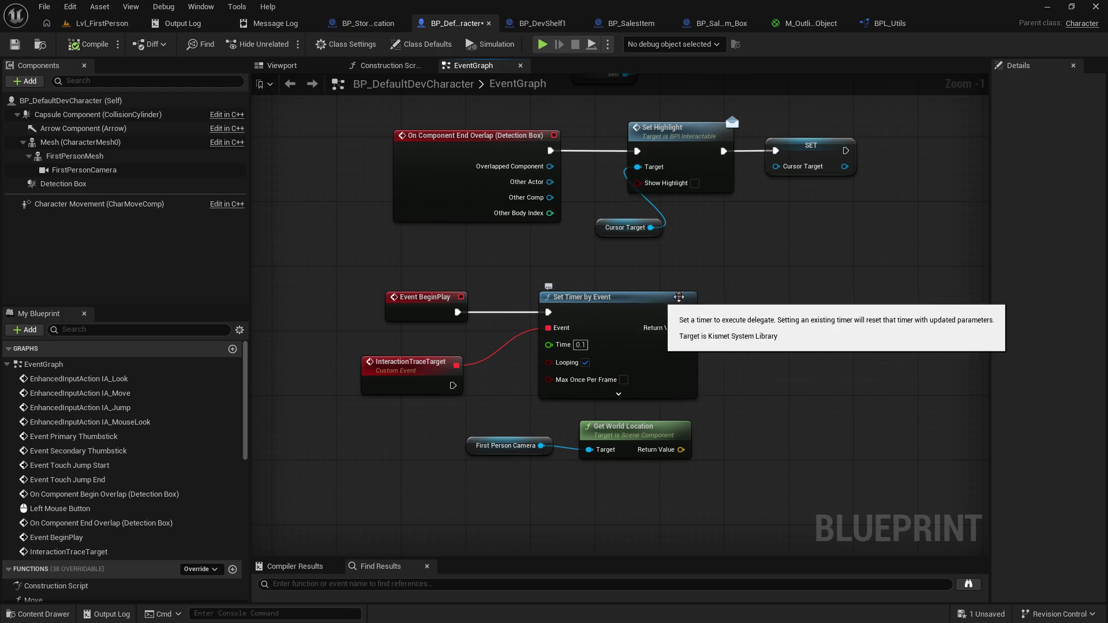
mouse_move(707, 290)
mouse_down()
mouse_move(771, 310)
mouse_move(653, 287)
mouse_move(798, 302)
mouse_move(732, 279)
mouse_up()
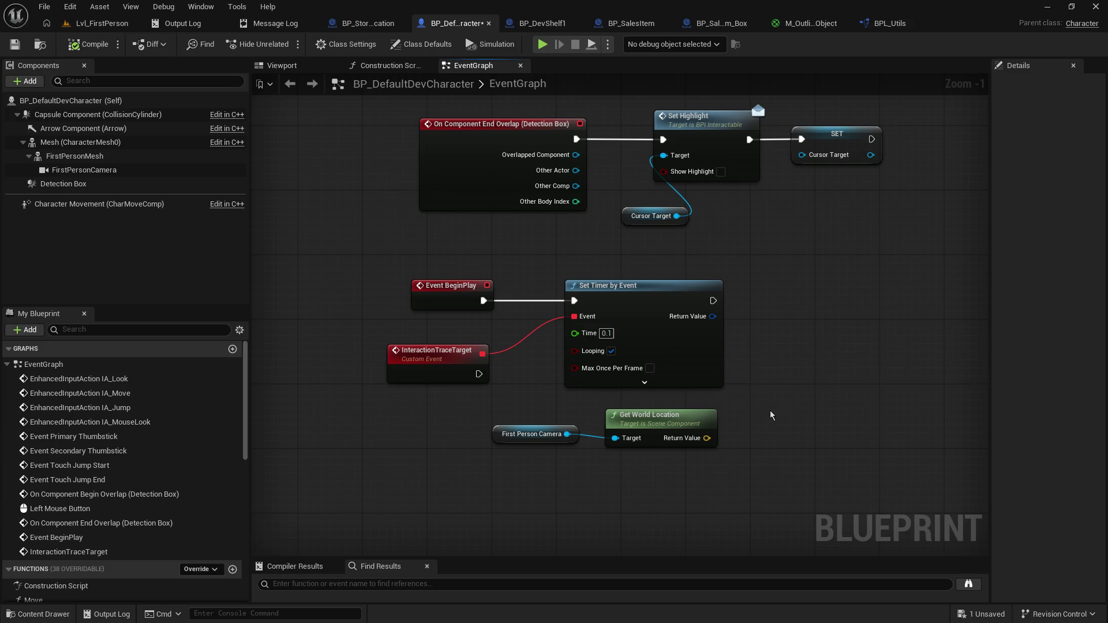
drag(770, 412, 707, 412)
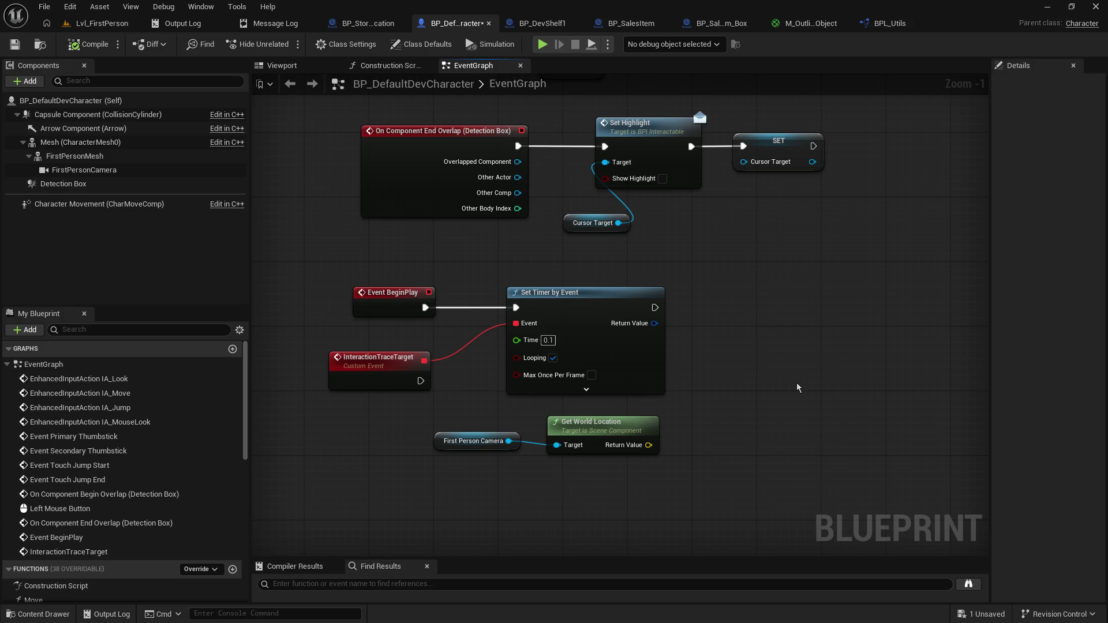
drag(727, 394, 736, 330)
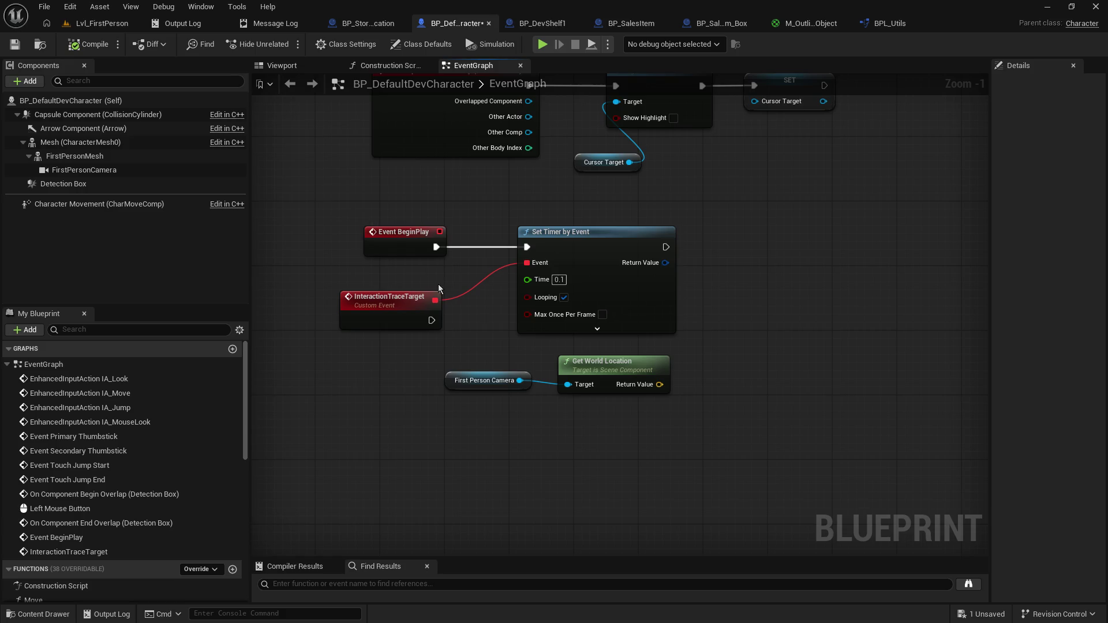
Step: Move InteractionTraceTarget below the camera and reconnect it to Set Timer's Event pin
mouse_move(419, 303)
mouse_down()
mouse_move(396, 376)
mouse_move(397, 415)
mouse_move(406, 411)
mouse_up()
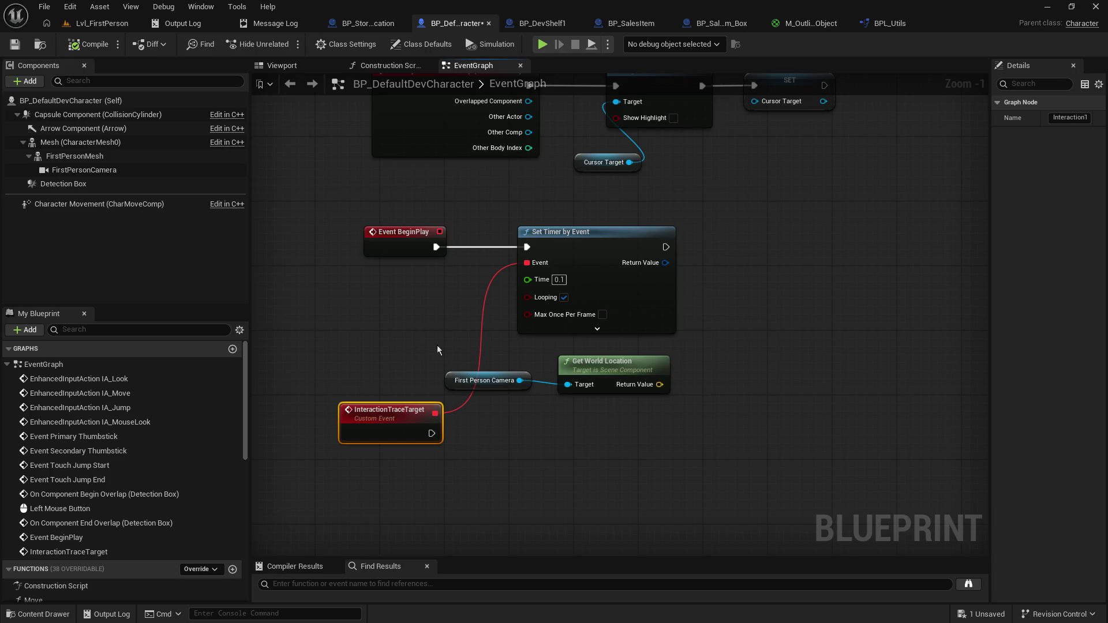
drag(406, 410, 407, 421)
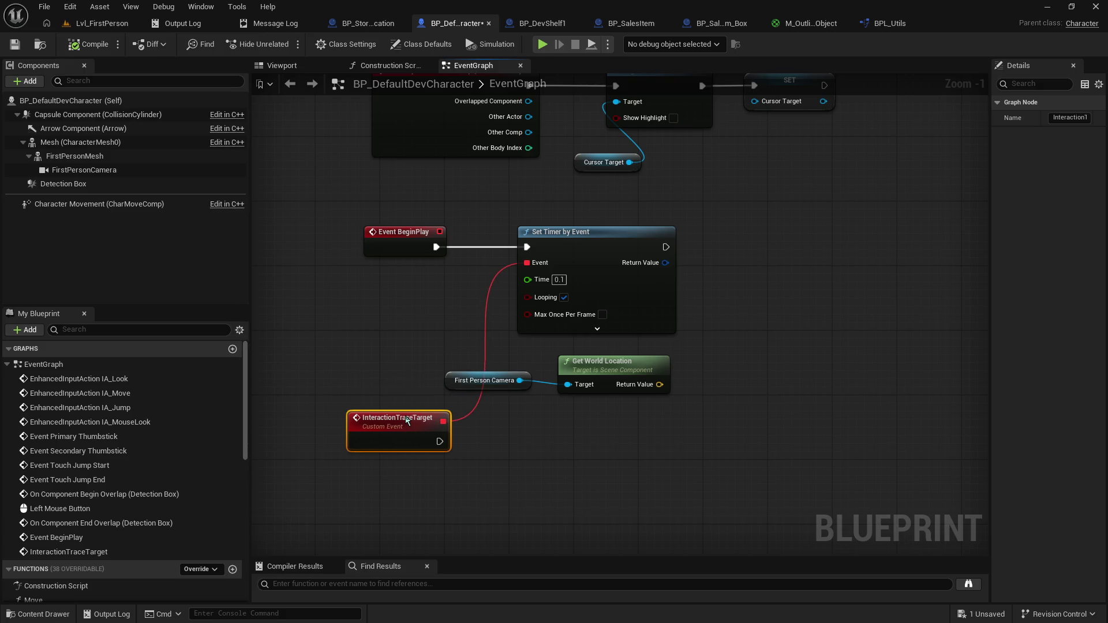
alt+click(443, 421)
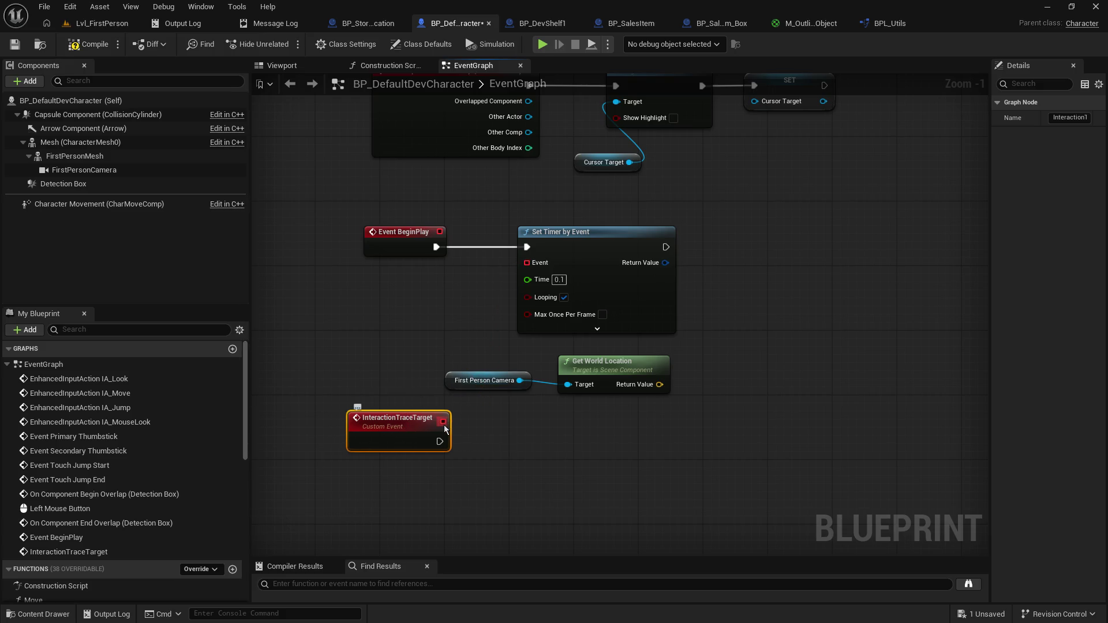
click(507, 430)
mouse_move(484, 368)
mouse_down()
mouse_move(615, 375)
mouse_move(655, 445)
mouse_up()
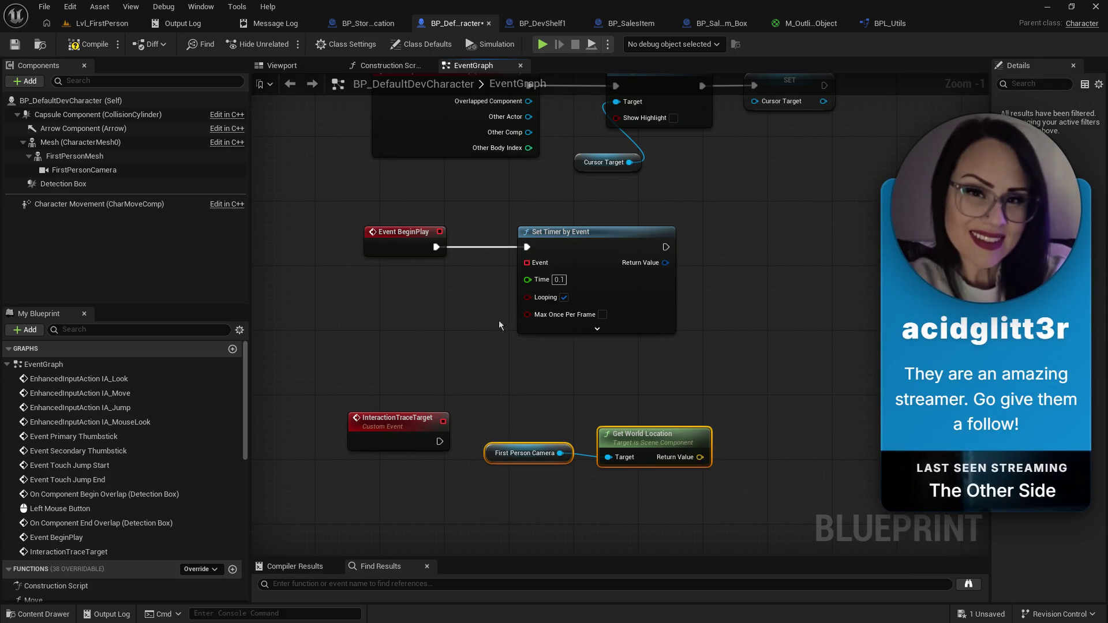
mouse_move(527, 263)
mouse_down()
mouse_move(452, 388)
mouse_move(442, 454)
mouse_up()
click(403, 357)
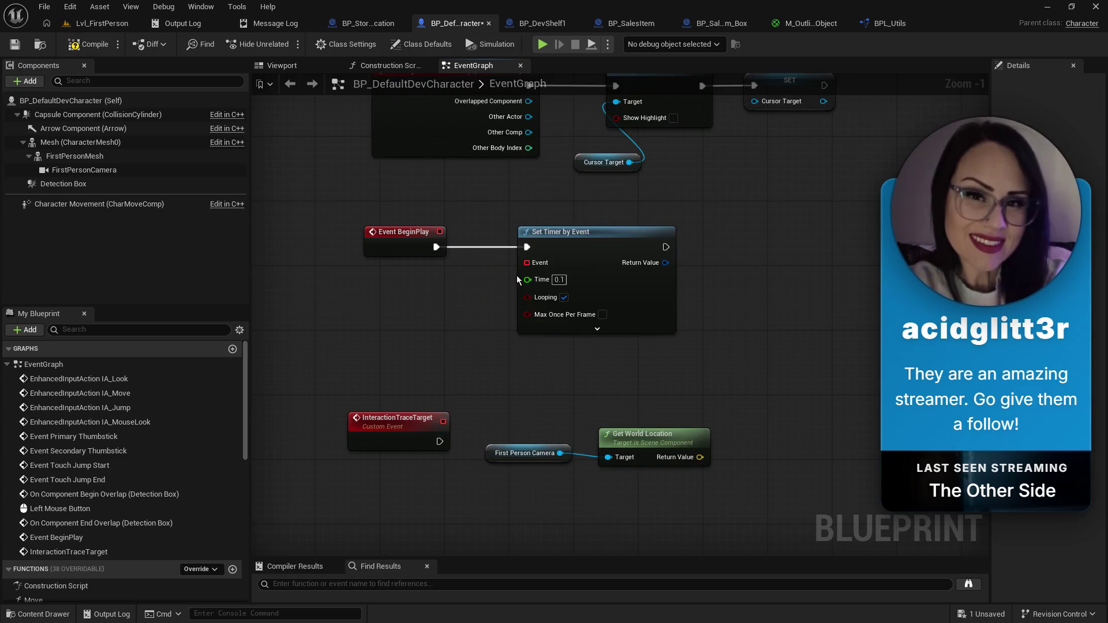
mouse_move(526, 263)
mouse_down()
mouse_move(458, 427)
mouse_move(443, 421)
mouse_up()
Step: Reposition the camera nodes so Get World Location sits above Get Forward Vector
drag(456, 341, 608, 414)
drag(625, 339, 497, 404)
drag(525, 351, 559, 327)
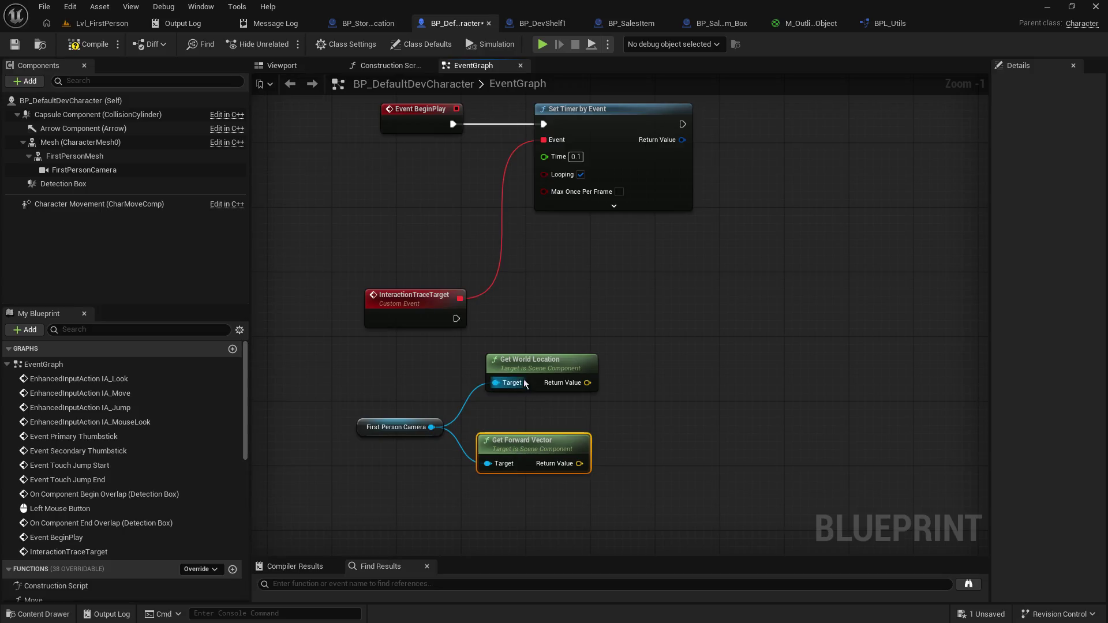
drag(528, 369, 520, 400)
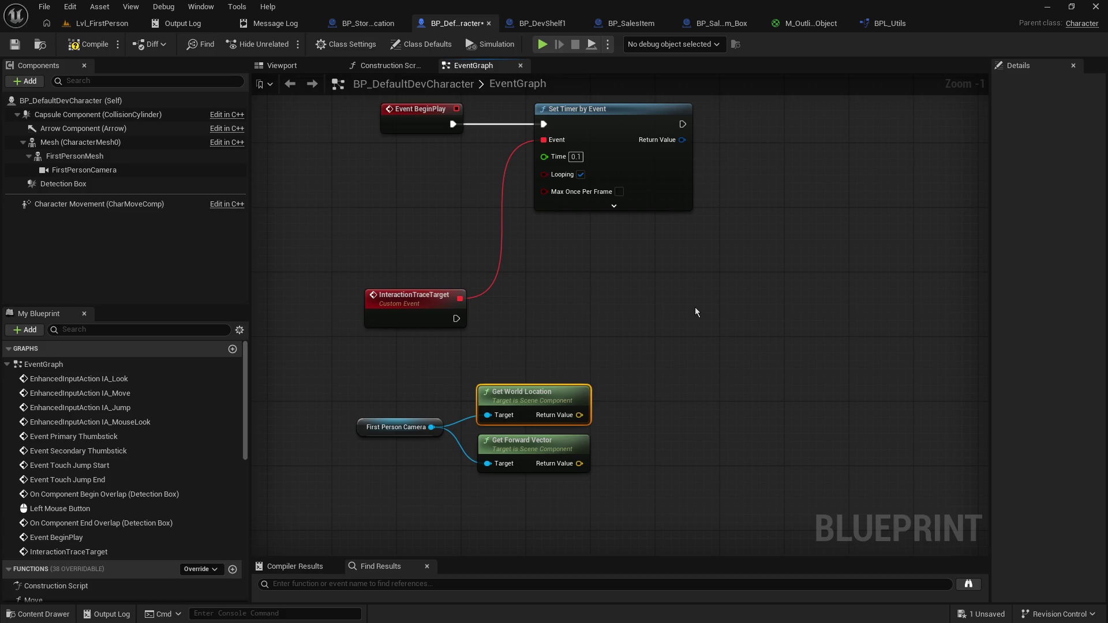
Step: Pan the graph to frame Event BeginPlay, the timer and the camera nodes
drag(683, 353, 658, 305)
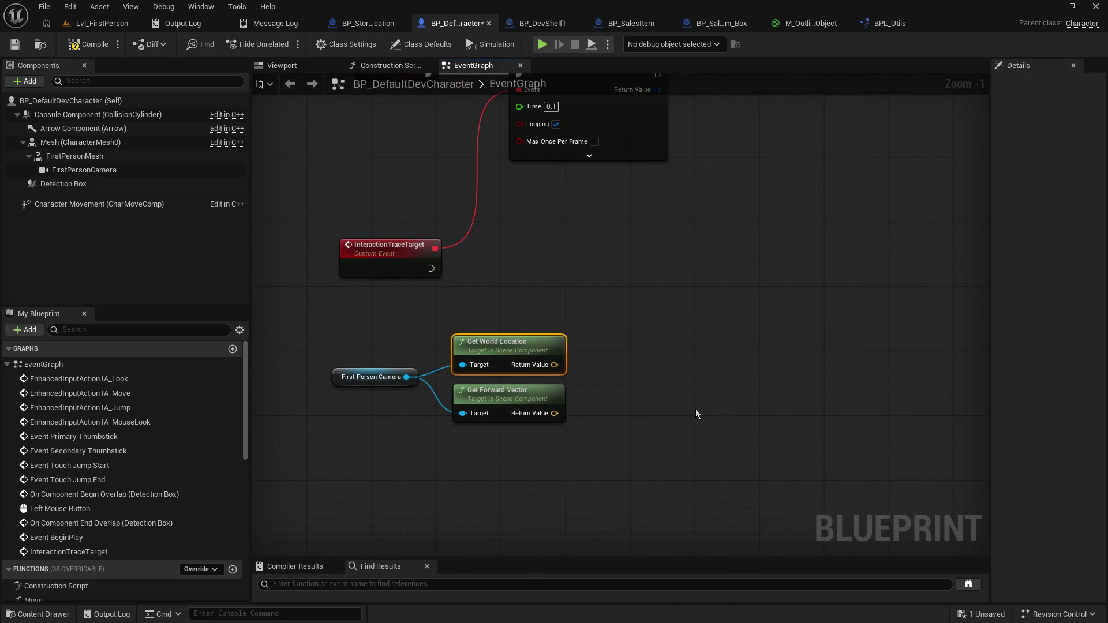
click(808, 391)
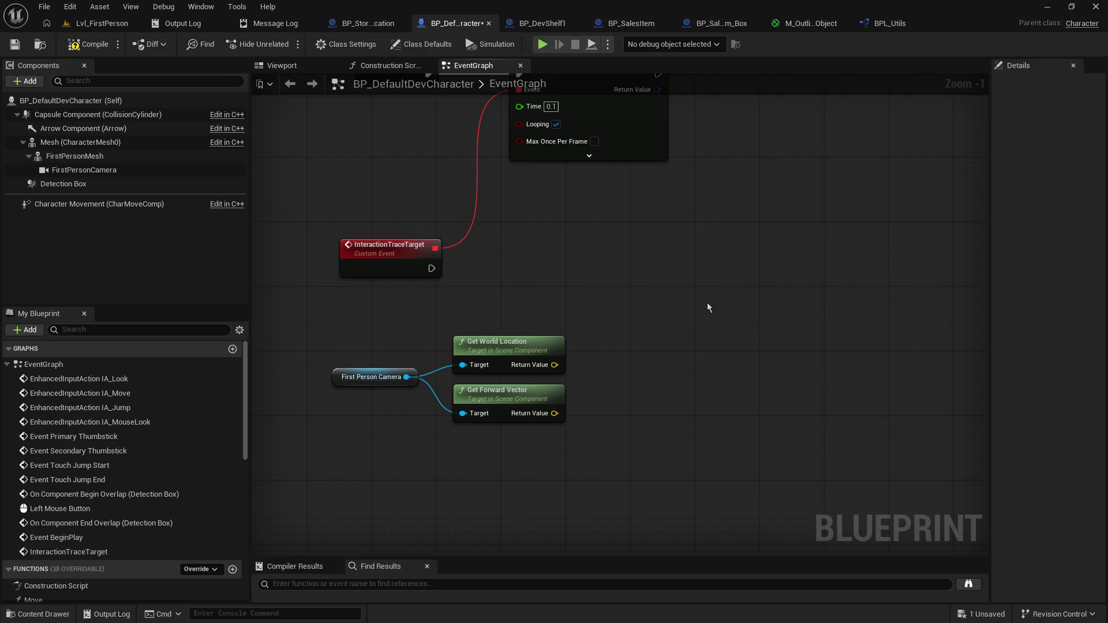
drag(708, 307, 682, 302)
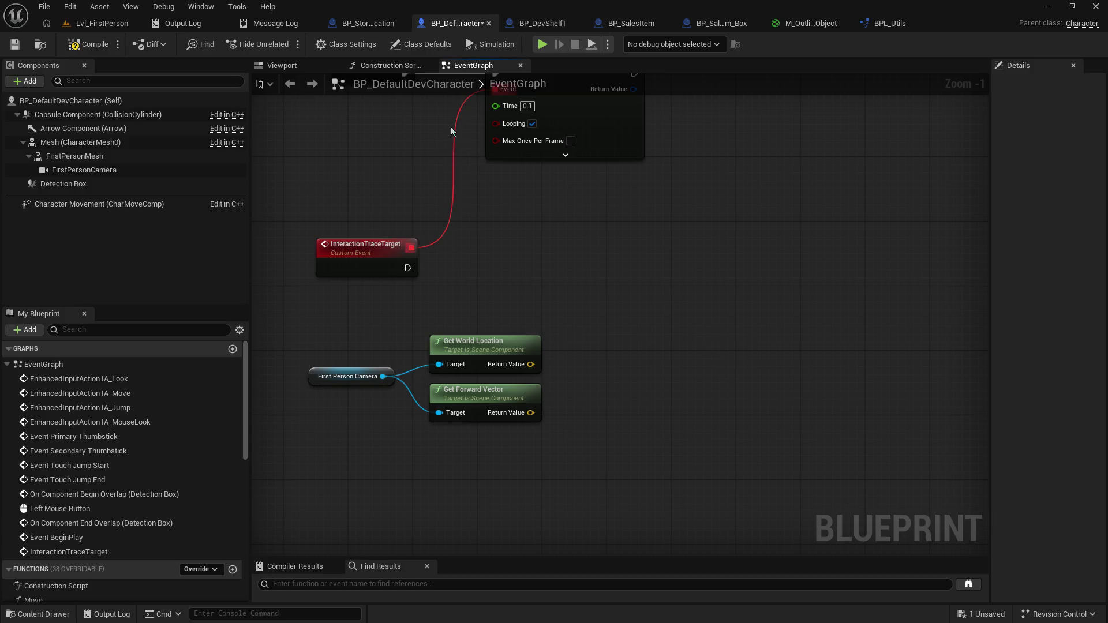
mouse_move(642, 231)
mouse_down()
mouse_move(660, 379)
mouse_move(661, 311)
mouse_up()
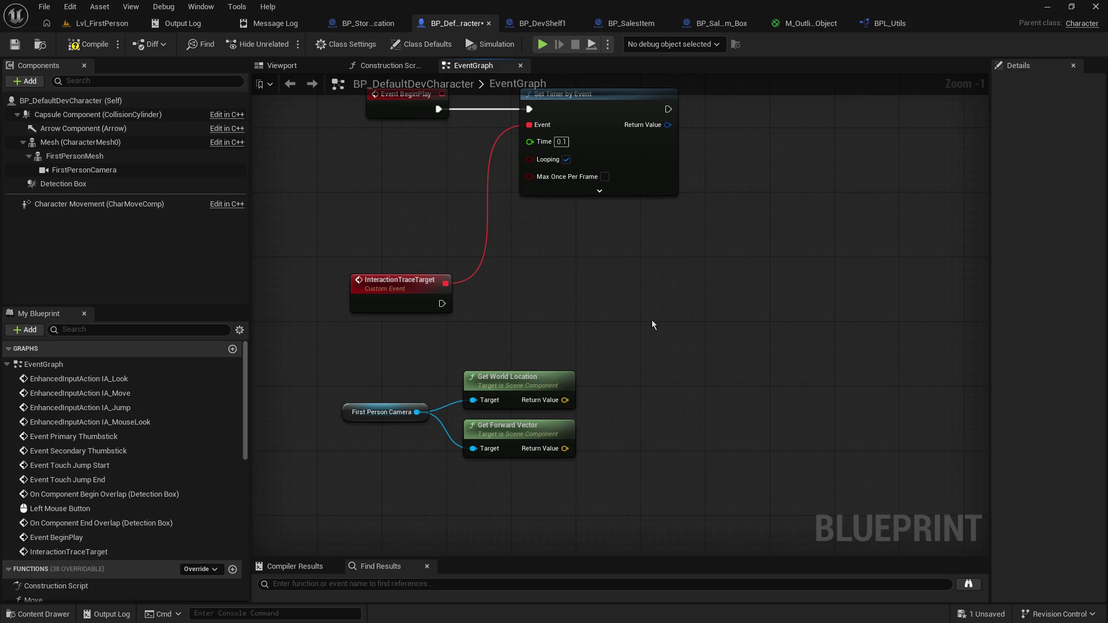
mouse_move(652, 320)
mouse_down()
mouse_move(713, 337)
mouse_move(689, 344)
mouse_up()
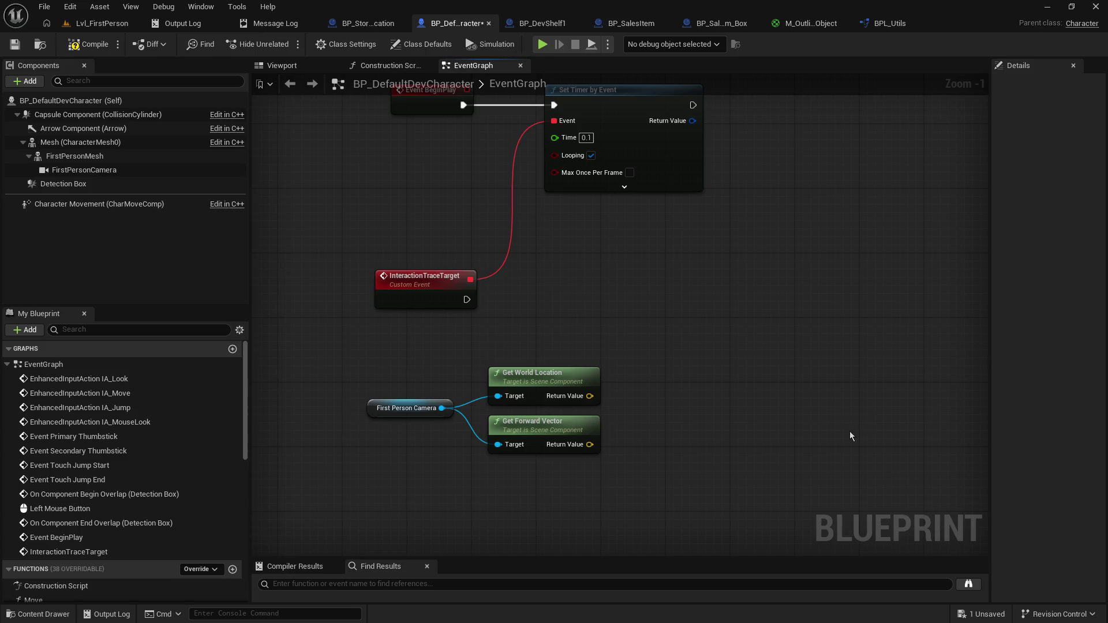
drag(850, 436, 722, 396)
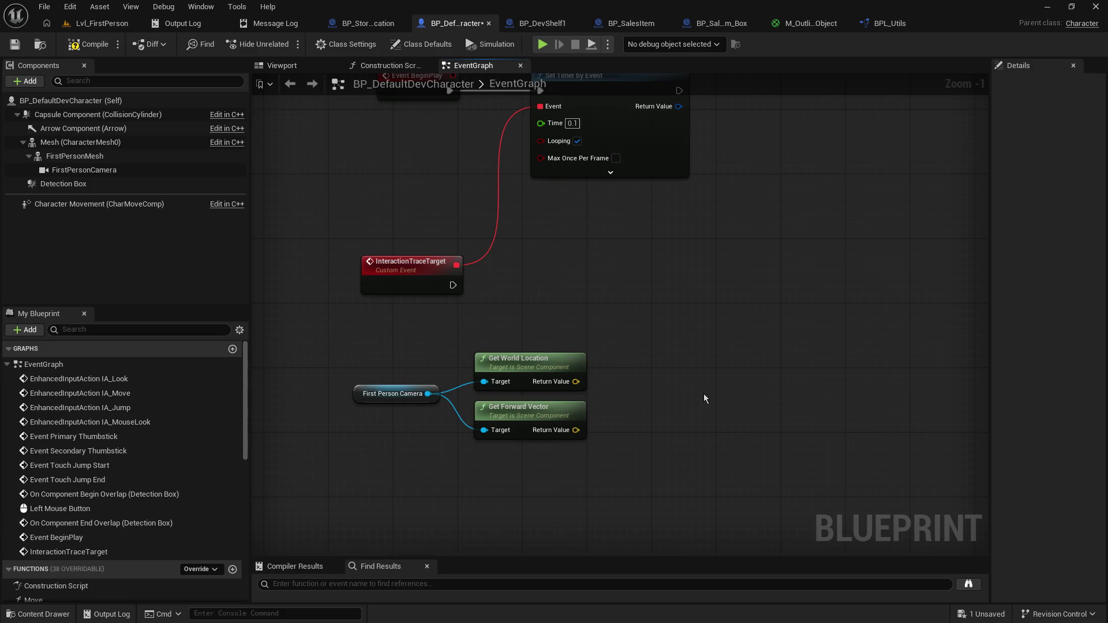
drag(697, 347, 659, 340)
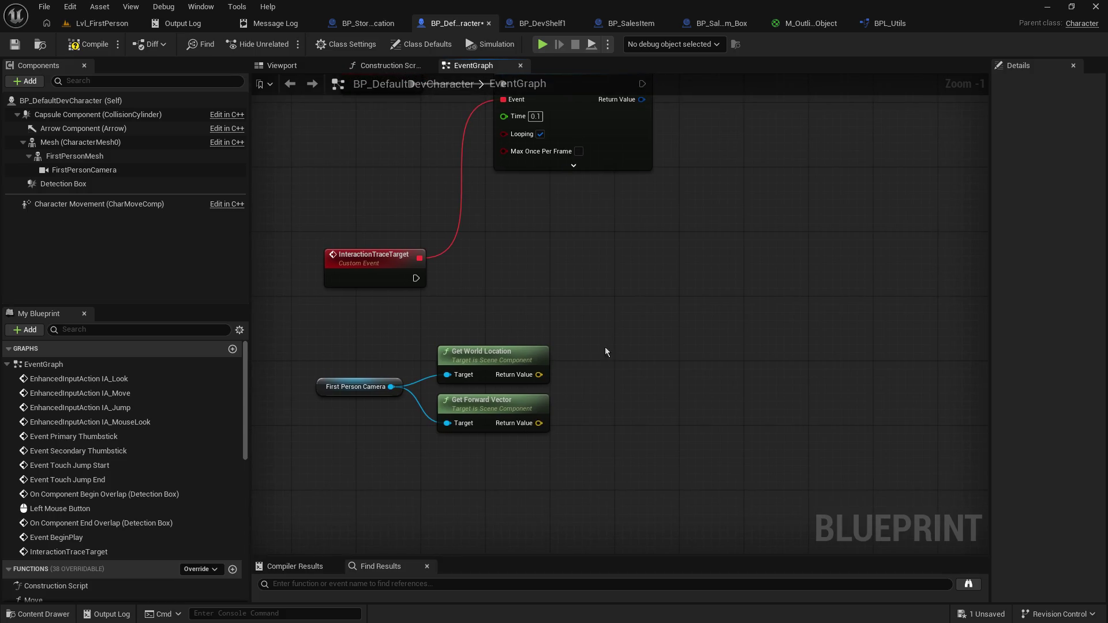
drag(590, 341, 625, 322)
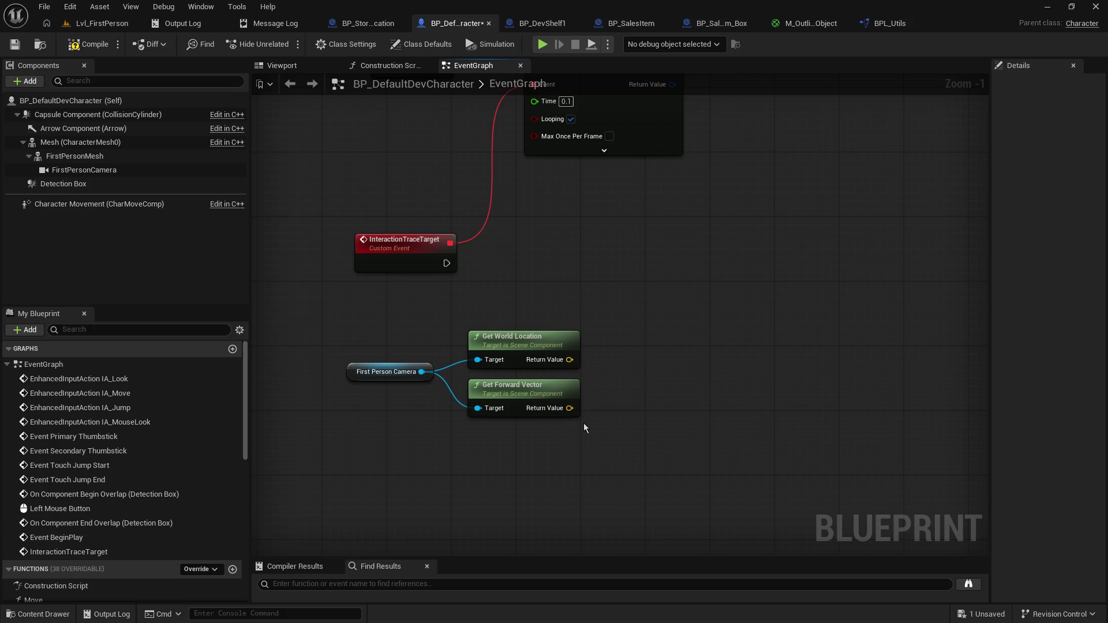
Step: Stack Get Forward Vector above Get World Location and list actions for its Return Value
drag(541, 394, 549, 305)
click(531, 341)
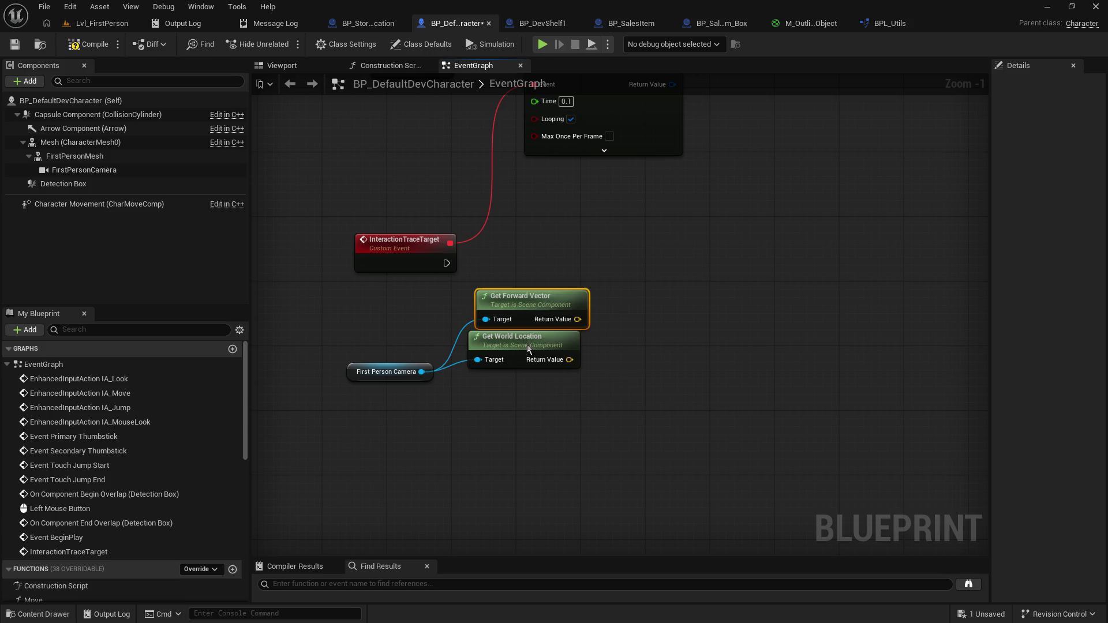
drag(530, 341, 523, 414)
mouse_move(525, 312)
mouse_down()
mouse_move(516, 368)
mouse_move(635, 404)
mouse_move(667, 343)
mouse_move(696, 337)
mouse_up()
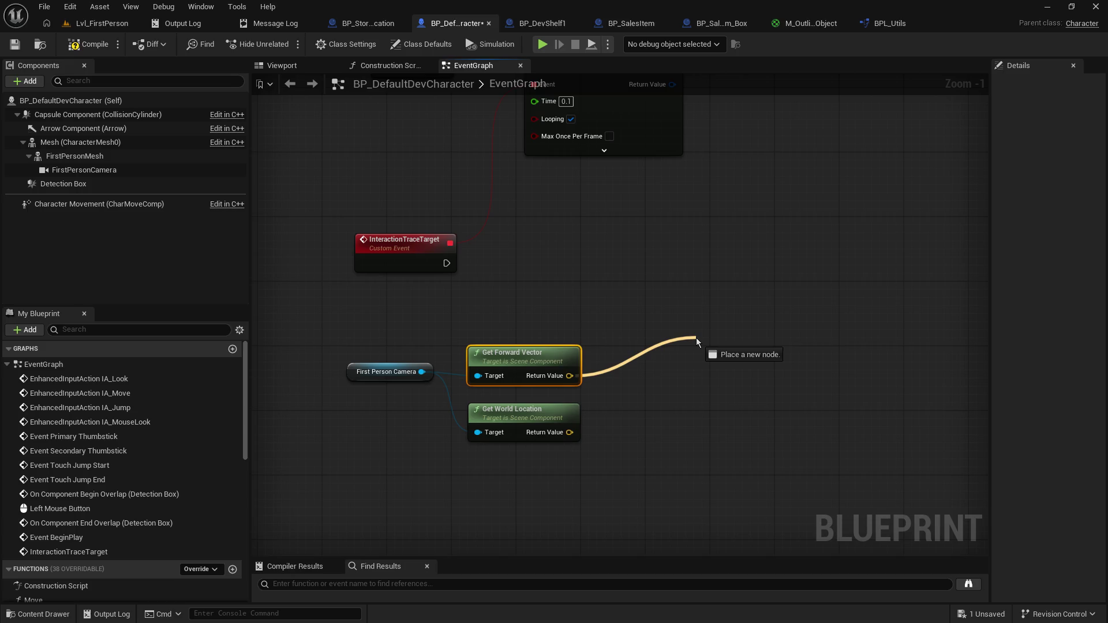
drag(696, 339, 696, 338)
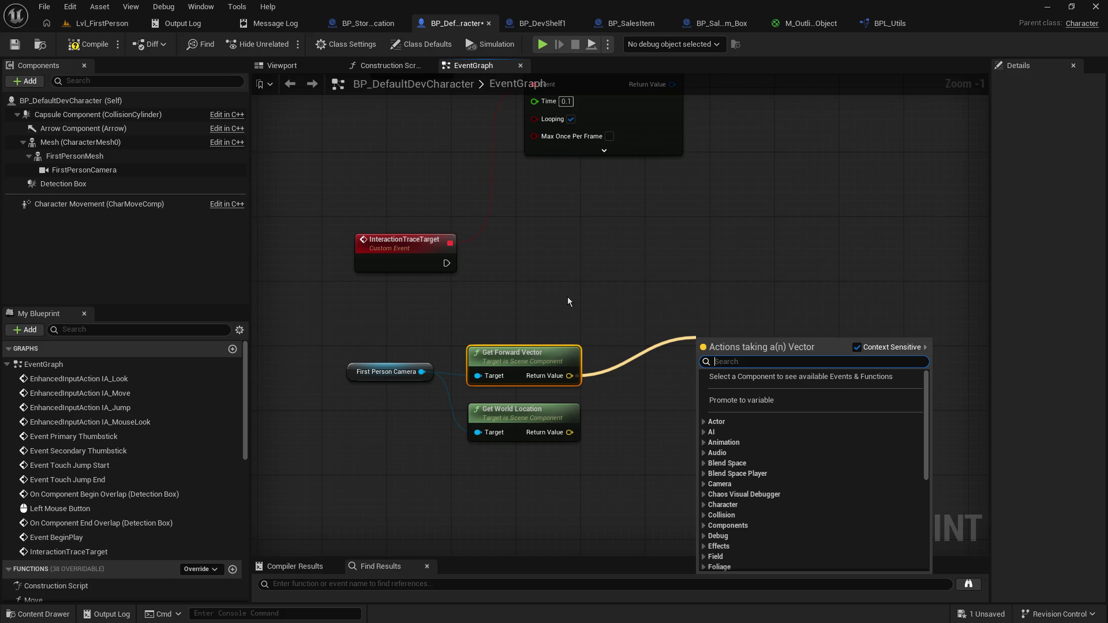
Step: Add a Make Array node off the forward vector, then delete it
text(make array)
key(Return)
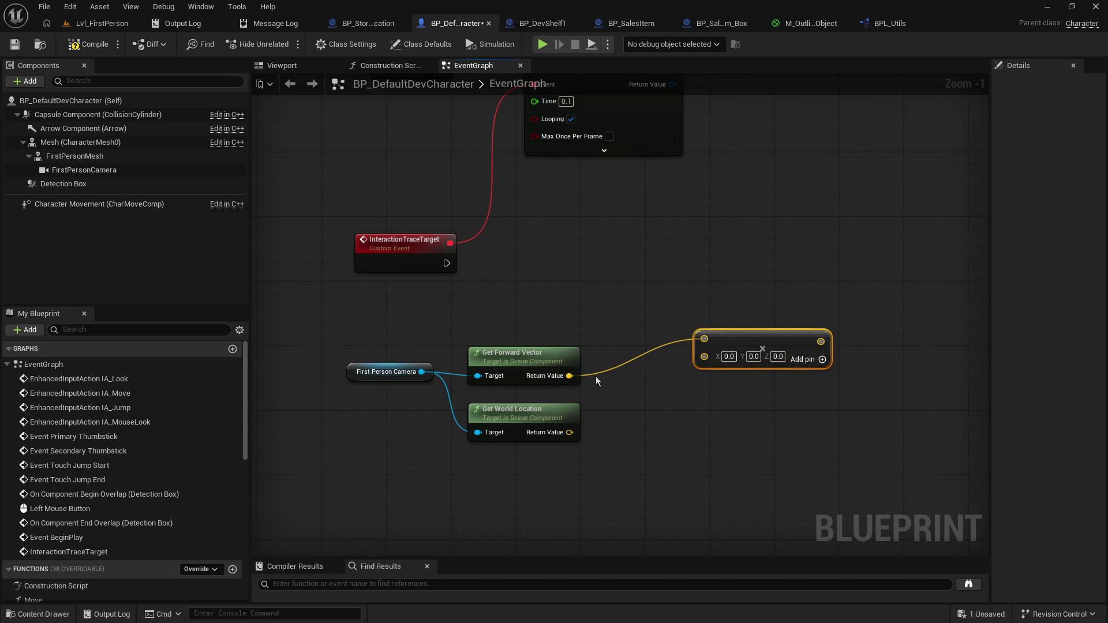
key(Delete)
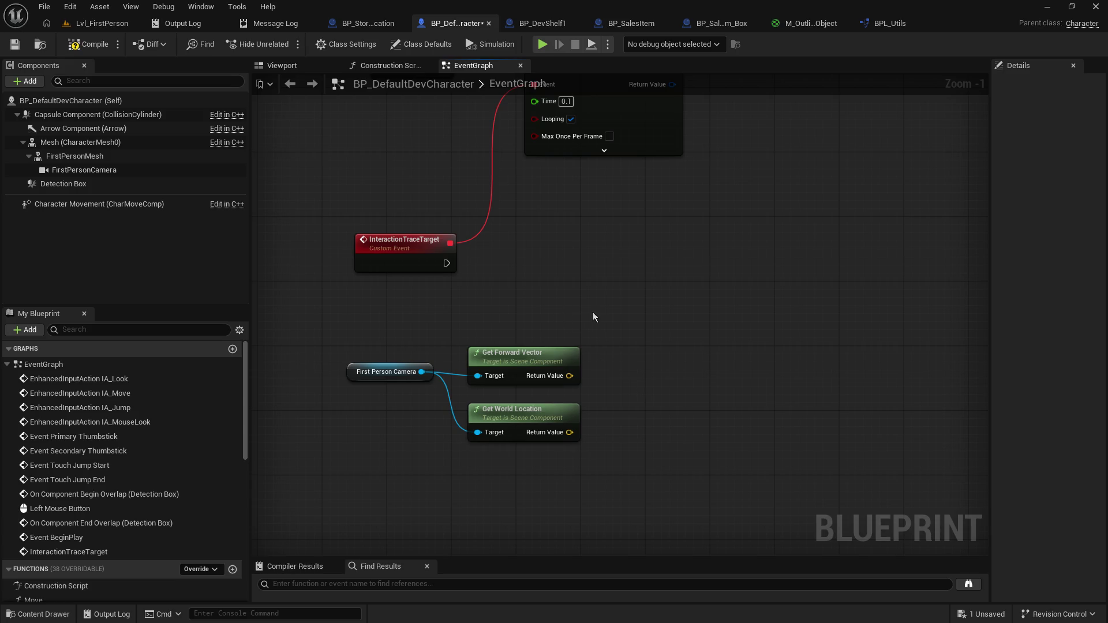
drag(593, 316, 679, 276)
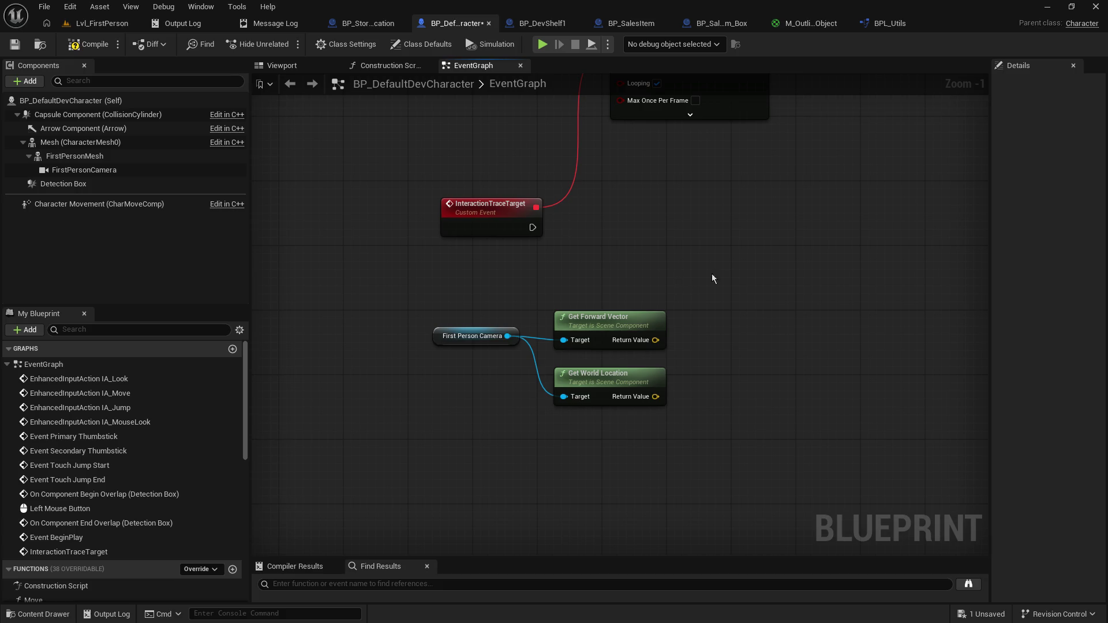
Step: Search the forward vector's action list for '*' and 'float', then cancel without adding
drag(656, 340, 742, 320)
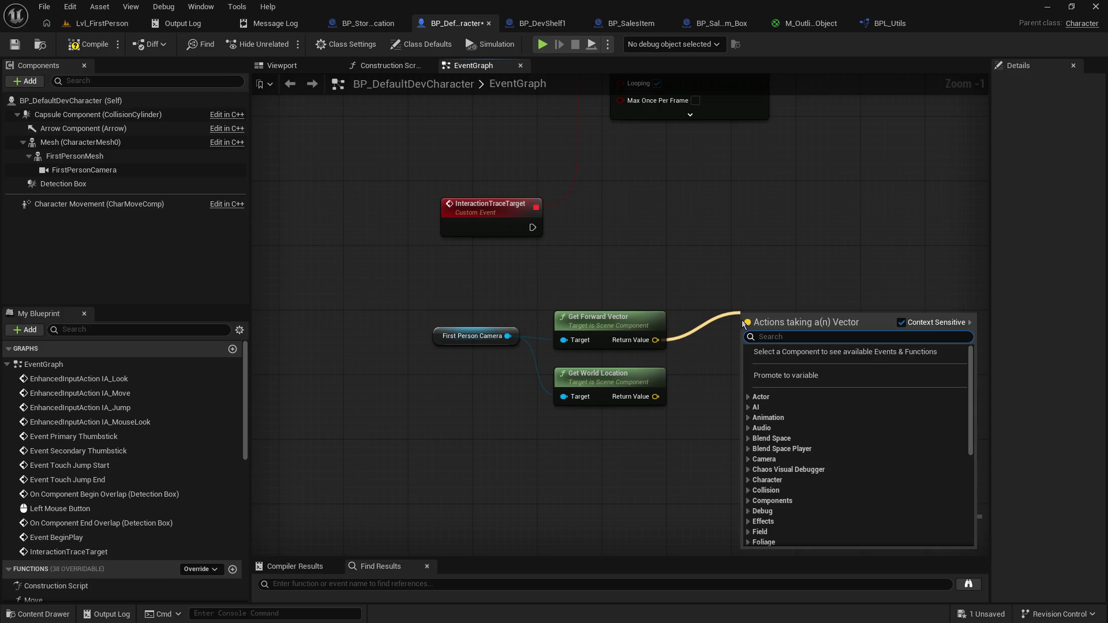
text(*)
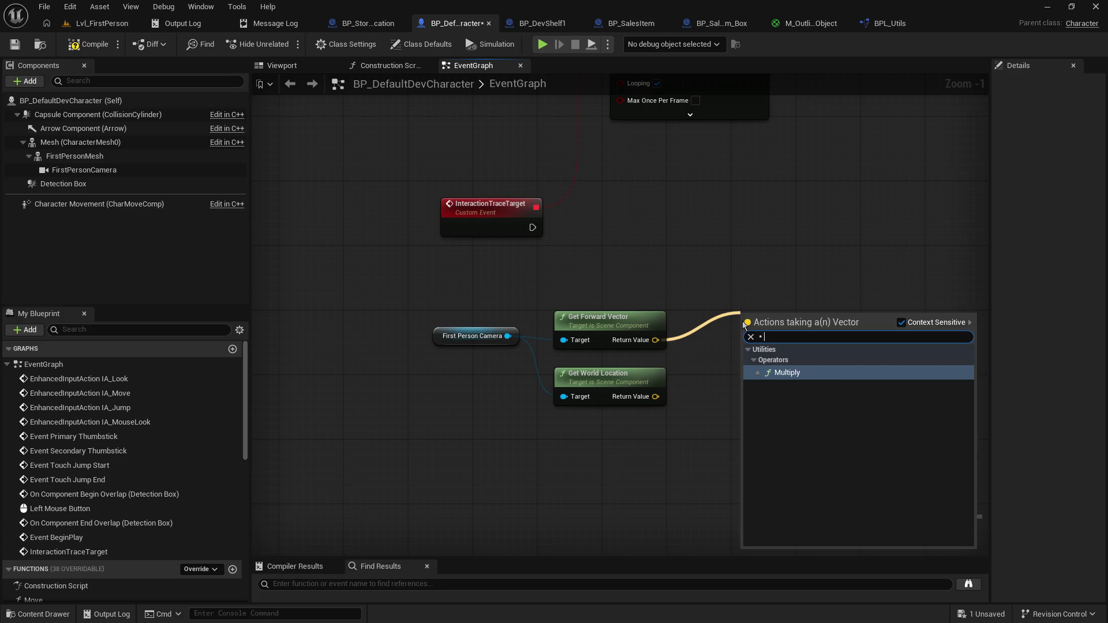
key(BackSpace)
text(float)
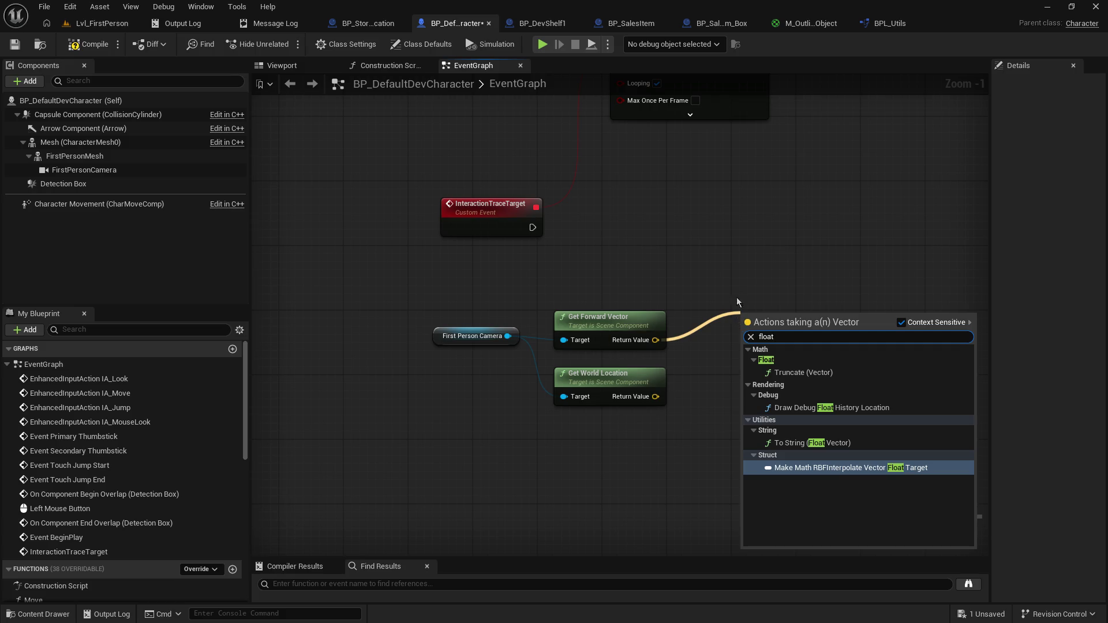
key(Escape)
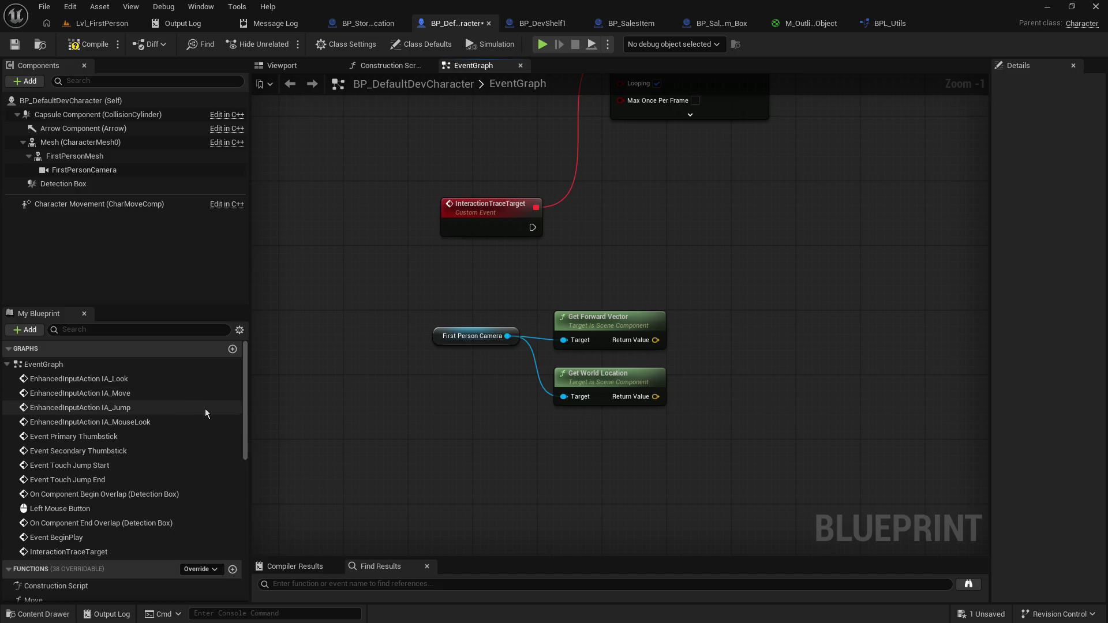
scroll(203, 407, down, 5)
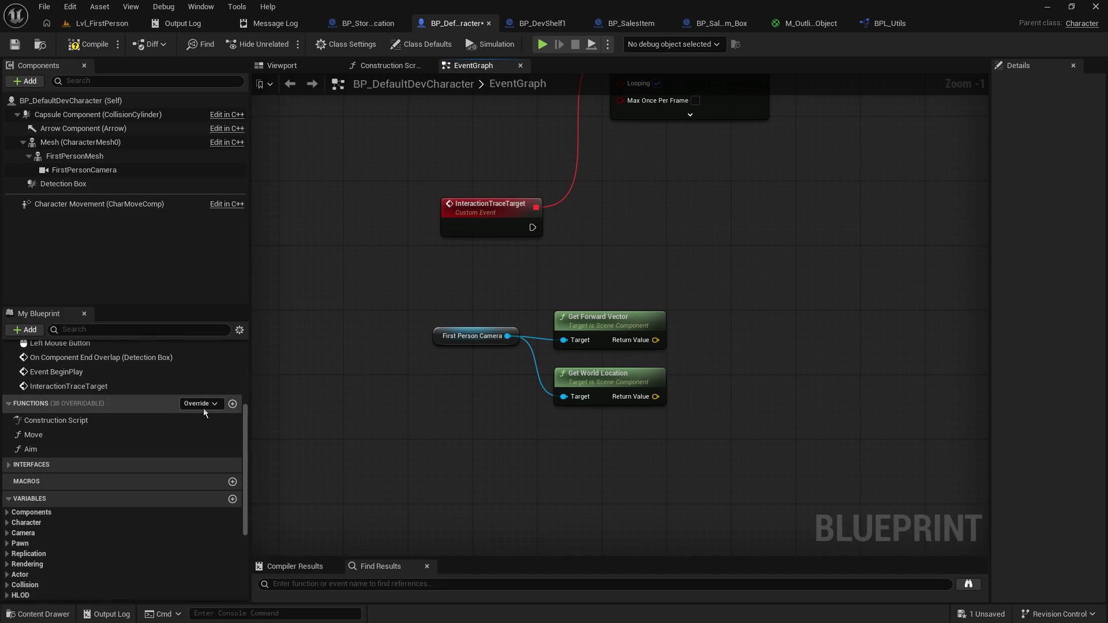
scroll(203, 408, up, 5)
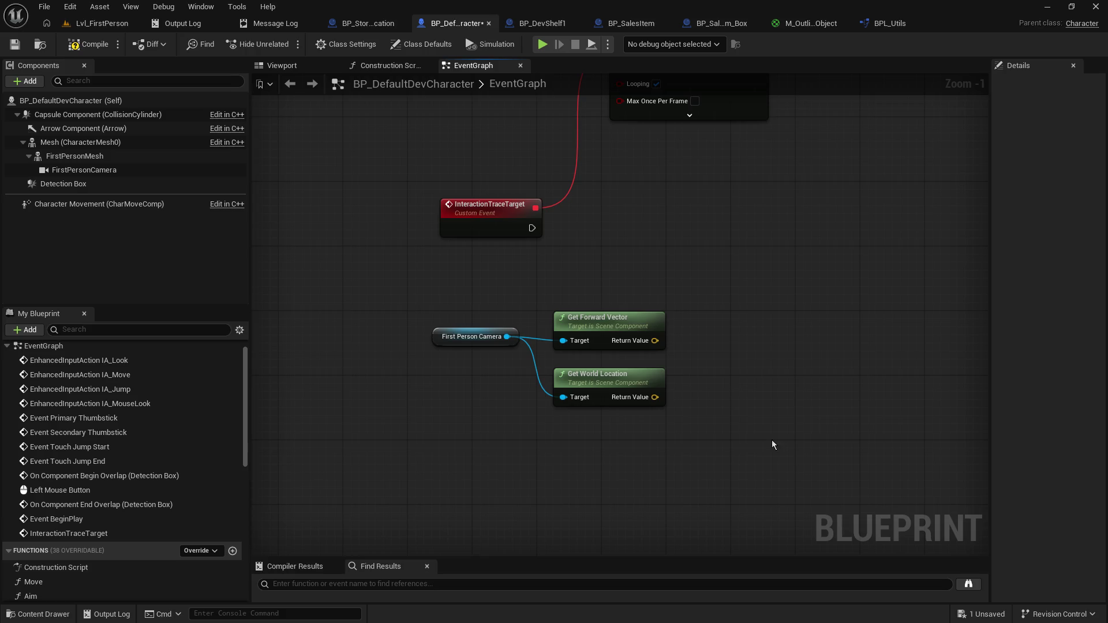
Step: Add a Make Literal Float node with a value of 300.0
right_click(766, 341)
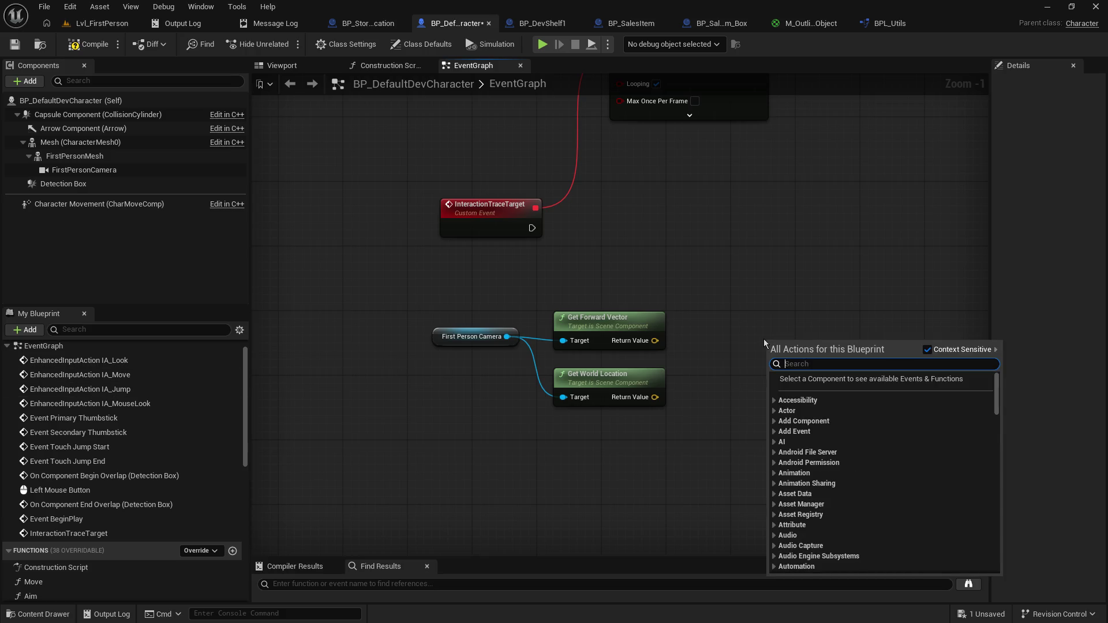
text(make literal float)
key(Return)
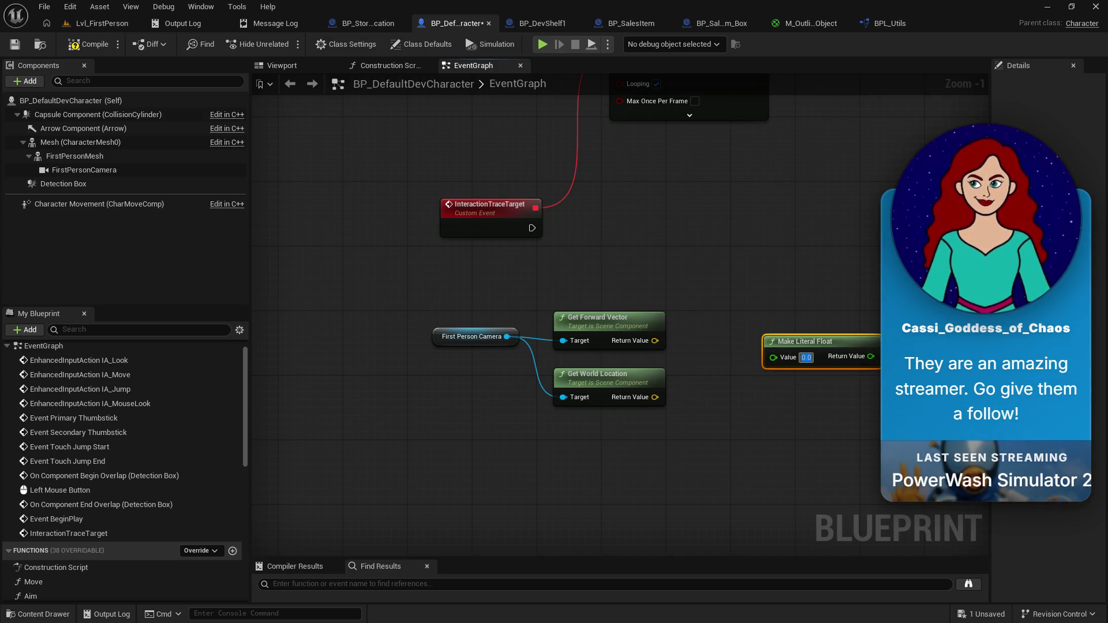
text(300.0)
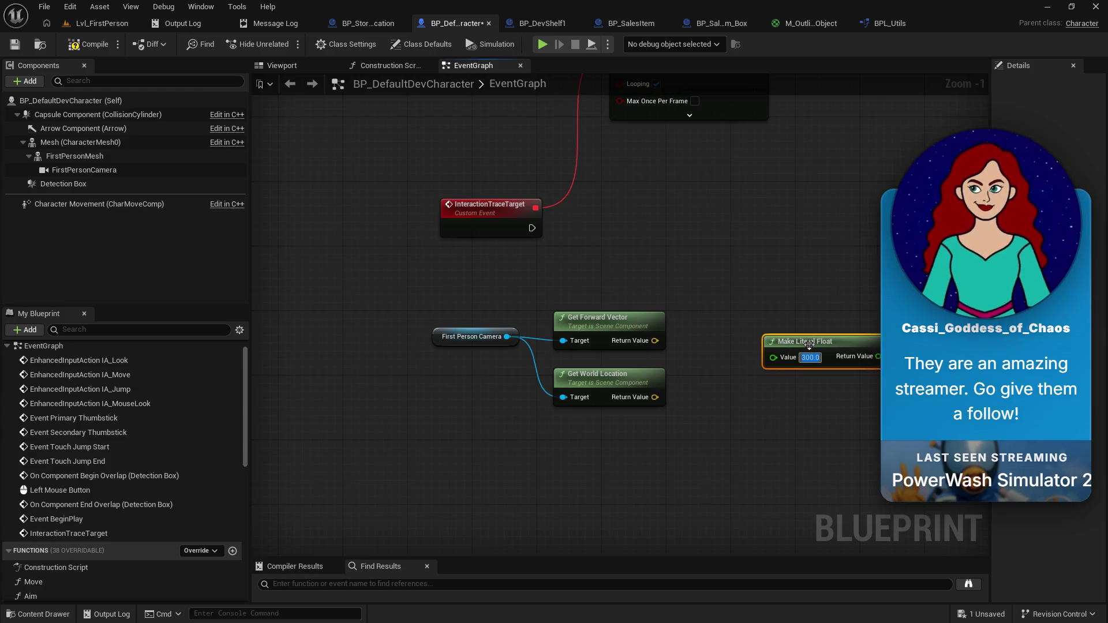
drag(802, 341, 754, 381)
Step: Create a Multiply node from the literal float and wire Get Forward Vector into it
drag(830, 397, 781, 329)
text(*)
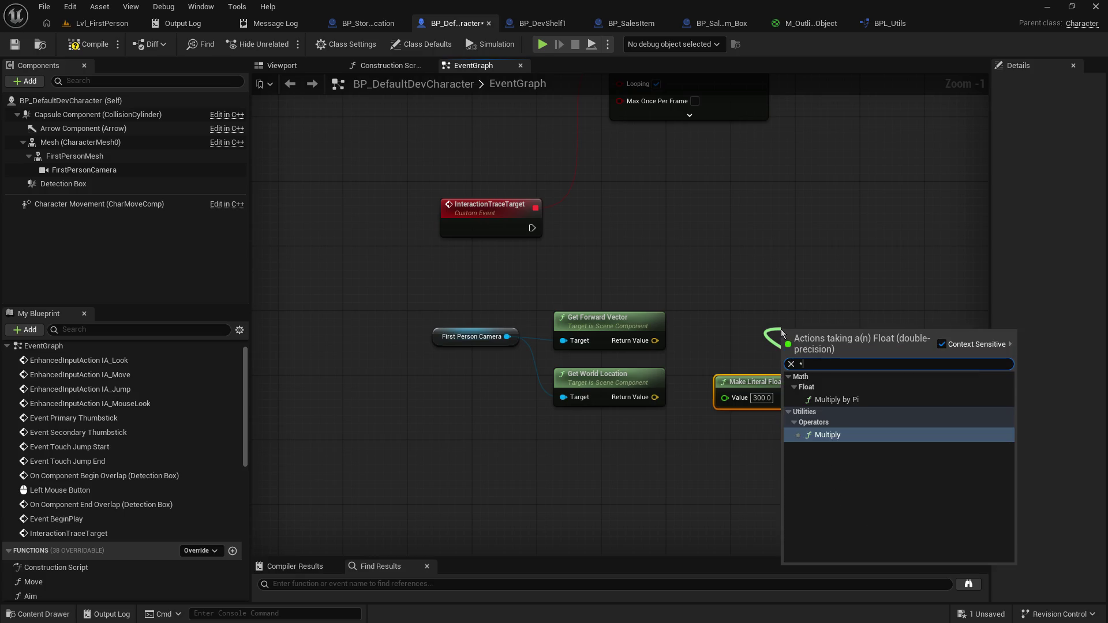
key(Return)
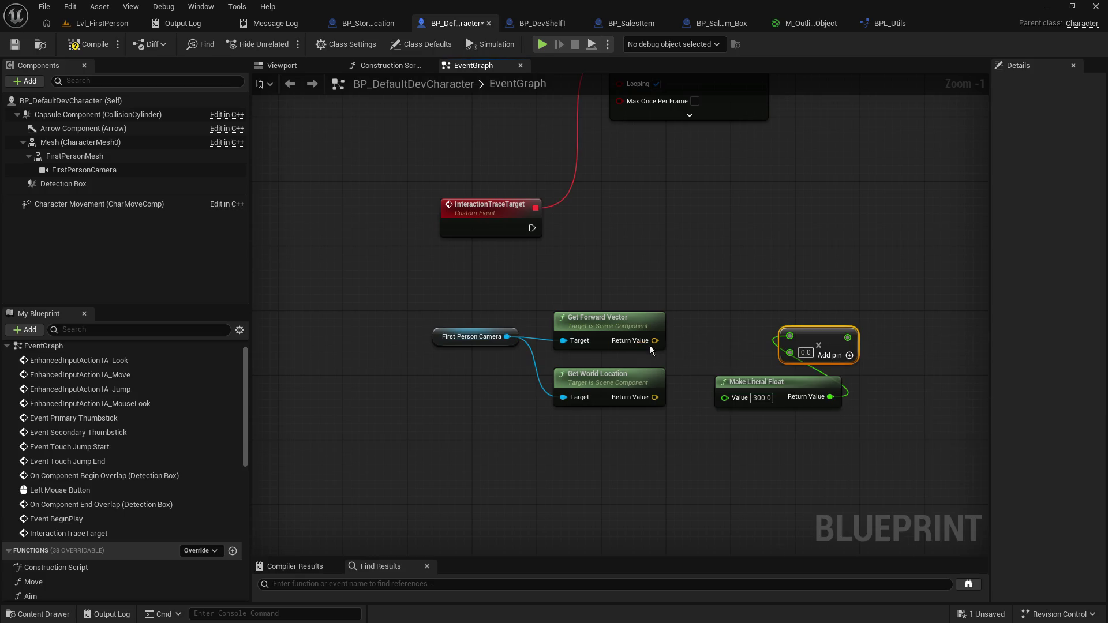
mouse_move(655, 340)
mouse_down()
mouse_move(715, 358)
mouse_move(790, 350)
mouse_move(825, 307)
mouse_move(783, 329)
mouse_up()
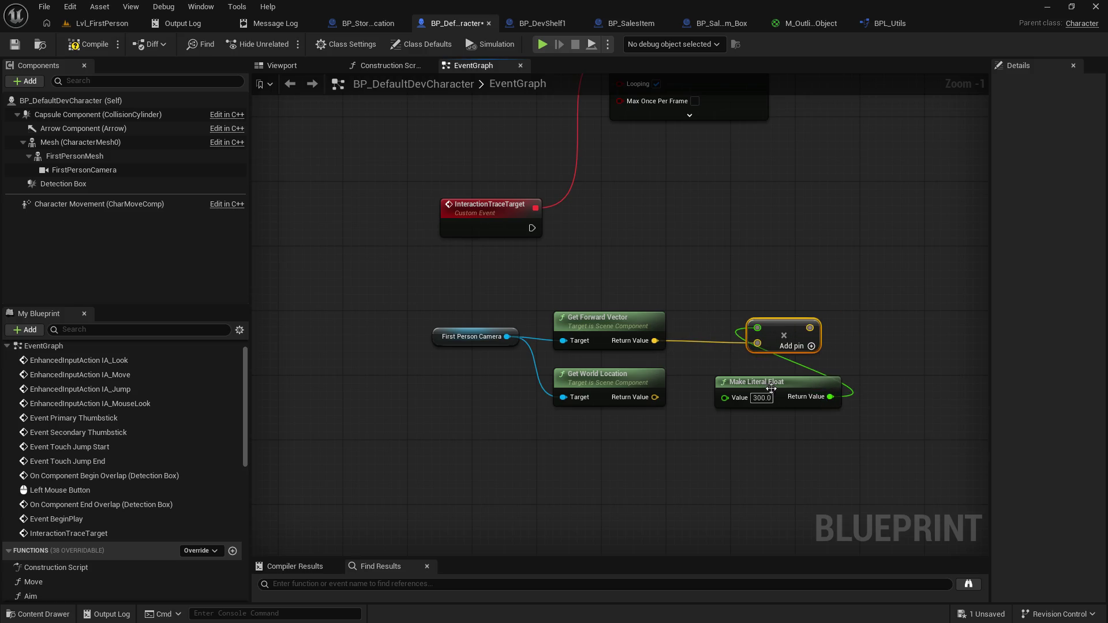
mouse_move(776, 387)
mouse_down()
mouse_move(688, 297)
mouse_move(701, 273)
mouse_move(666, 272)
mouse_move(757, 328)
mouse_move(755, 313)
mouse_up()
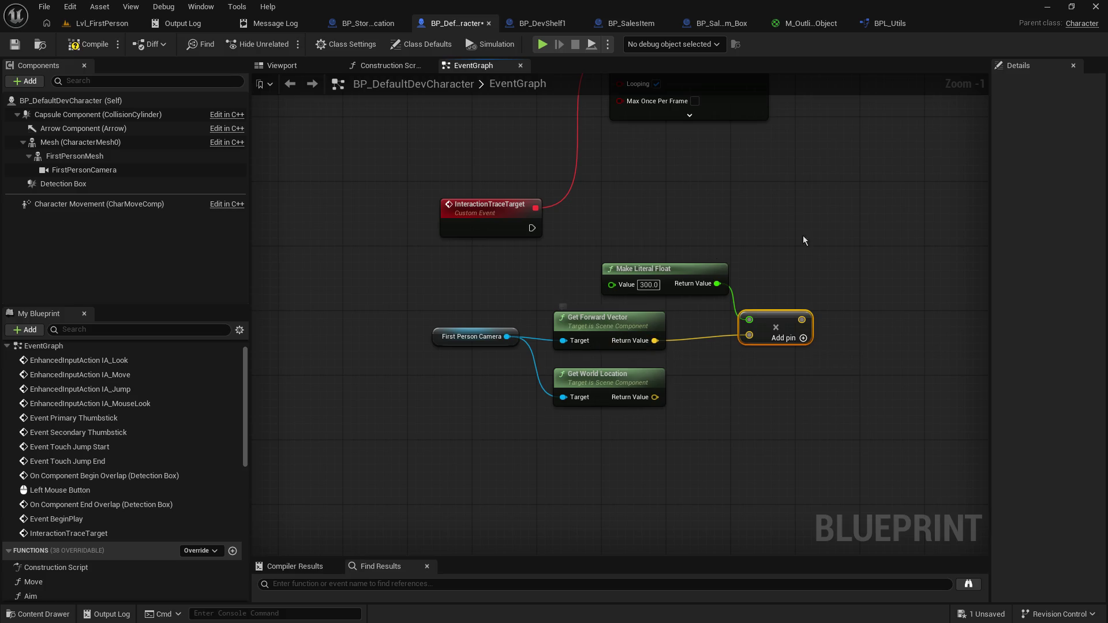
click(863, 344)
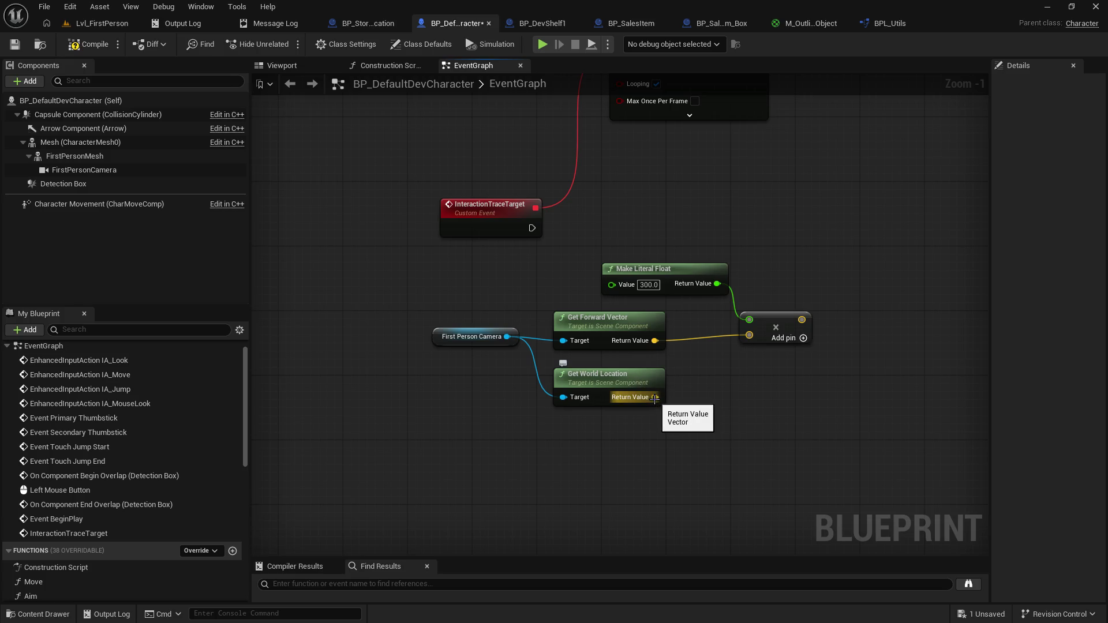
Step: Add an Add node fed by Get World Location's Return Value
drag(654, 398, 709, 388)
text(+)
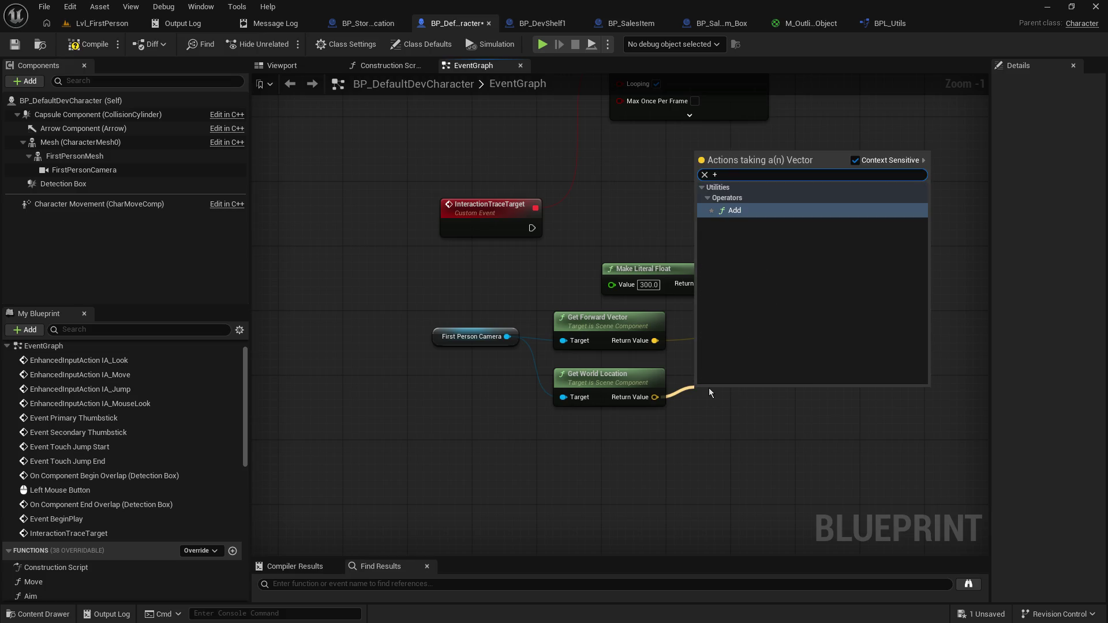
key(Return)
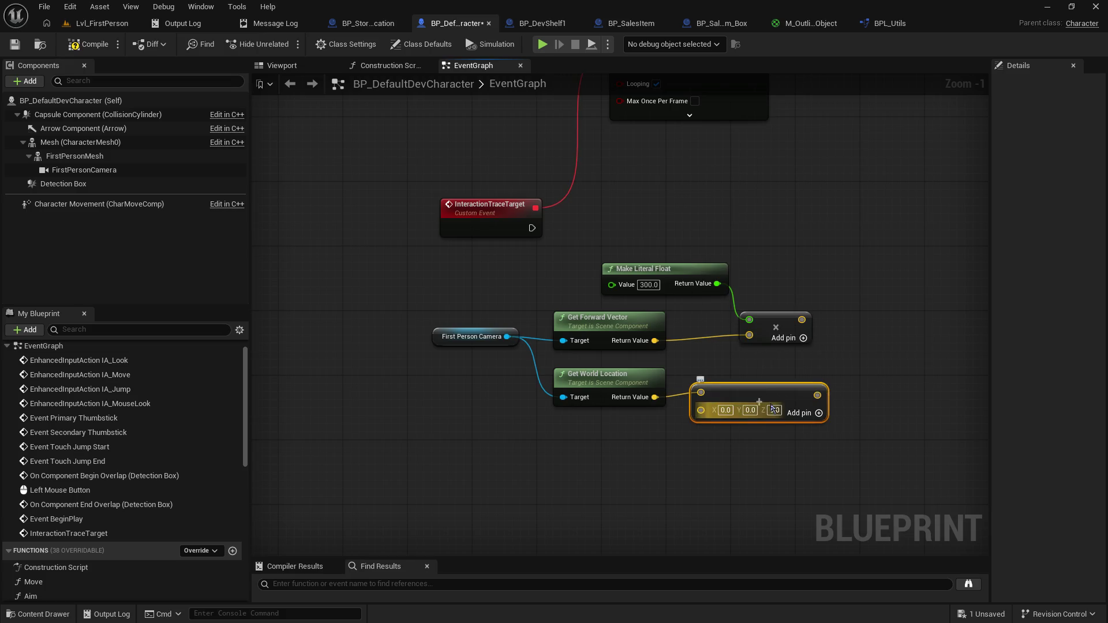
drag(735, 386, 767, 386)
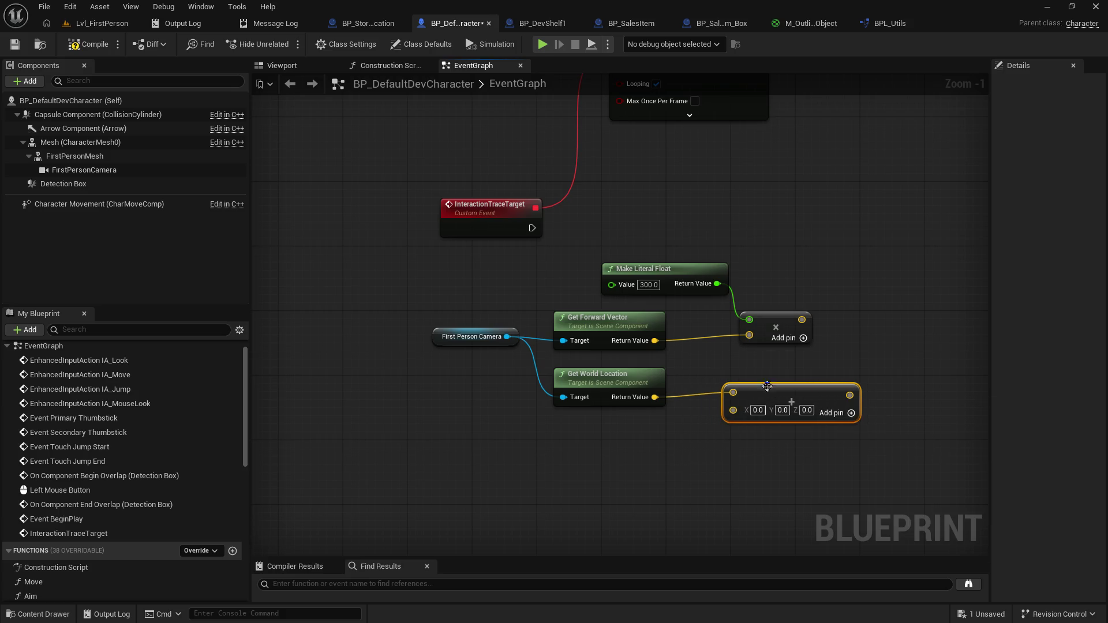
Step: Rearrange the math nodes into a neat chain and wire the Multiply result into the Add node
drag(613, 255, 813, 355)
drag(629, 314, 635, 457)
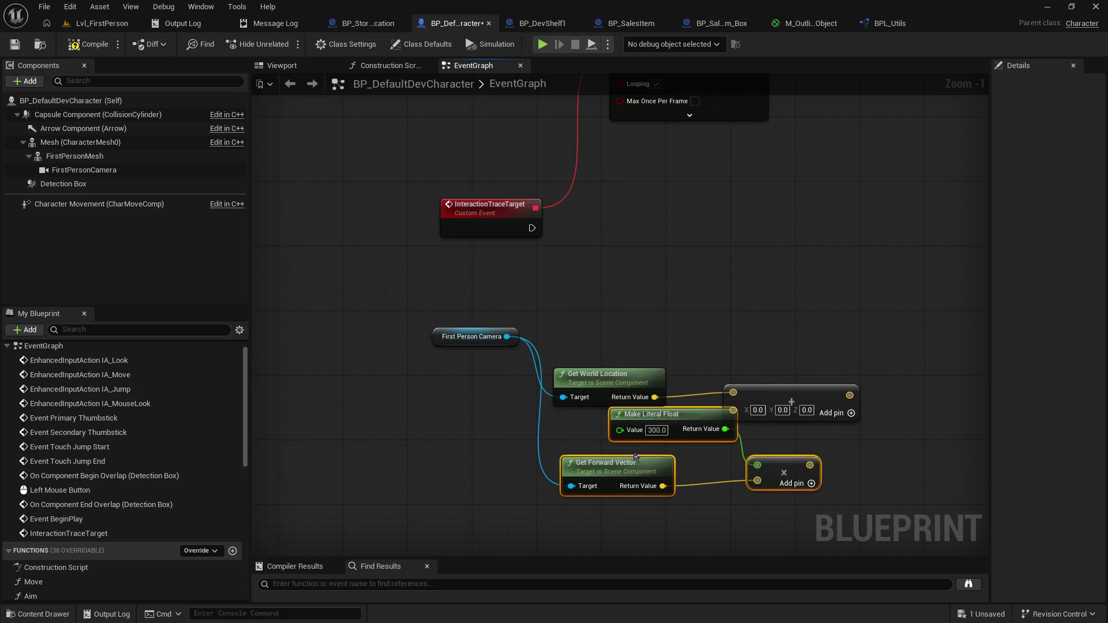
drag(629, 375, 653, 294)
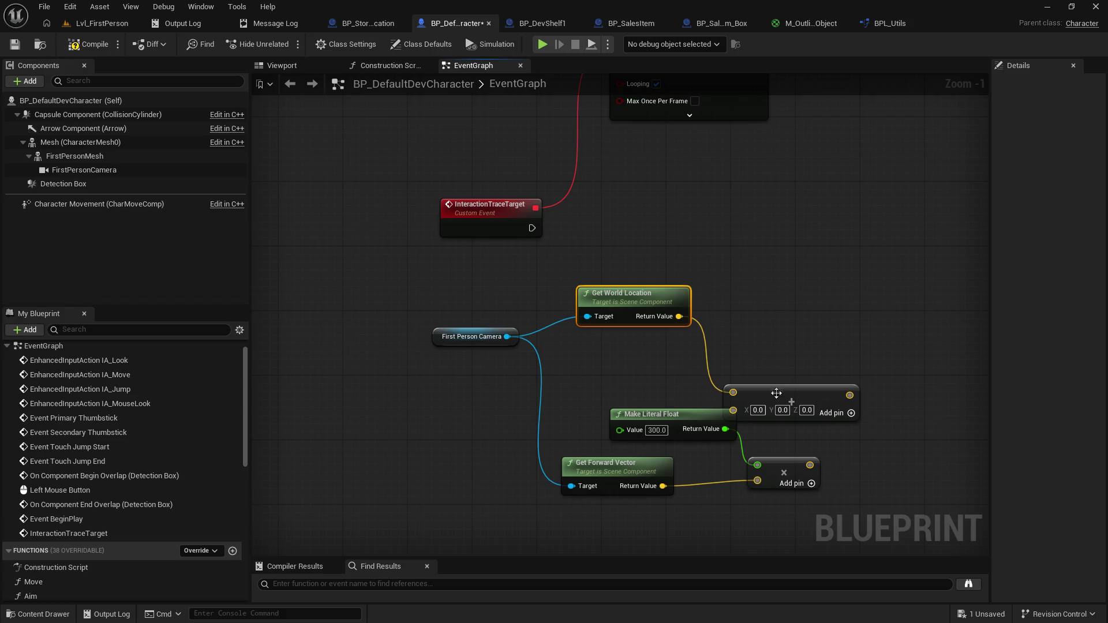
drag(776, 393, 776, 336)
drag(657, 422, 607, 357)
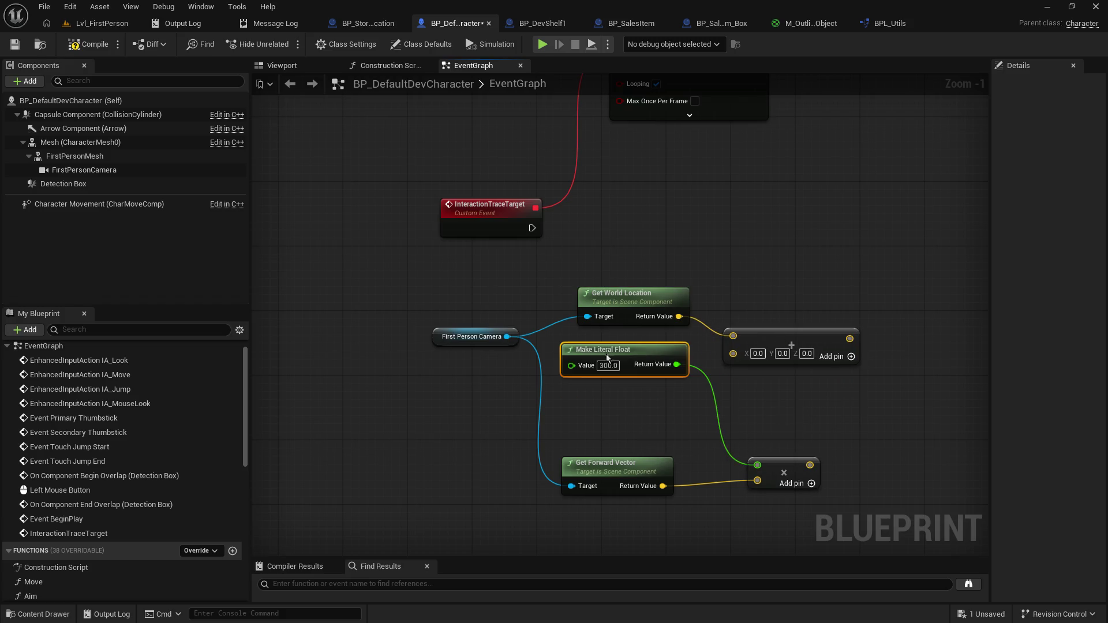
drag(618, 465, 625, 393)
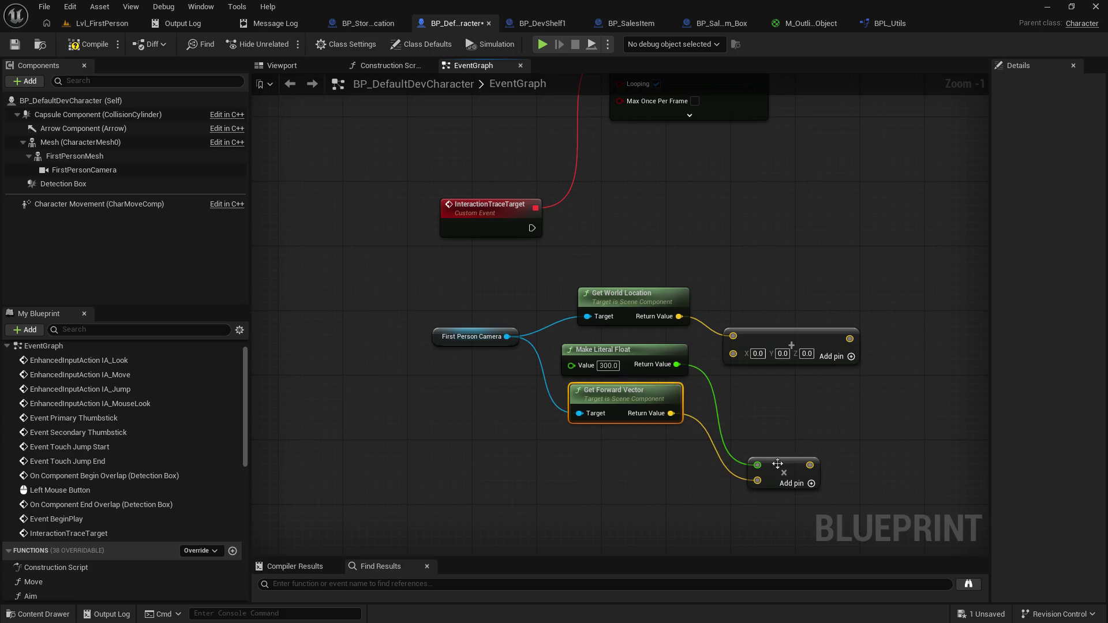
drag(778, 464, 745, 375)
drag(775, 338, 871, 337)
drag(778, 376, 830, 353)
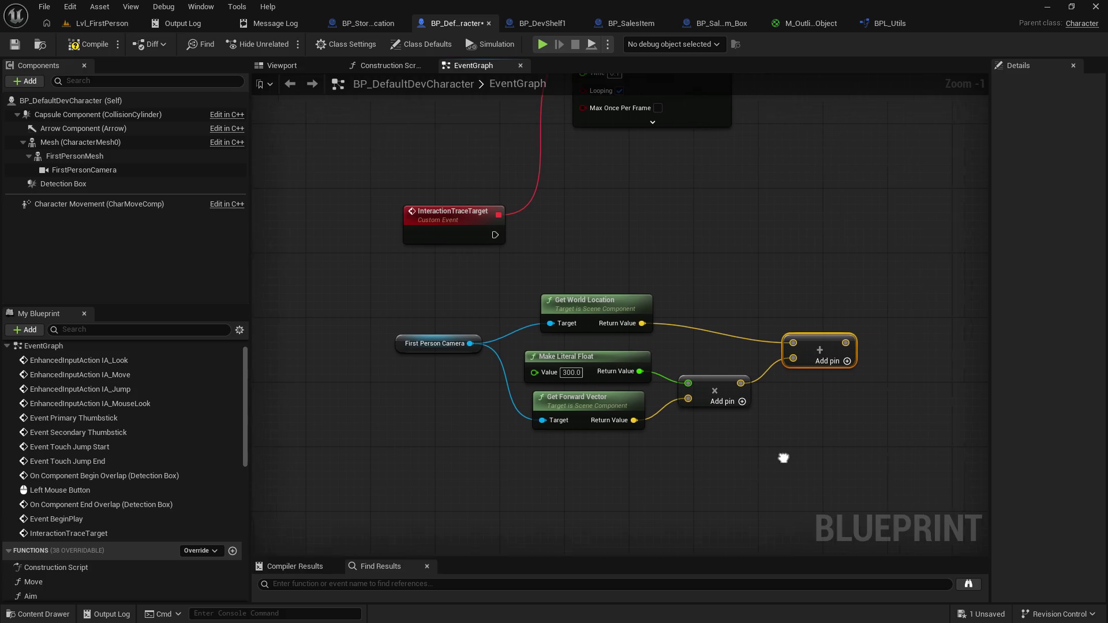
Step: Center the node chain and drag a new wire from the event's execution output
drag(784, 457, 691, 467)
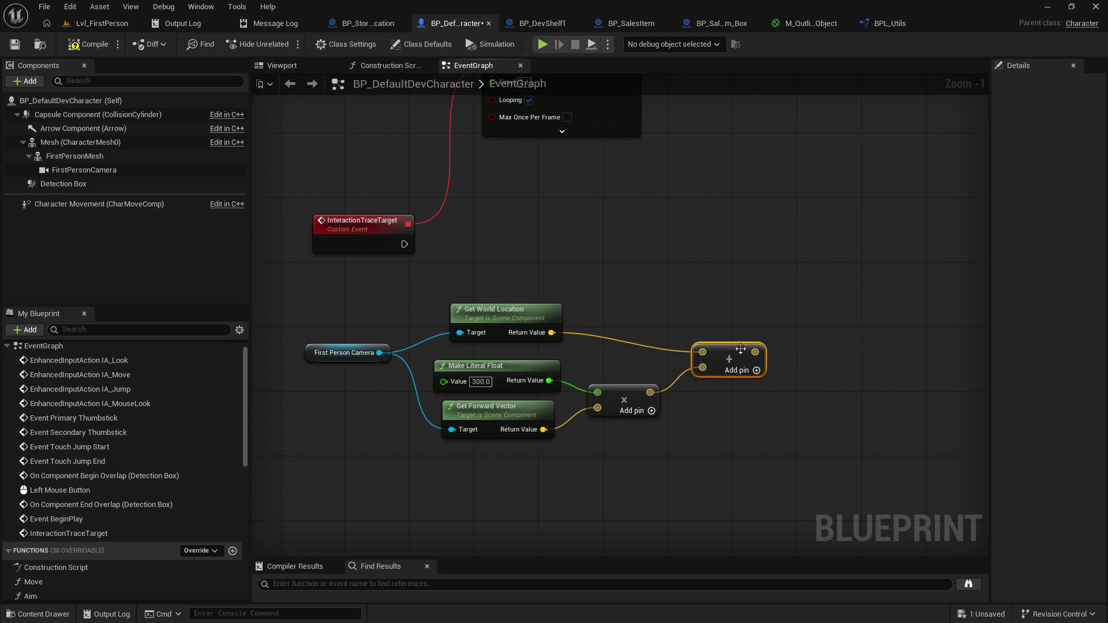
drag(727, 354, 711, 337)
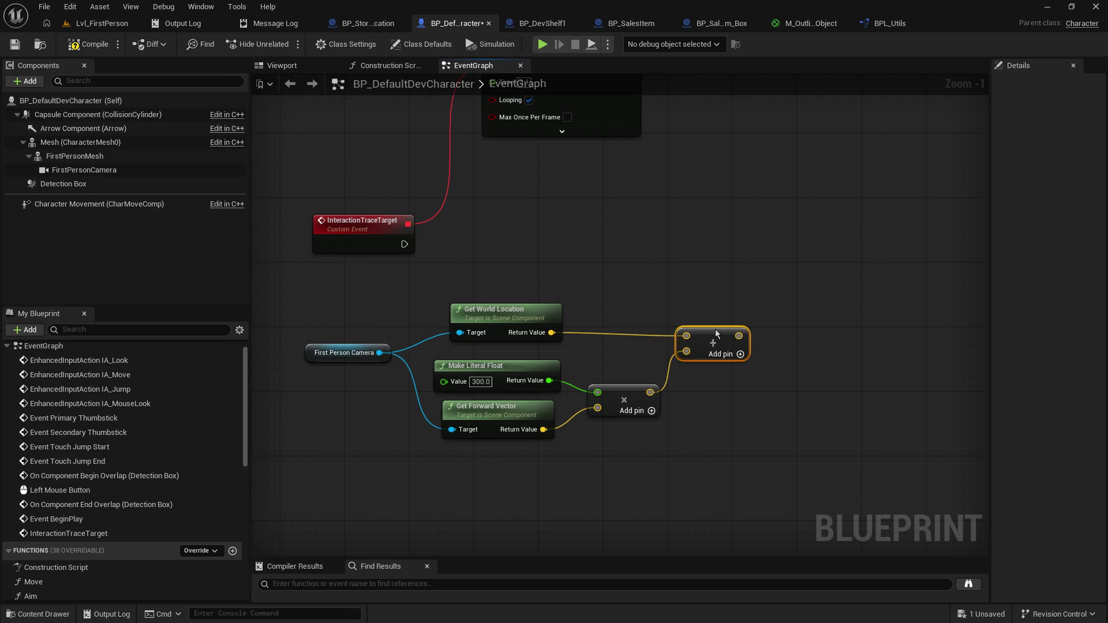
drag(791, 396, 784, 428)
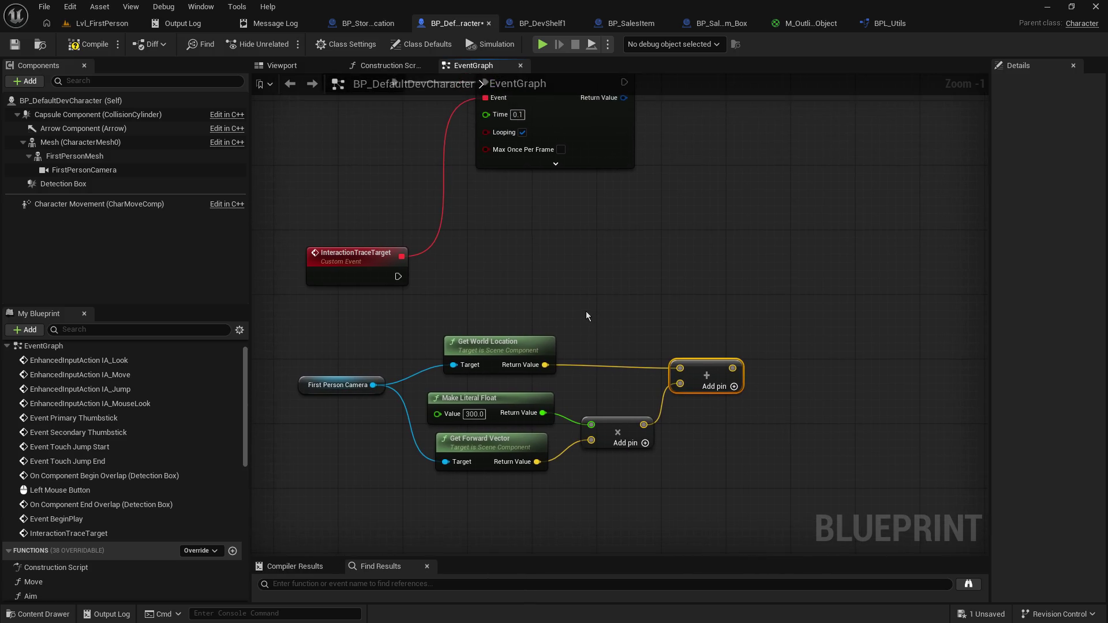
drag(398, 276, 566, 278)
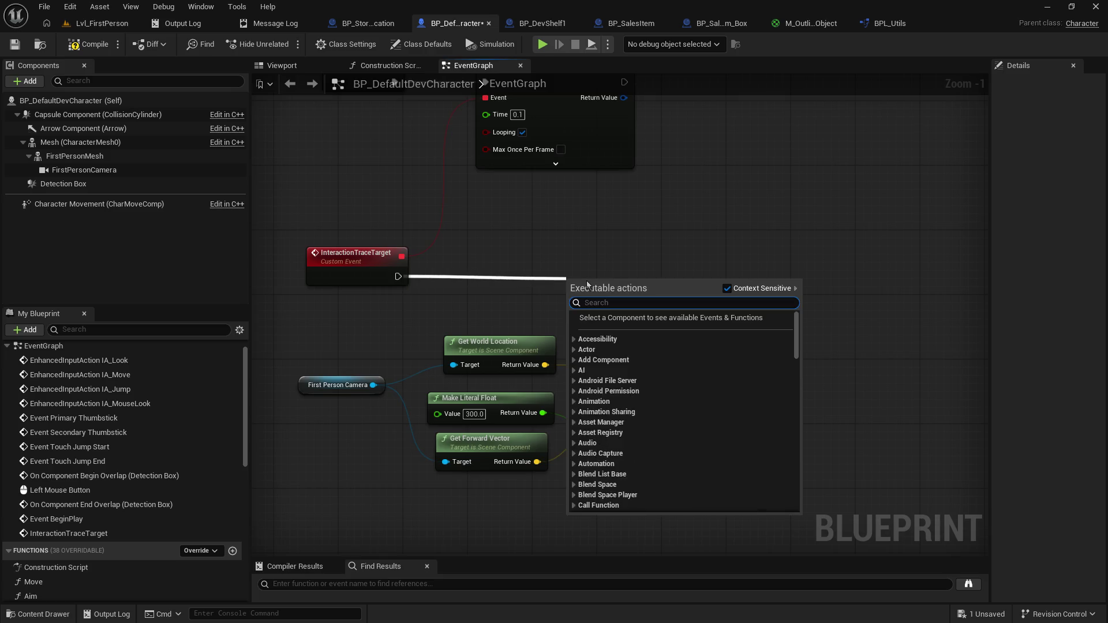
Step: Add a Line Trace By Channel node and move it clear of the math nodes
text(line trace)
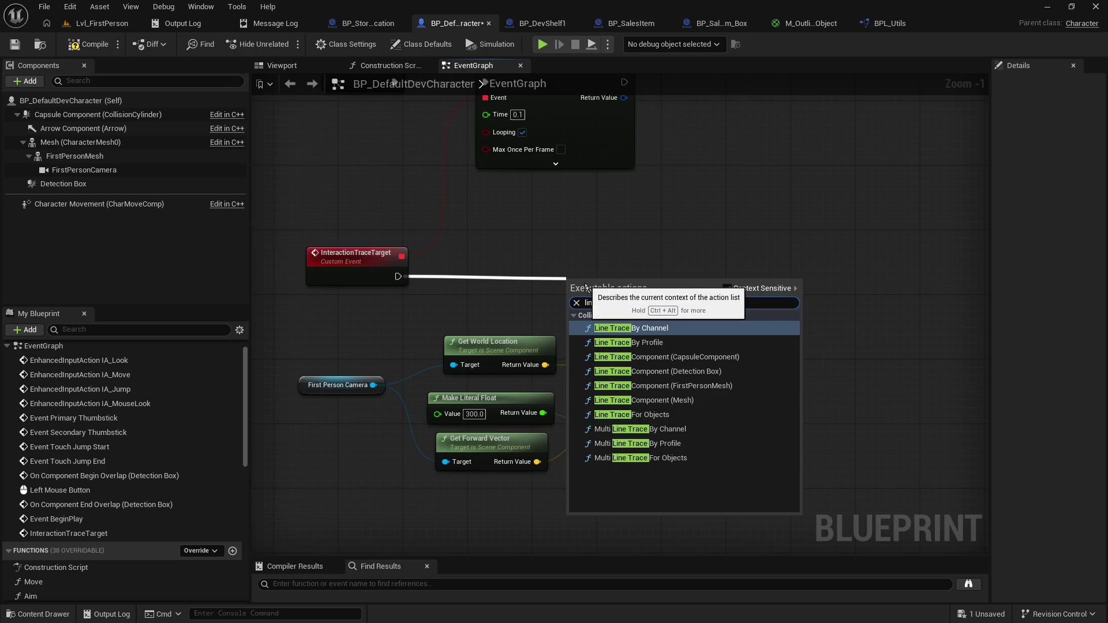
click(652, 328)
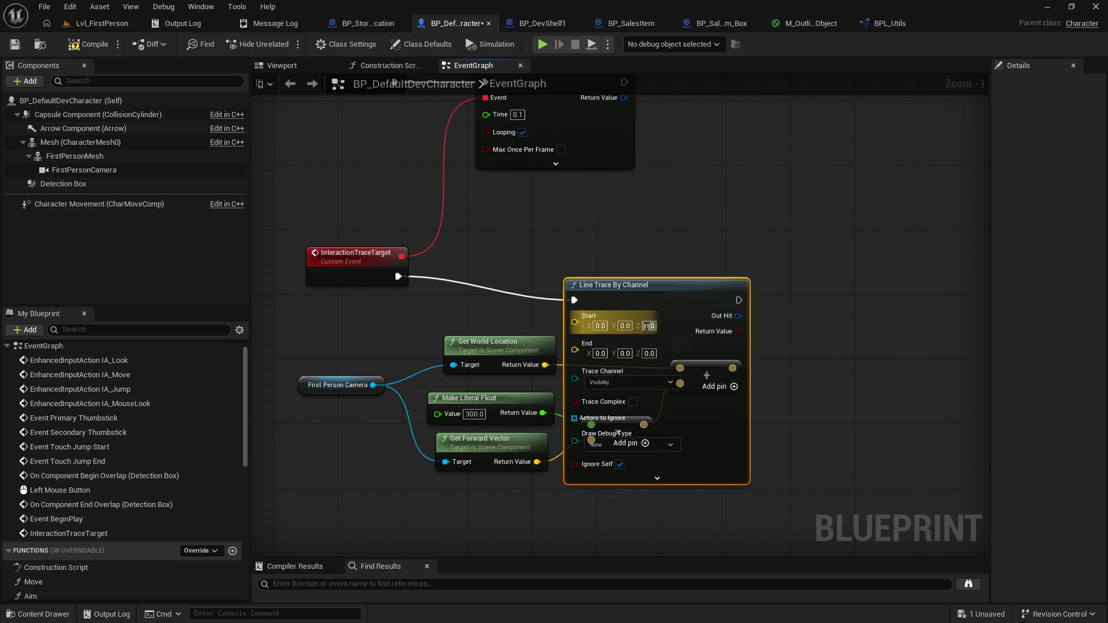
mouse_move(655, 287)
mouse_down()
mouse_move(680, 255)
mouse_move(890, 255)
mouse_up()
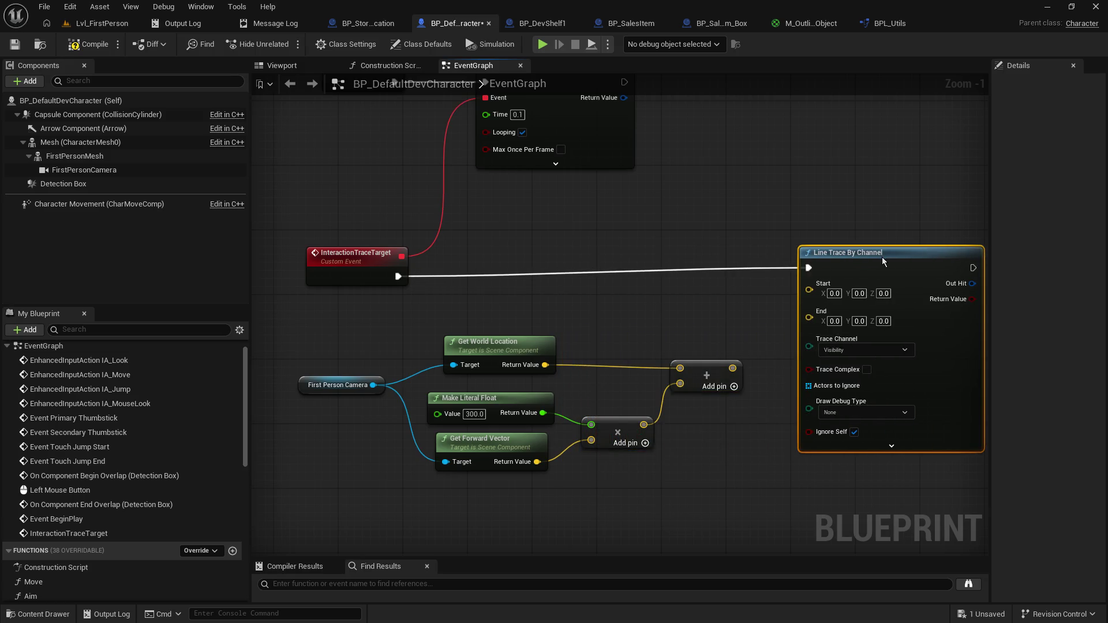
click(700, 466)
Step: Shift the camera and vector math node group left, beside the line trace
mouse_move(700, 472)
mouse_down()
mouse_move(470, 321)
mouse_move(439, 341)
mouse_move(369, 346)
mouse_up()
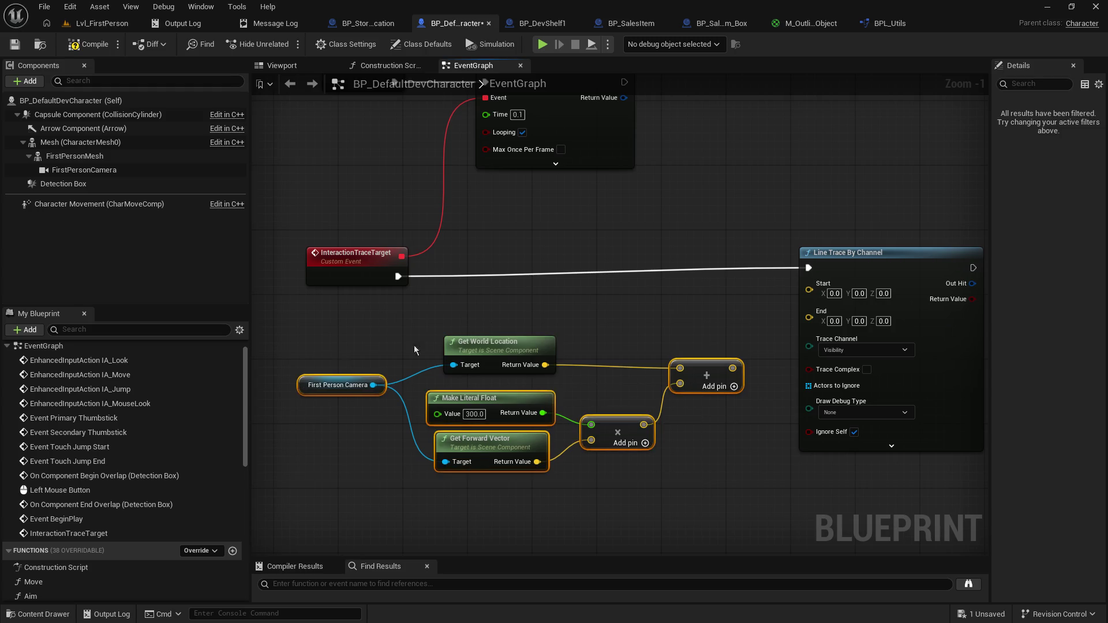
drag(689, 317, 561, 316)
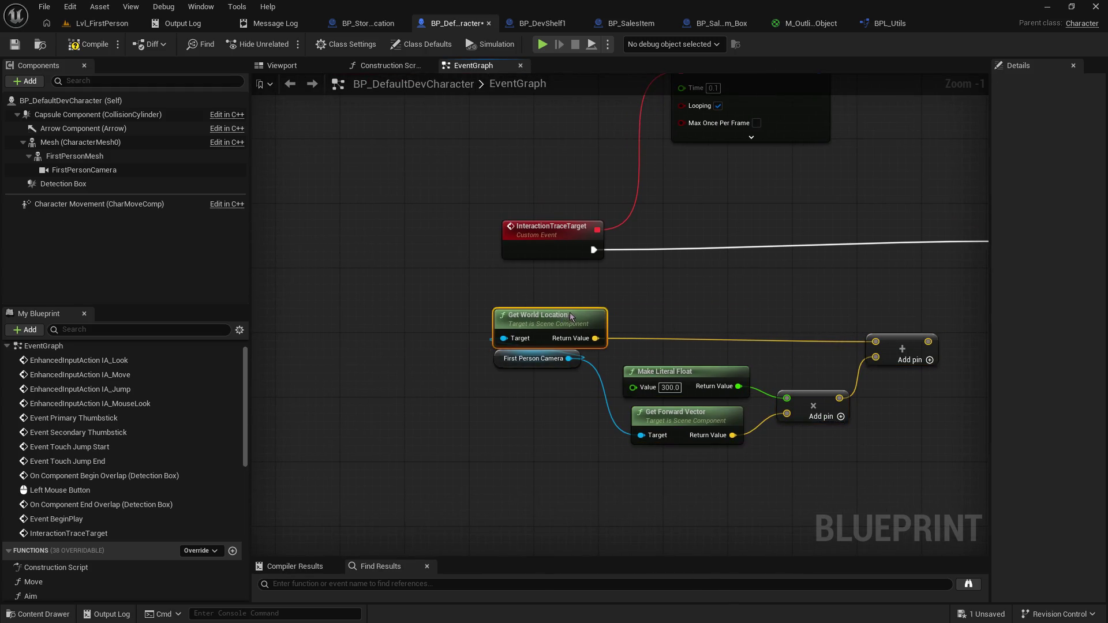
click(664, 280)
key(ctrl+z)
drag(944, 495, 502, 325)
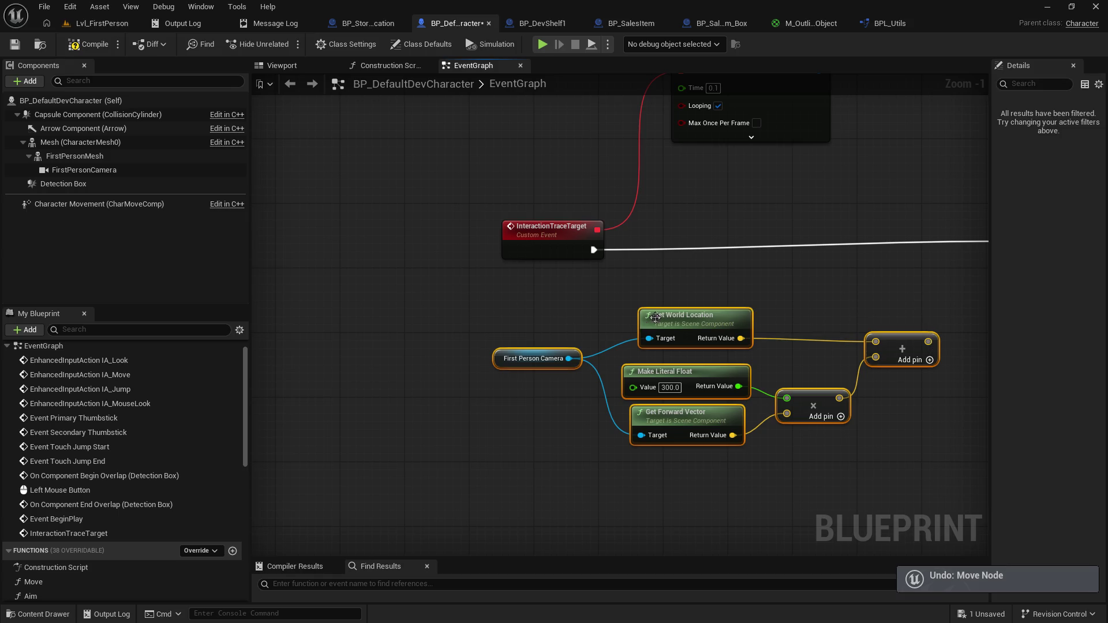
drag(653, 316, 430, 316)
mouse_move(901, 230)
mouse_down()
mouse_move(819, 265)
mouse_move(495, 271)
mouse_move(511, 269)
mouse_up()
shift+click(632, 262)
mouse_move(403, 314)
mouse_down()
mouse_move(630, 282)
mouse_move(600, 279)
mouse_up()
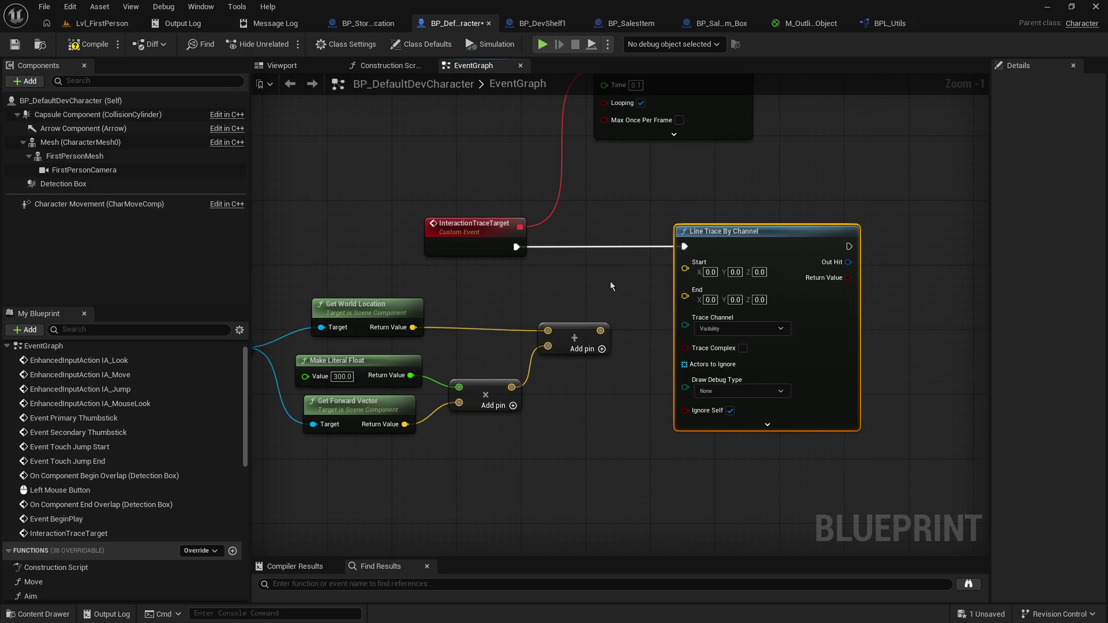
mouse_move(608, 284)
mouse_down()
mouse_move(765, 259)
mouse_move(616, 278)
mouse_up()
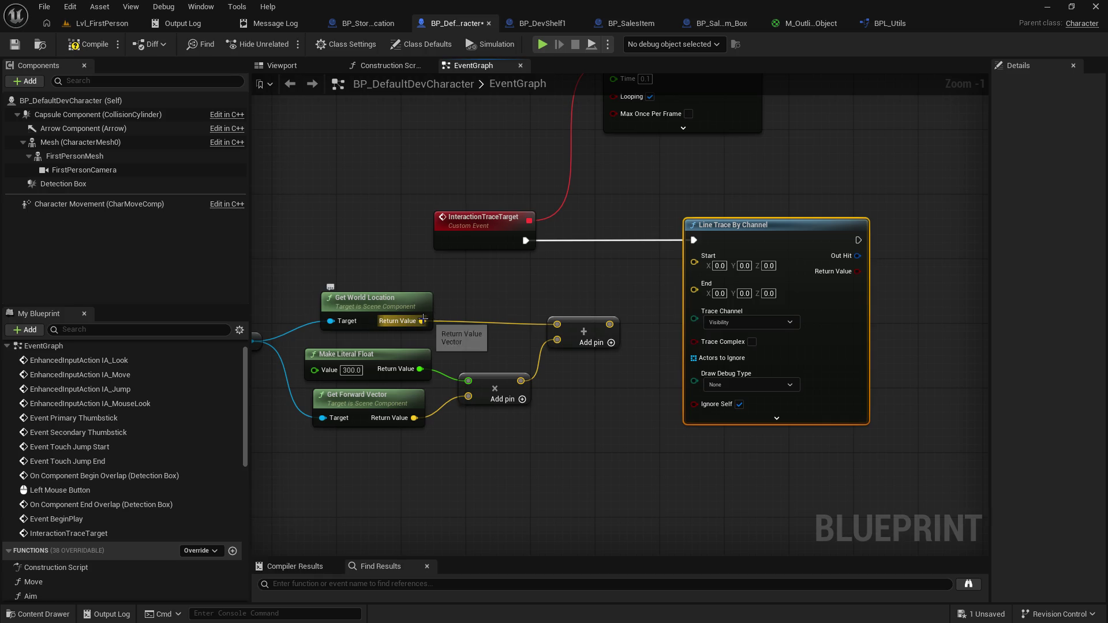
Step: Wire Get World Location into the trace's Start and the Add node's sum into End
drag(423, 321, 694, 256)
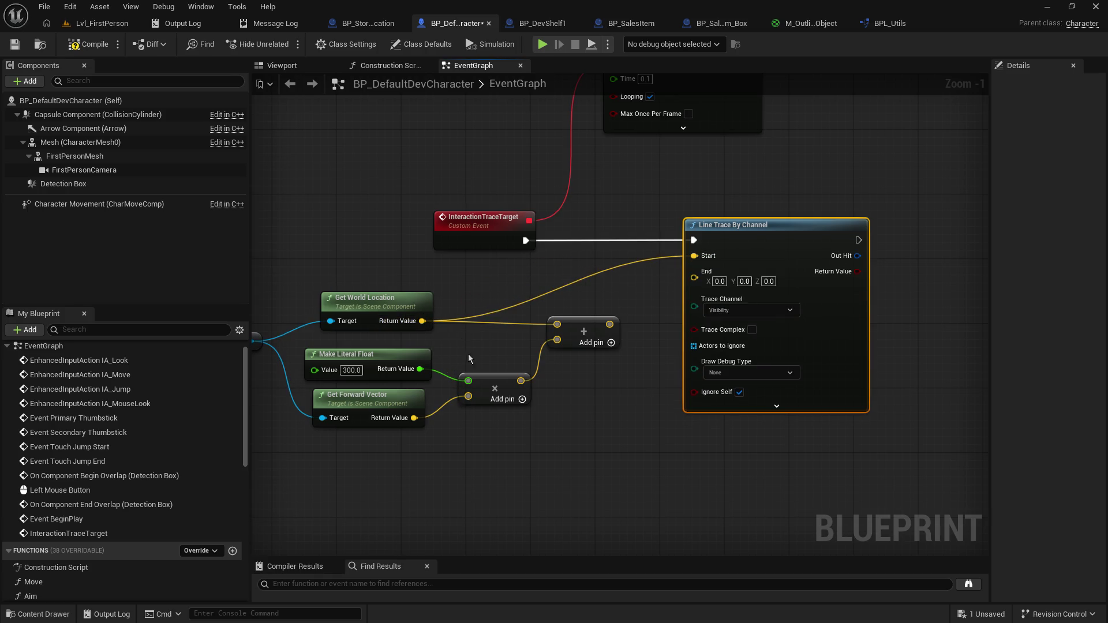
mouse_move(609, 325)
mouse_down()
mouse_move(649, 314)
mouse_move(699, 280)
mouse_move(707, 291)
mouse_up()
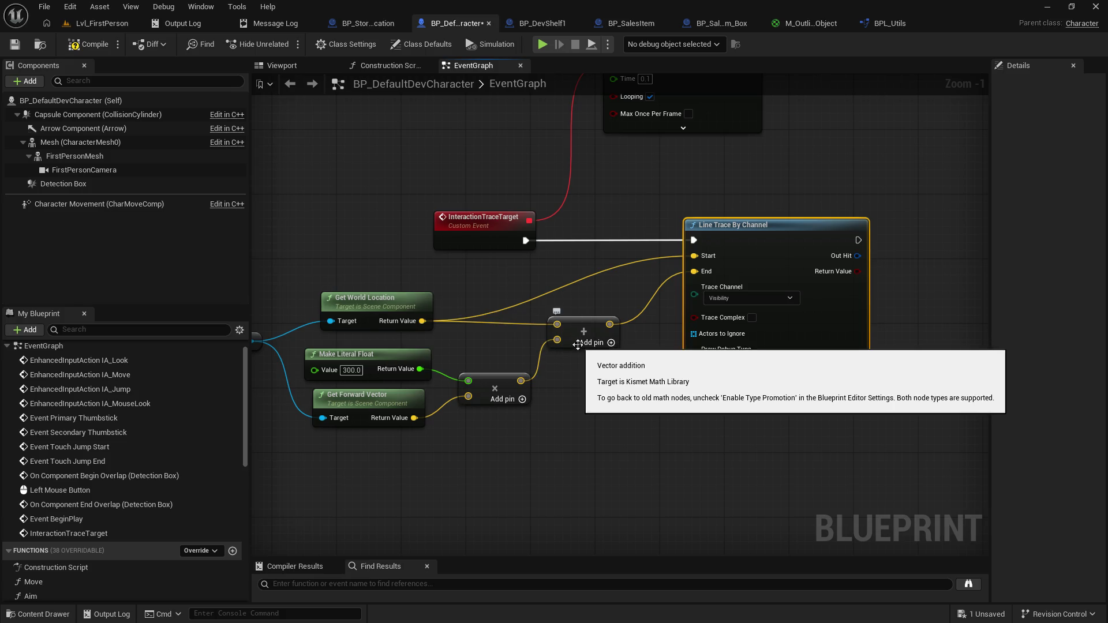
drag(578, 329, 580, 311)
click(622, 401)
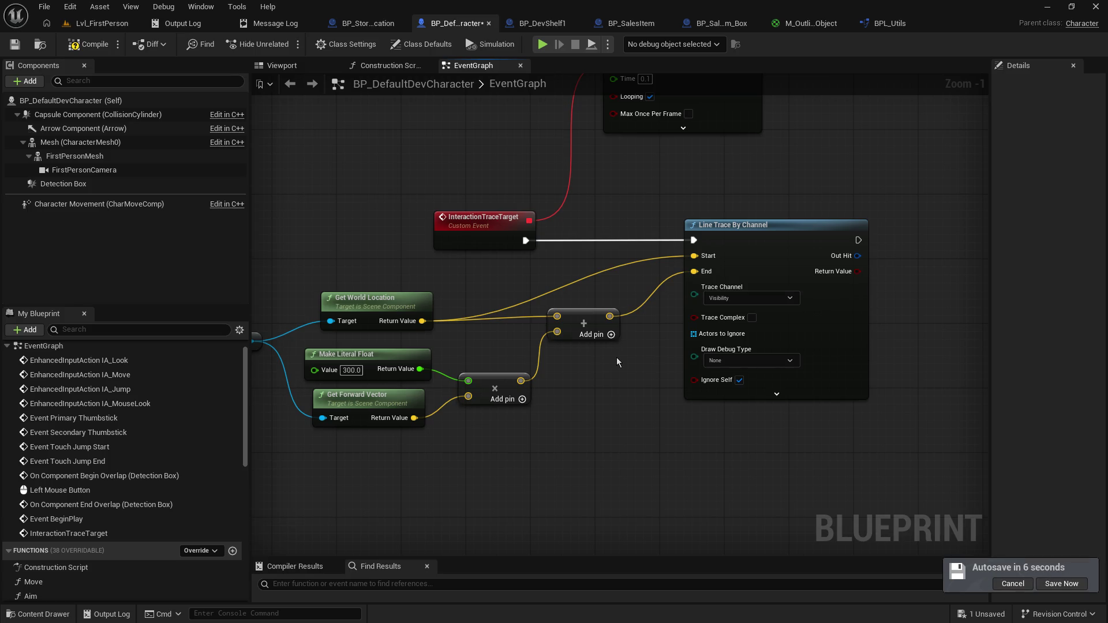
Step: Connect the InteractionTraceTarget event's execution to Line Trace By Channel
drag(525, 241, 693, 240)
mouse_move(646, 180)
mouse_down()
mouse_move(623, 346)
mouse_move(623, 271)
mouse_move(624, 402)
mouse_up()
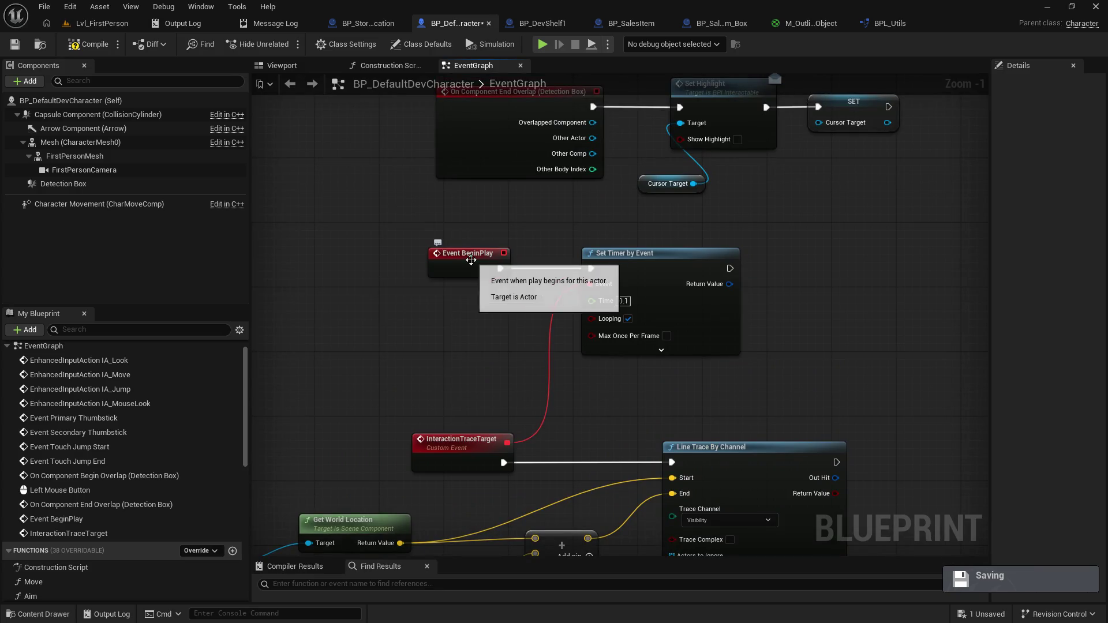
drag(456, 285, 388, 325)
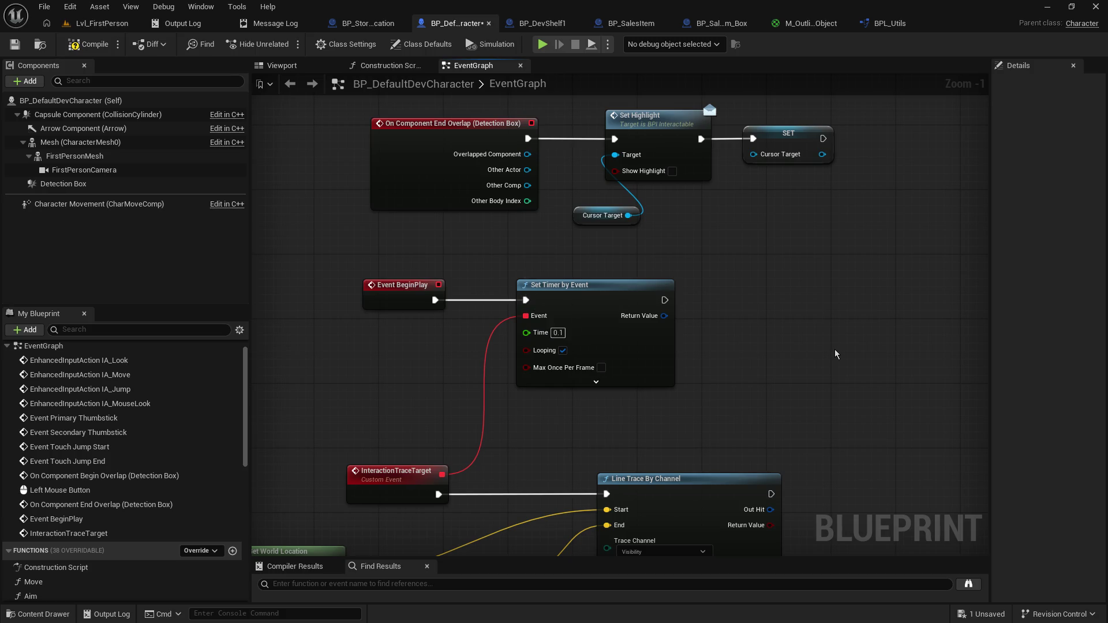
Step: Promote Set Timer by Event's Return Value to a new variable with a SET node
drag(835, 348, 778, 386)
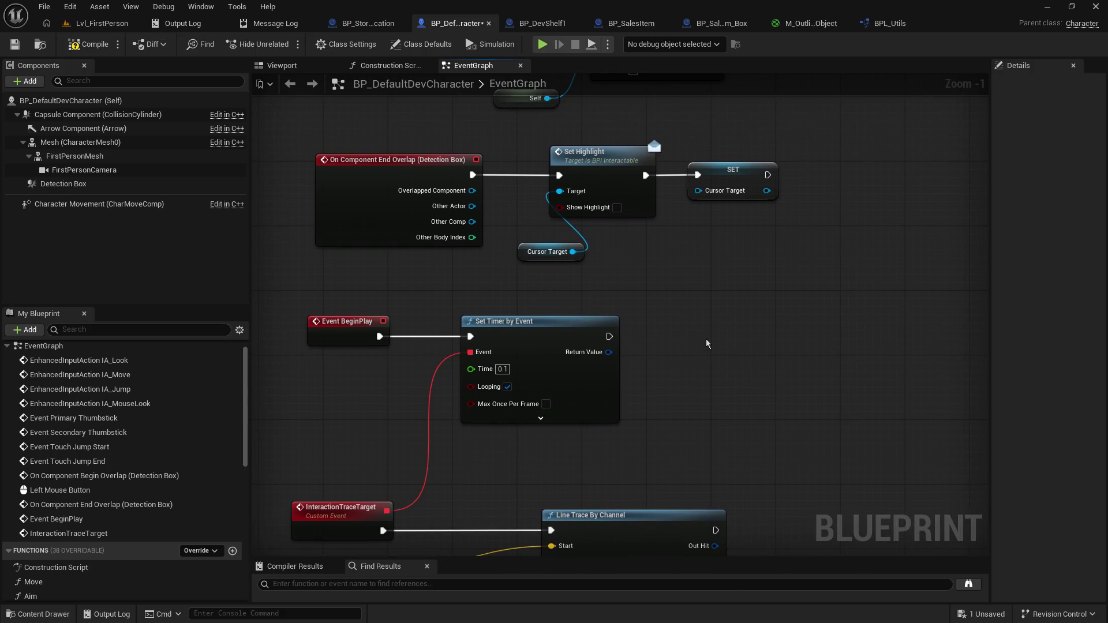
mouse_move(601, 341)
mouse_down()
mouse_move(625, 341)
mouse_move(608, 341)
mouse_up()
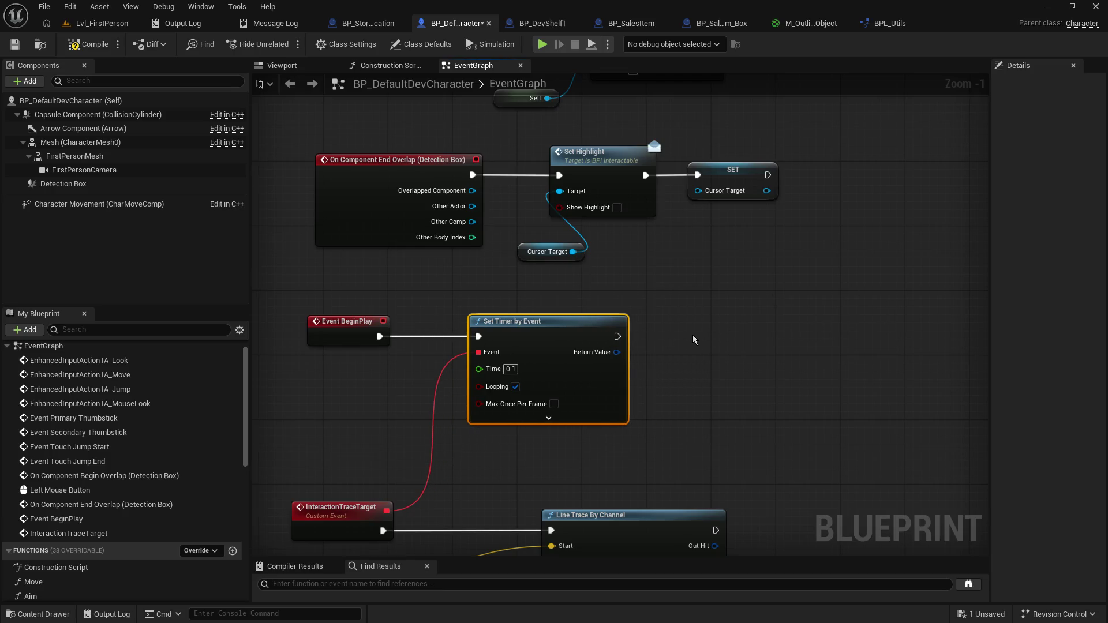
mouse_move(714, 374)
mouse_down()
mouse_move(723, 254)
mouse_move(753, 203)
mouse_move(781, 265)
mouse_up()
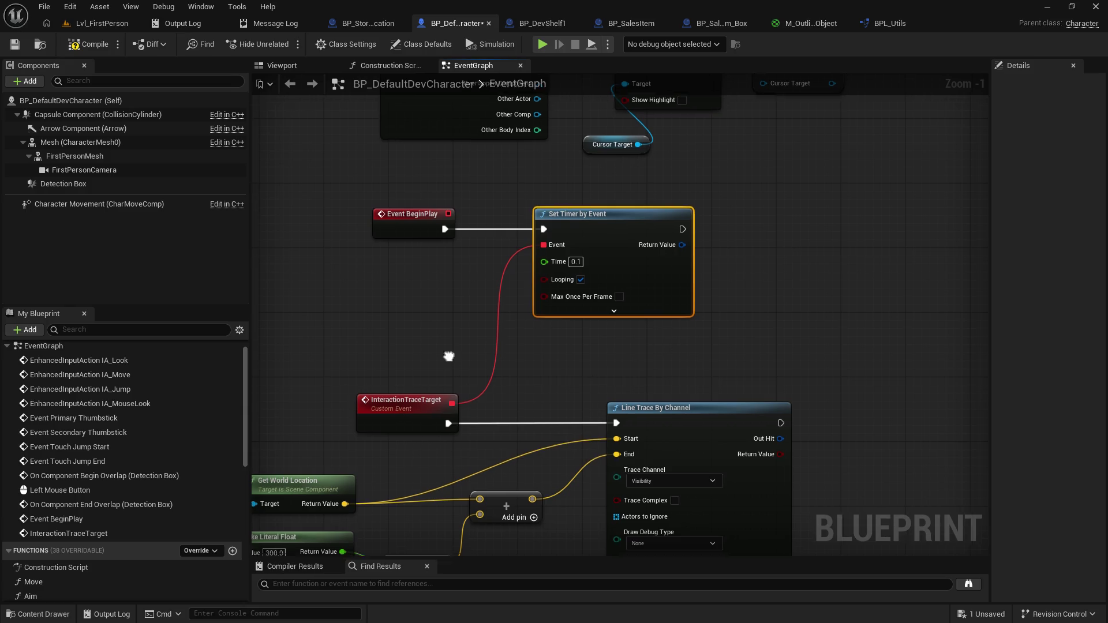
mouse_move(677, 345)
mouse_down()
mouse_move(596, 255)
mouse_move(402, 362)
mouse_up()
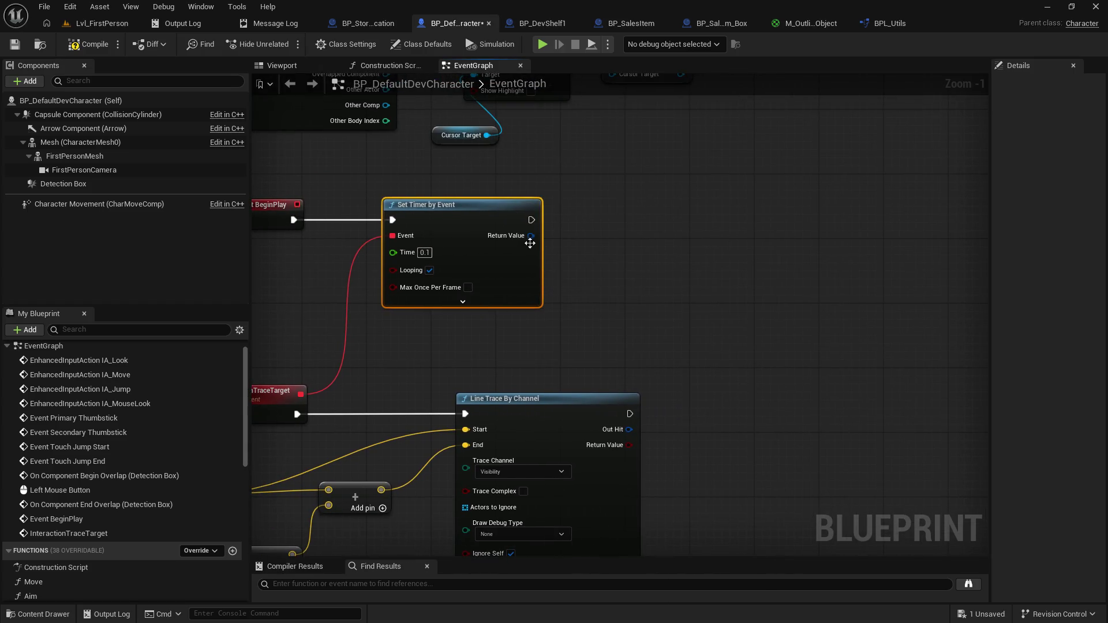
drag(530, 237, 600, 225)
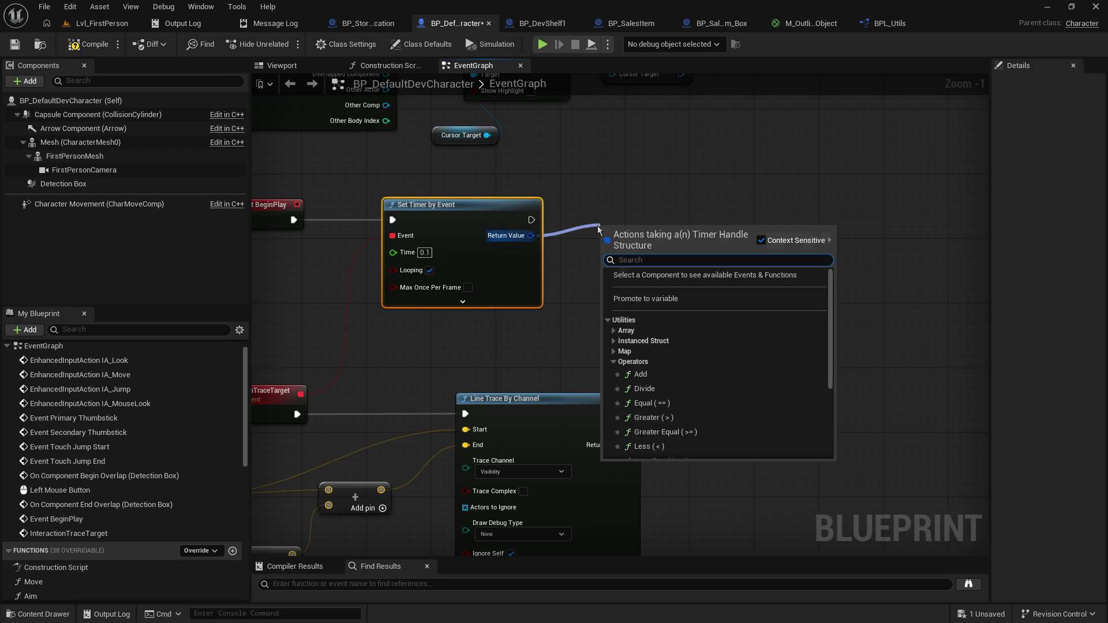
click(664, 298)
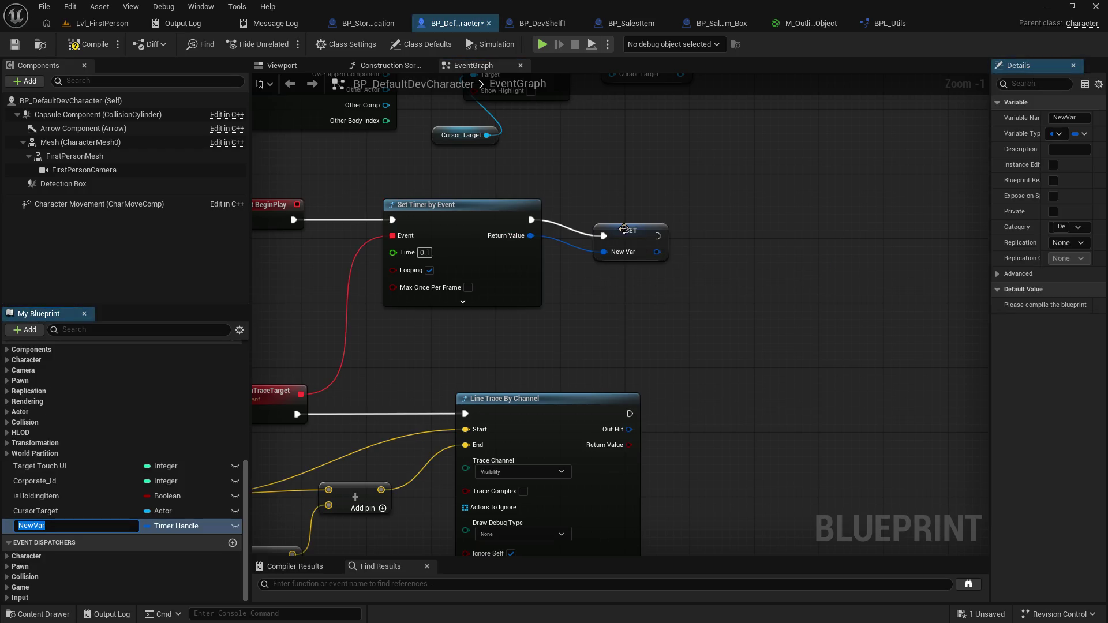
drag(613, 232, 597, 213)
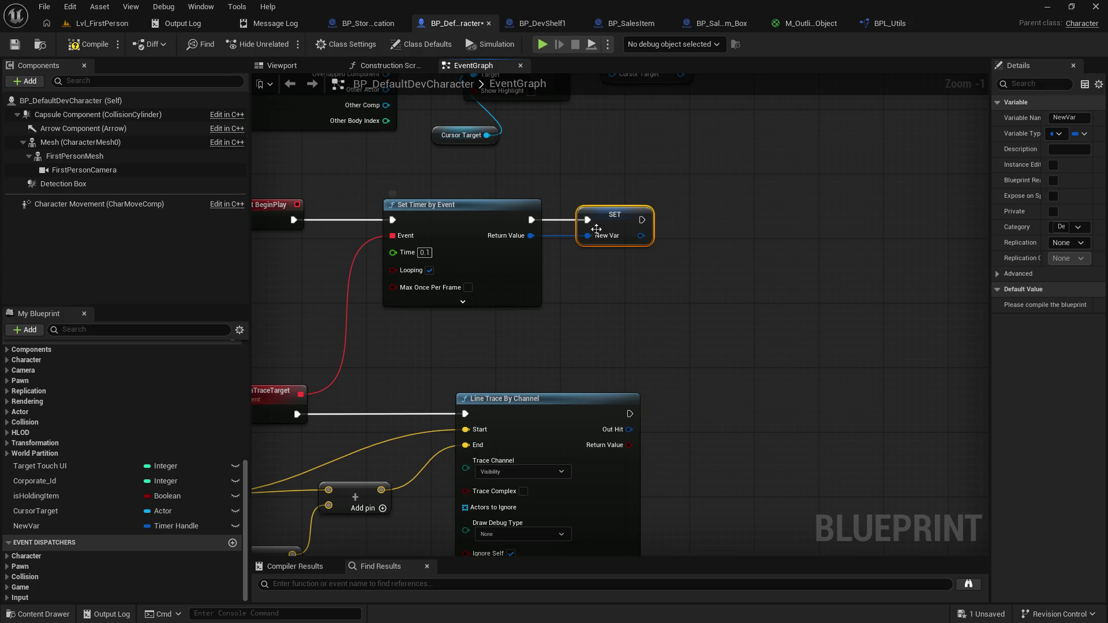
Step: Rename the new Timer Handle variable to InteractTraceTimer
click(35, 525)
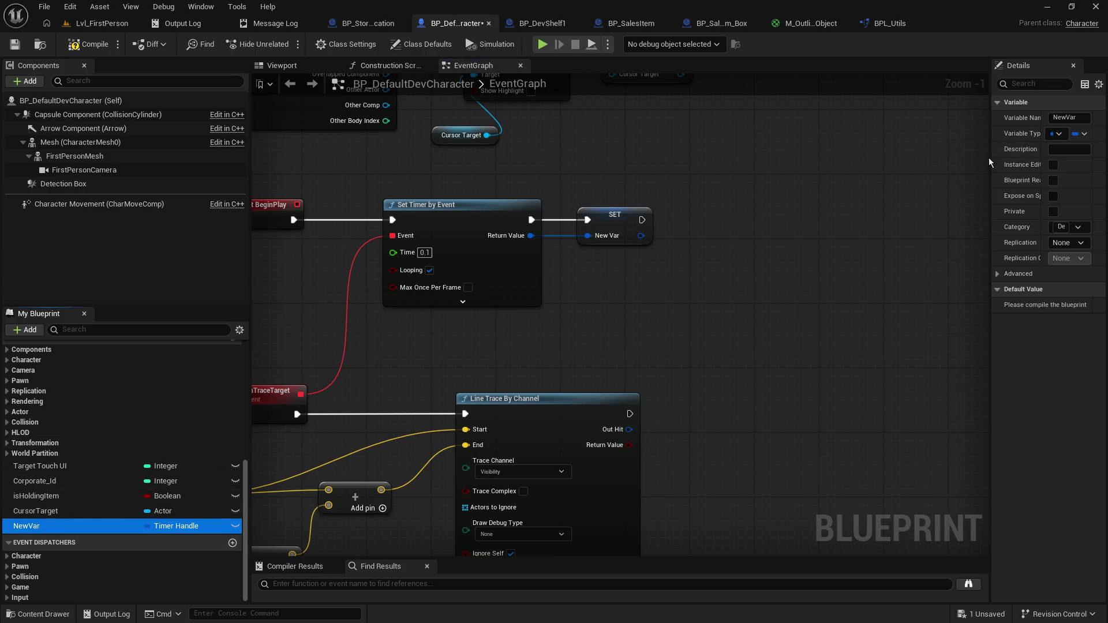
drag(990, 161, 836, 161)
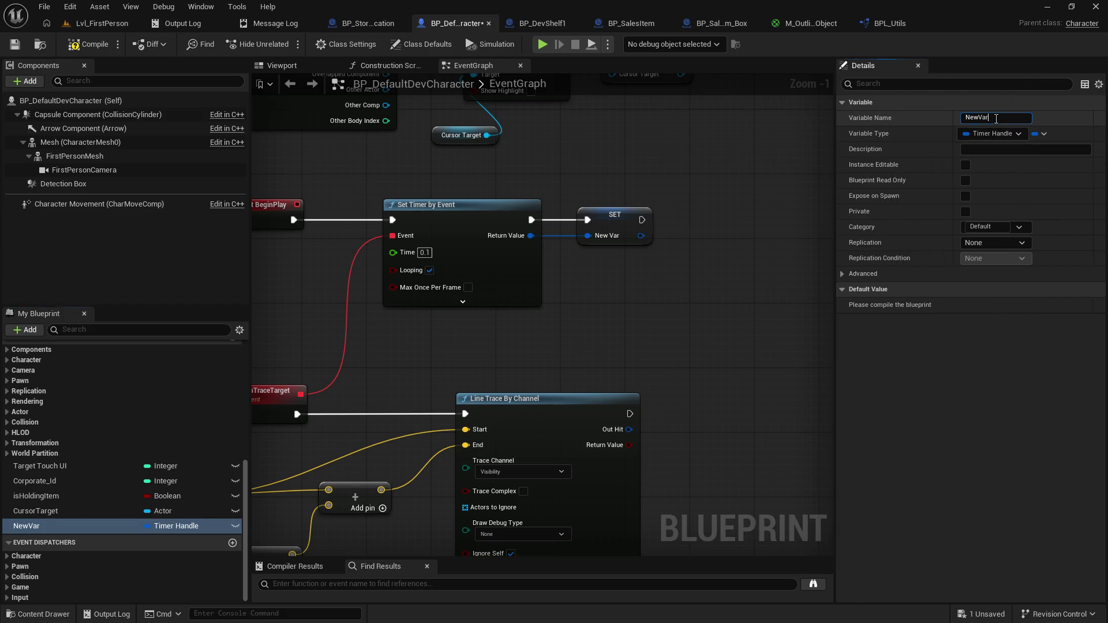
key(ctrl+a)
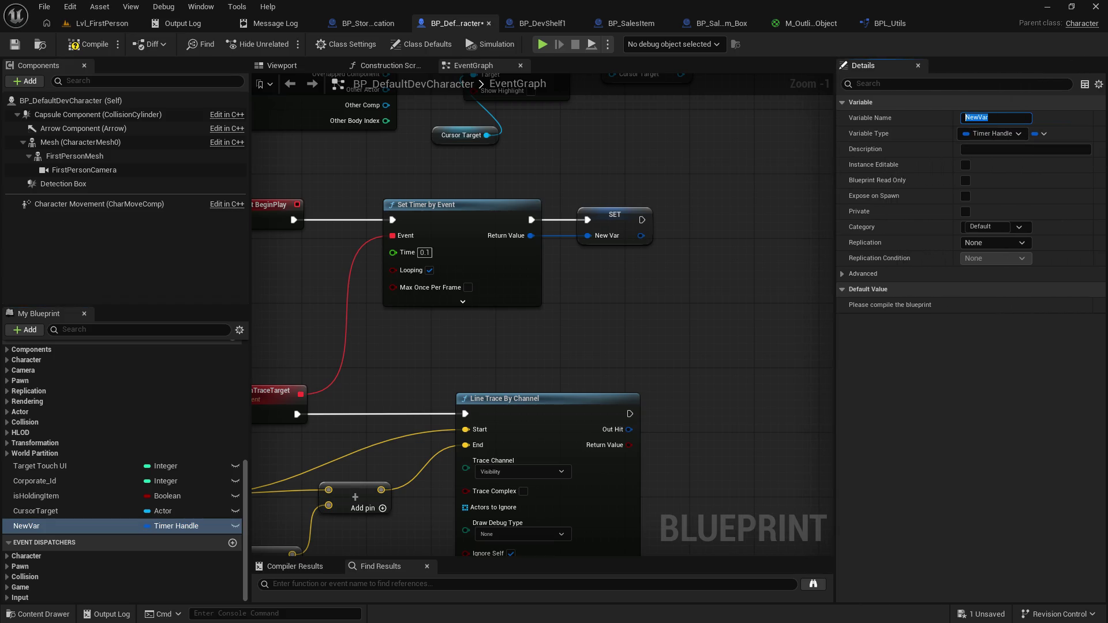
key(BackSpace)
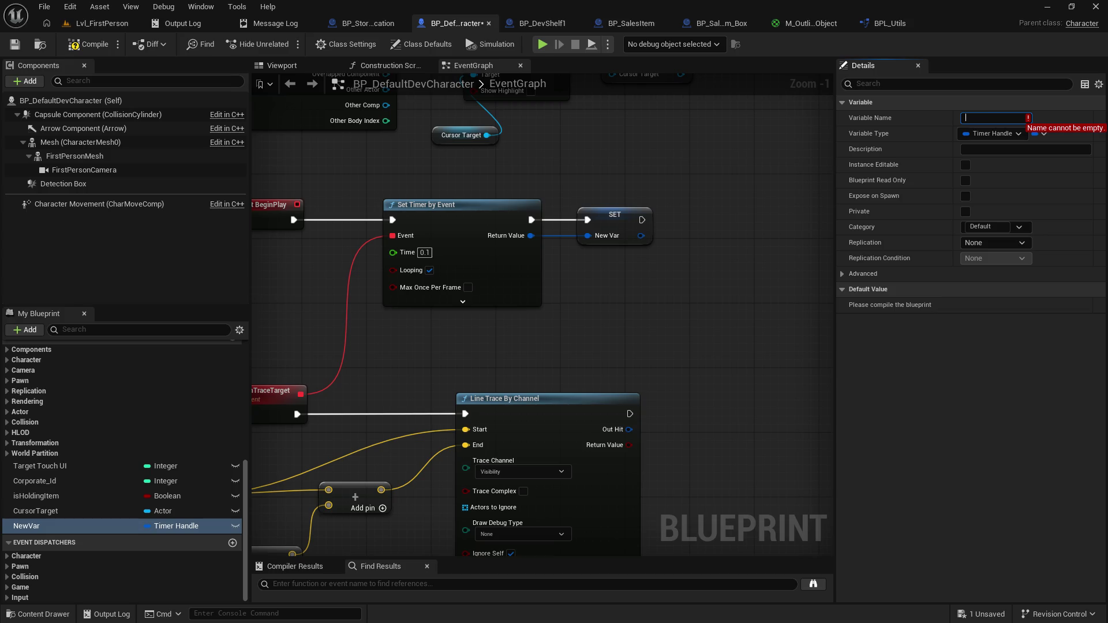
text(InteractTraceTimer)
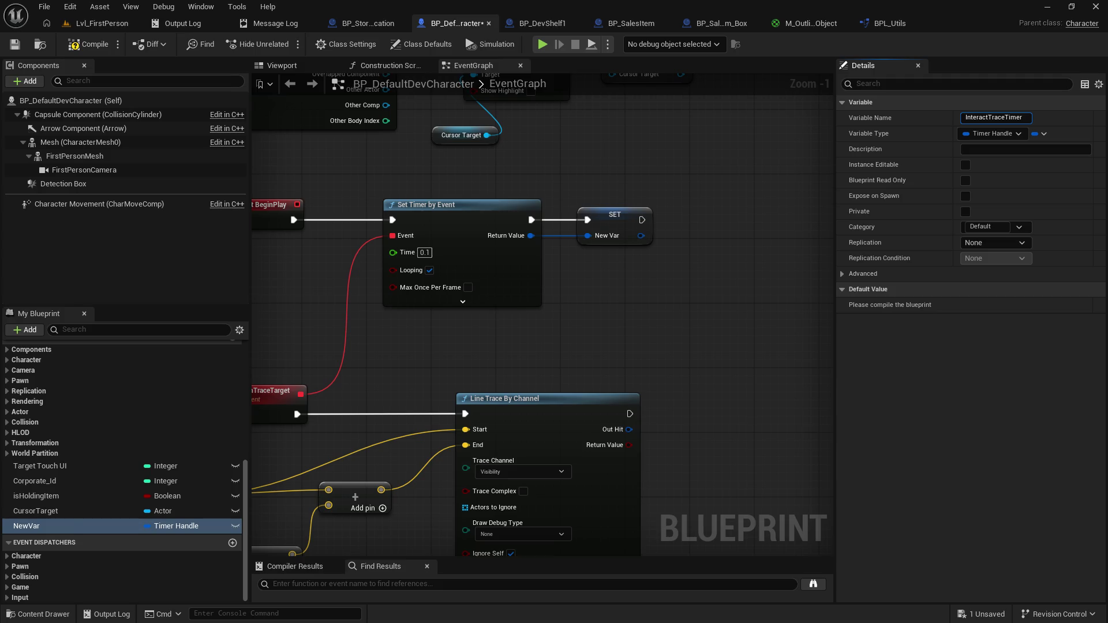
key(Return)
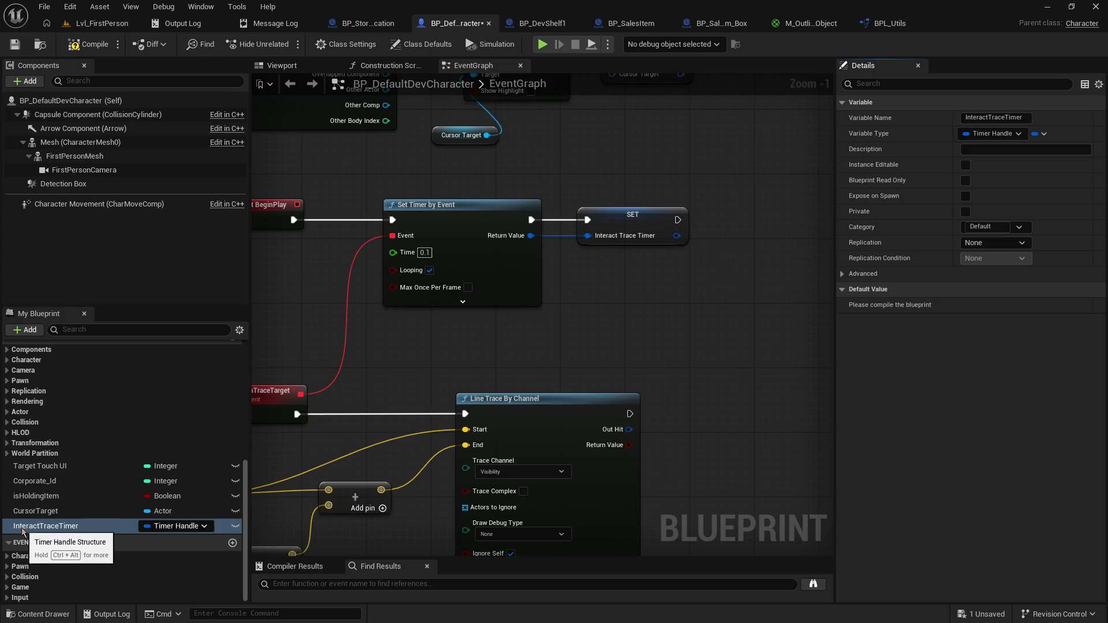
mouse_move(301, 378)
mouse_down()
mouse_move(350, 264)
mouse_move(248, 464)
mouse_move(136, 493)
mouse_up()
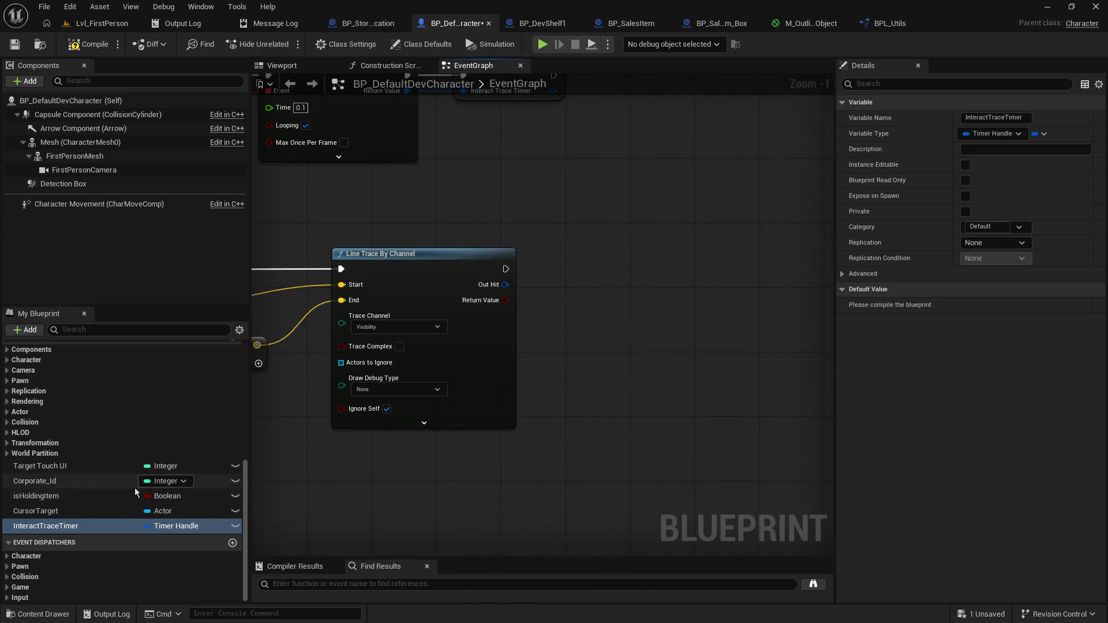
Step: Drop an InteractTraceTimer getter into the graph and browse the Time category's timer functions
mouse_move(34, 527)
mouse_down()
mouse_move(531, 490)
mouse_move(625, 386)
mouse_move(494, 400)
mouse_move(583, 349)
mouse_up()
click(686, 396)
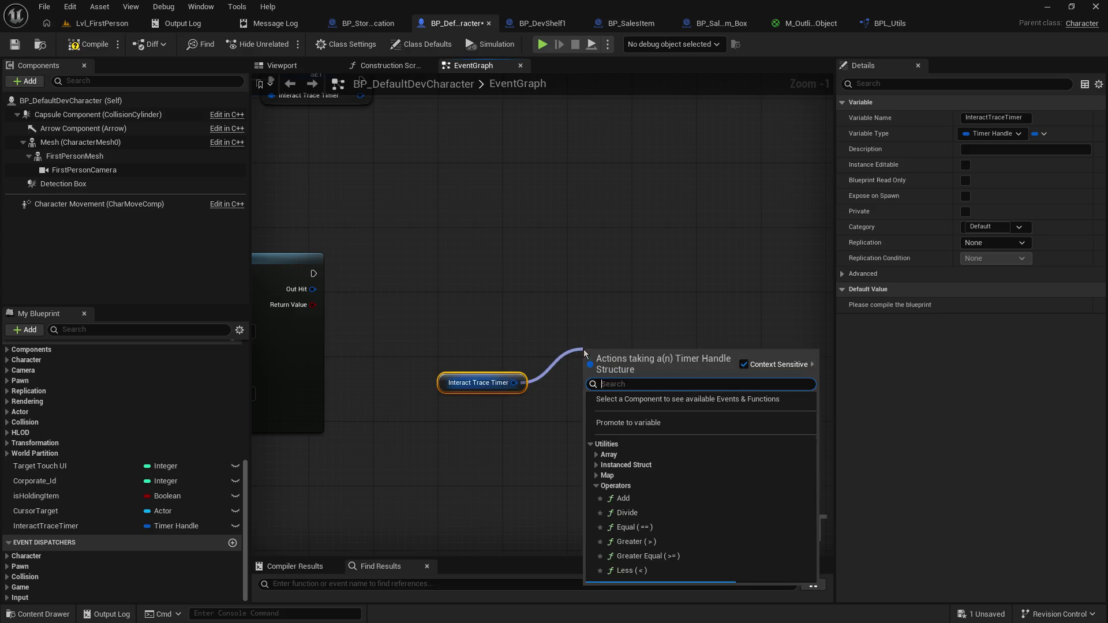
click(594, 486)
click(590, 508)
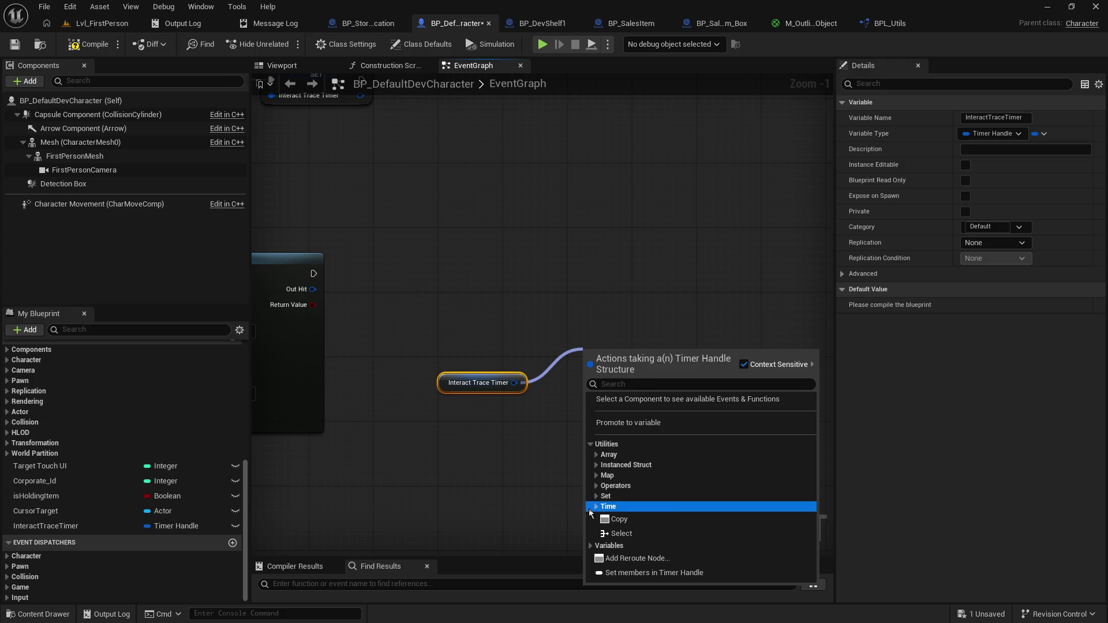
click(590, 510)
scroll(720, 511, down, 3)
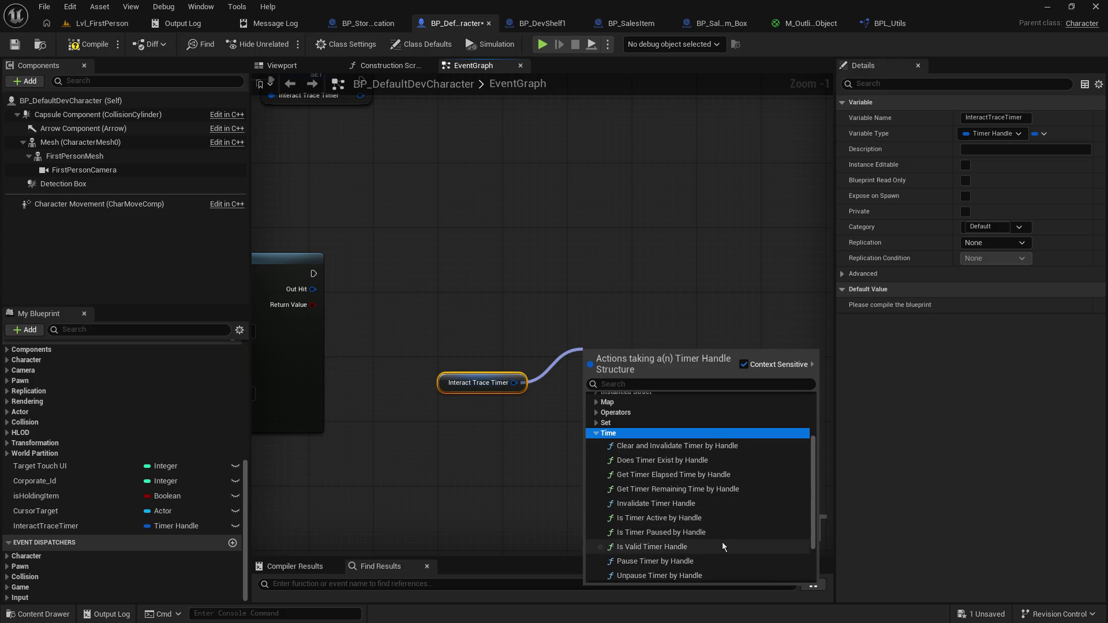
scroll(722, 546, down, 3)
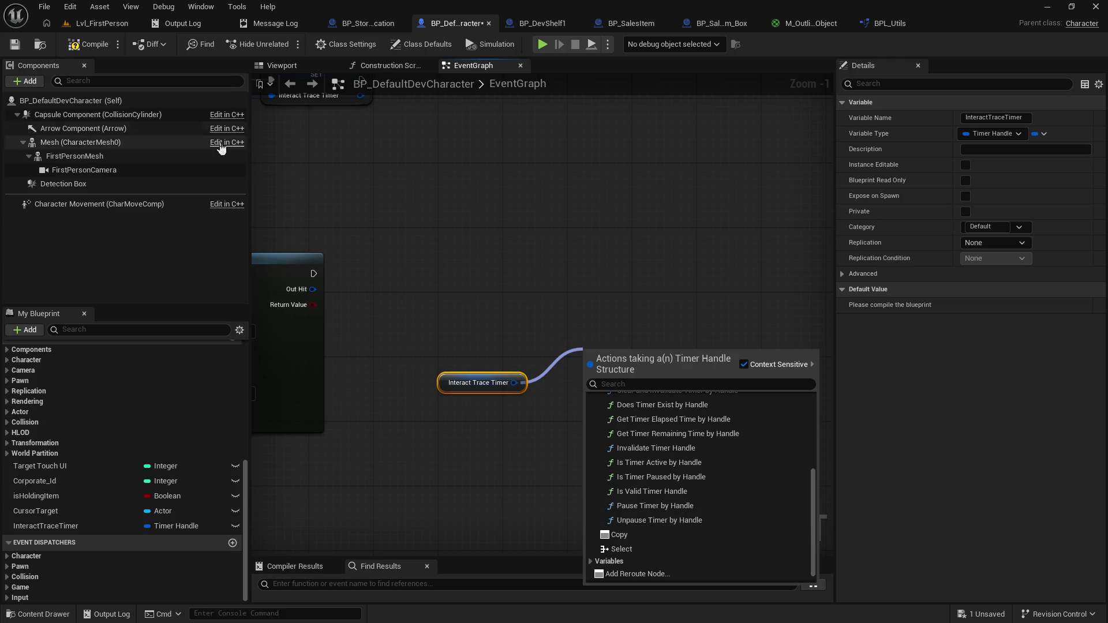
drag(319, 187, 760, 259)
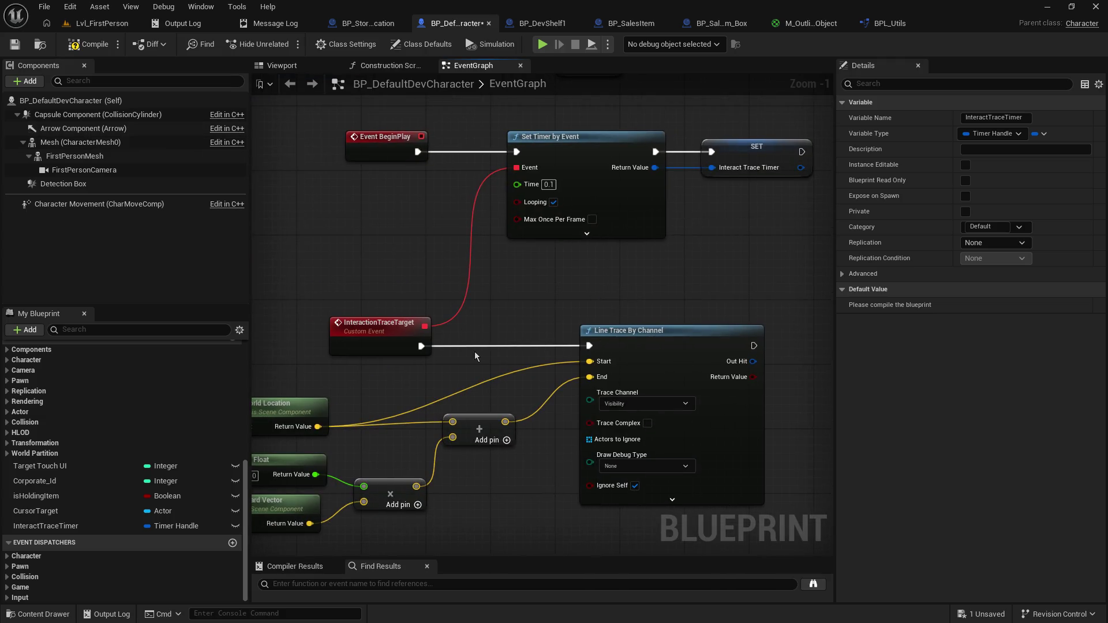
mouse_move(476, 323)
mouse_down()
mouse_move(267, 281)
mouse_move(104, 284)
mouse_up()
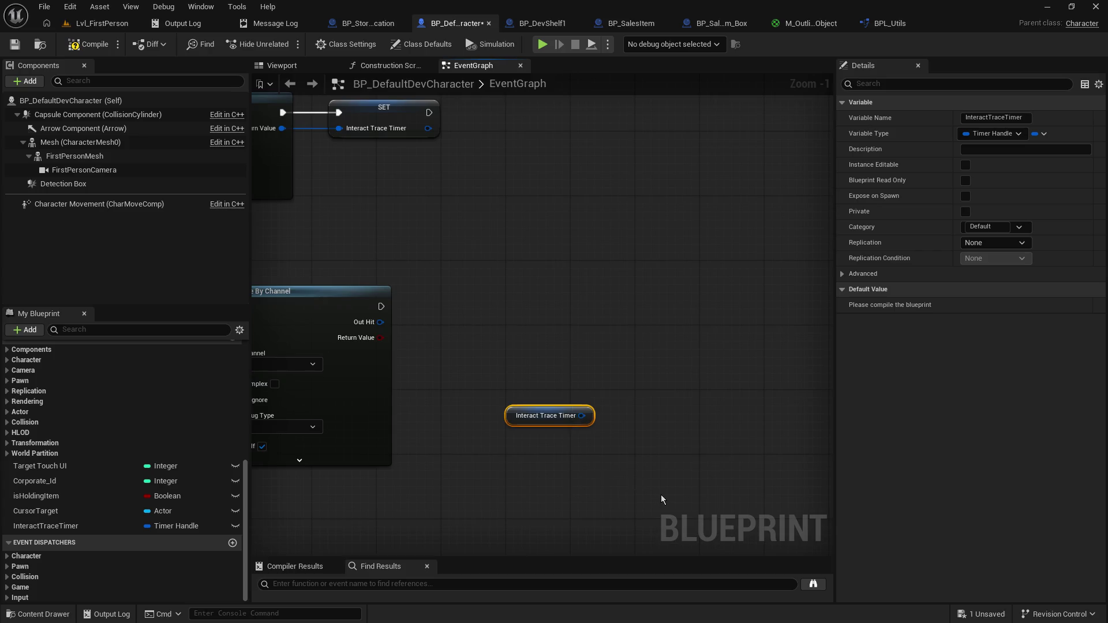
Step: Delete the unused Interact Trace Timer getter and compile and save the Blueprint
drag(603, 351, 587, 435)
key(Delete)
mouse_move(318, 87)
mouse_down()
mouse_move(573, 121)
mouse_move(545, 89)
mouse_up()
click(88, 46)
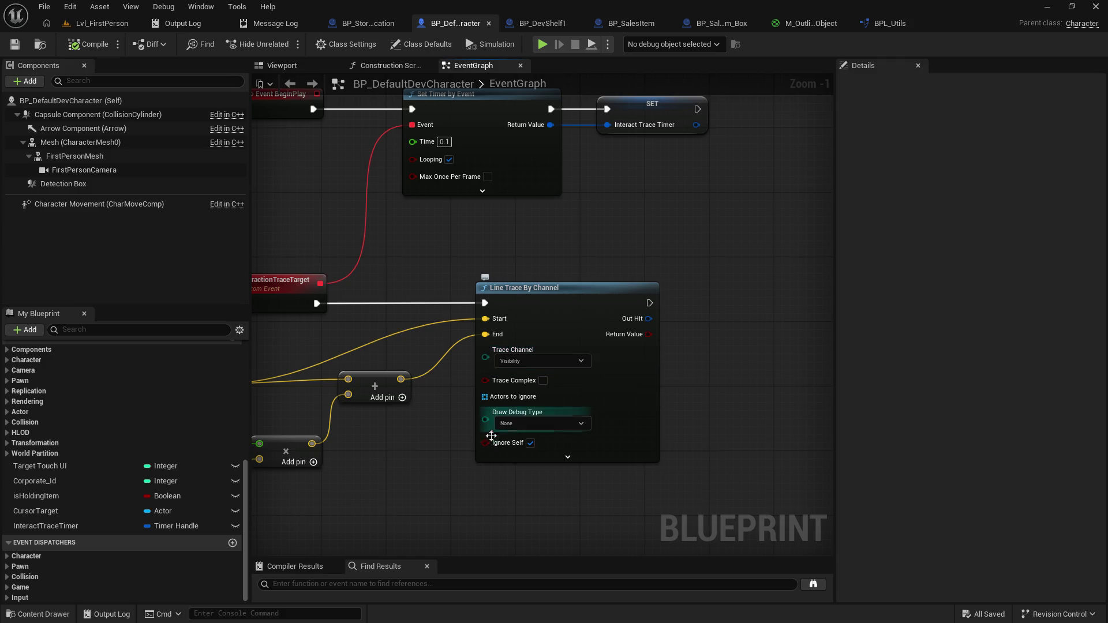
mouse_move(449, 464)
mouse_down()
mouse_move(544, 401)
mouse_move(537, 380)
mouse_up()
drag(639, 210, 678, 209)
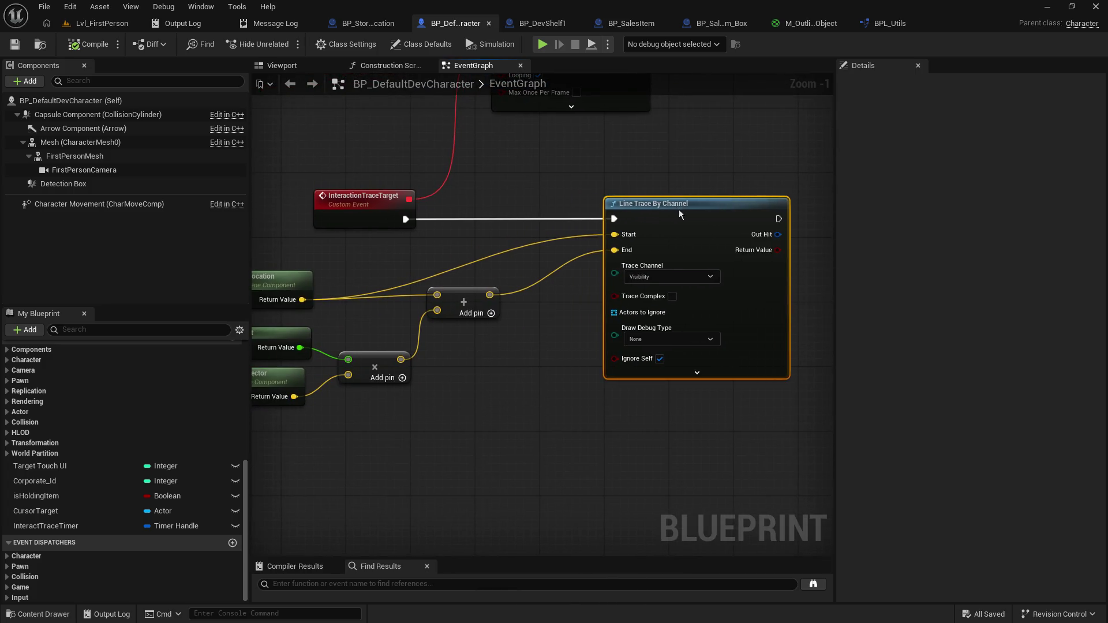
drag(615, 316, 548, 364)
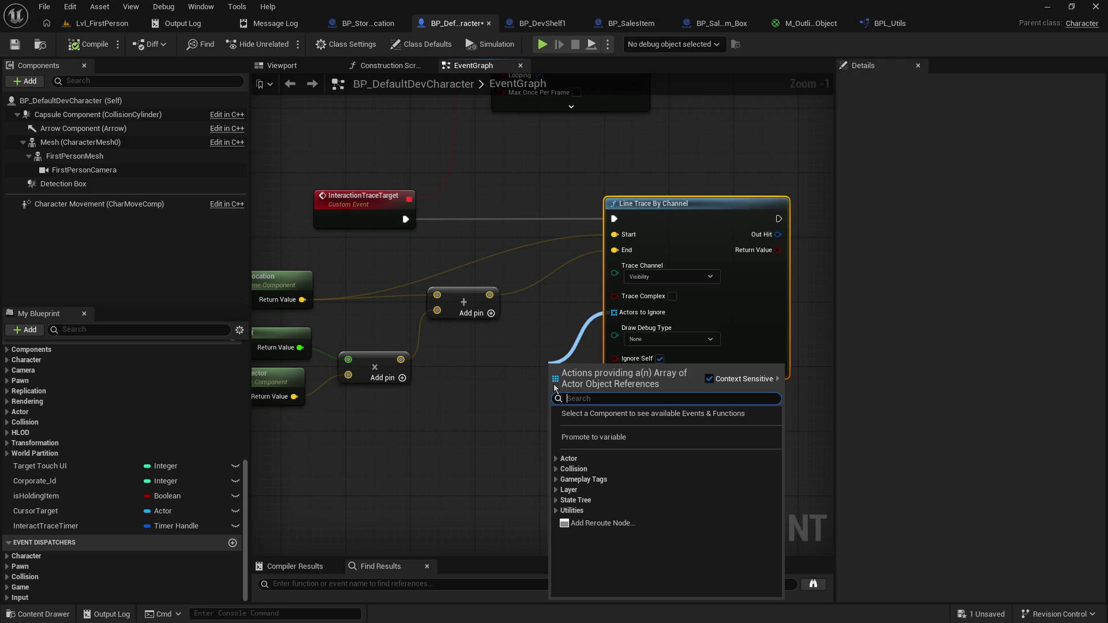
text(make a)
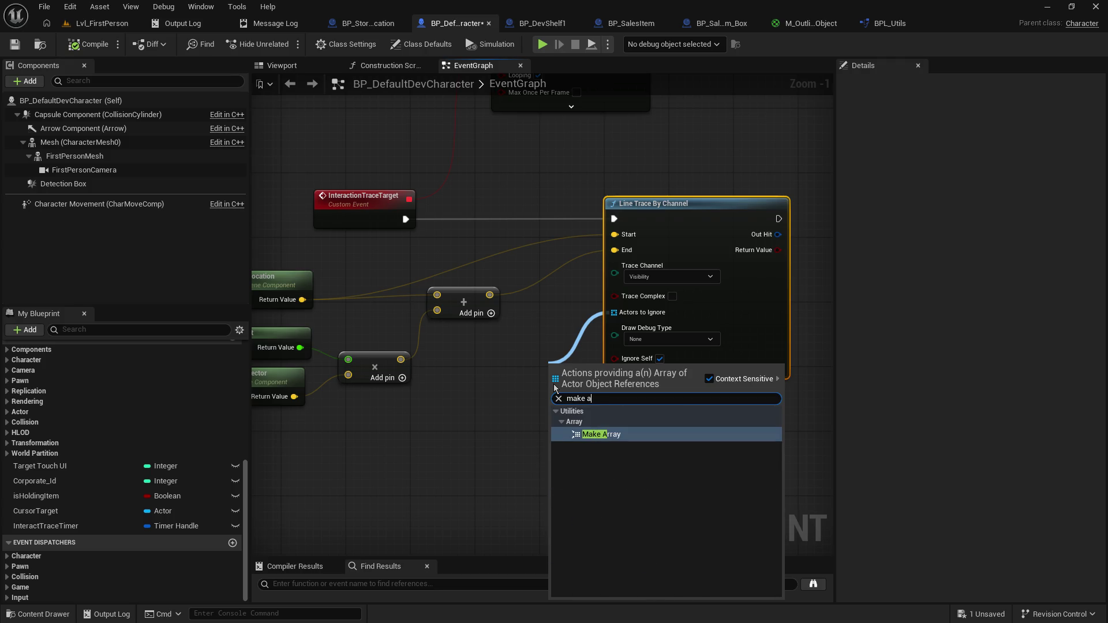
key(Return)
mouse_move(570, 367)
mouse_down()
mouse_move(469, 371)
mouse_move(489, 359)
mouse_up()
drag(519, 173, 520, 519)
drag(497, 278, 545, 489)
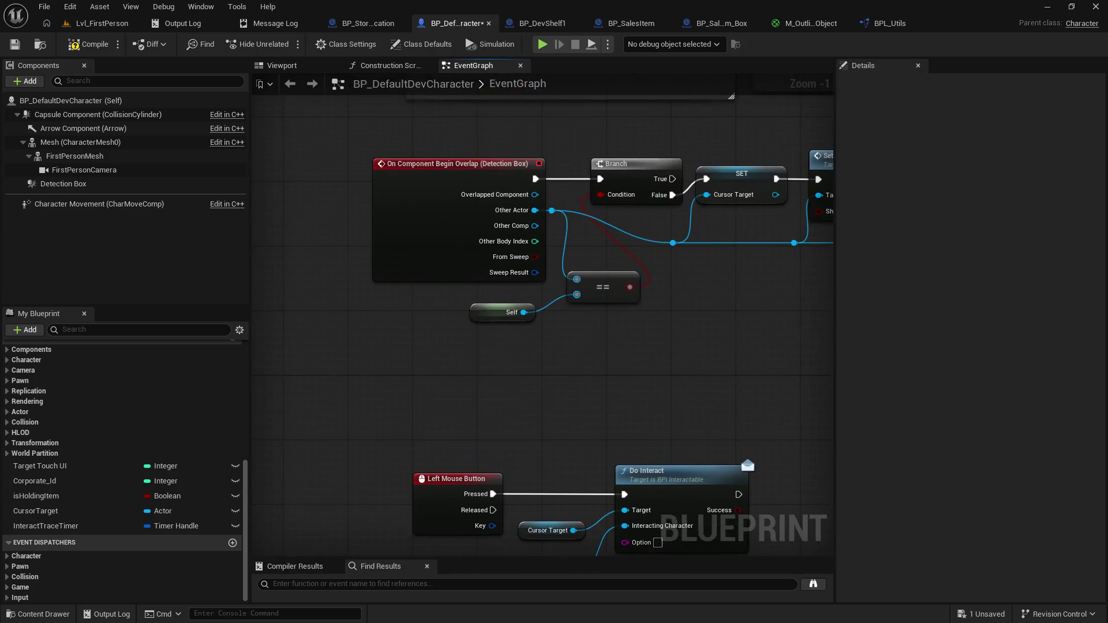
mouse_move(674, 246)
mouse_down()
mouse_move(588, 448)
mouse_move(491, 321)
mouse_up()
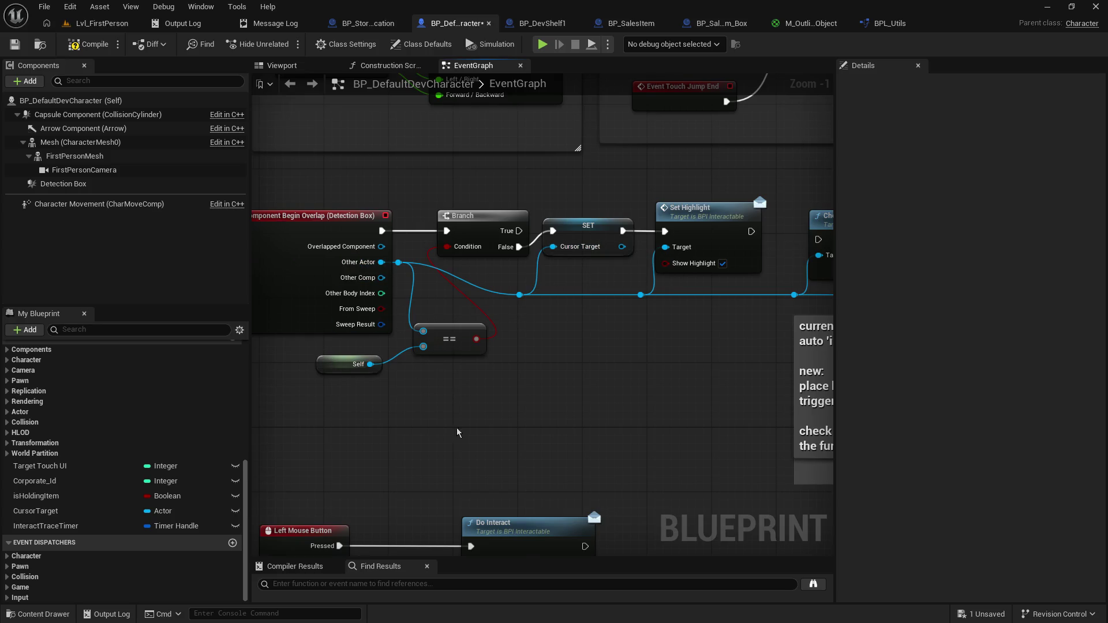
mouse_move(389, 374)
mouse_down()
mouse_move(447, 469)
mouse_move(459, 292)
mouse_move(573, 329)
mouse_move(565, 157)
mouse_up()
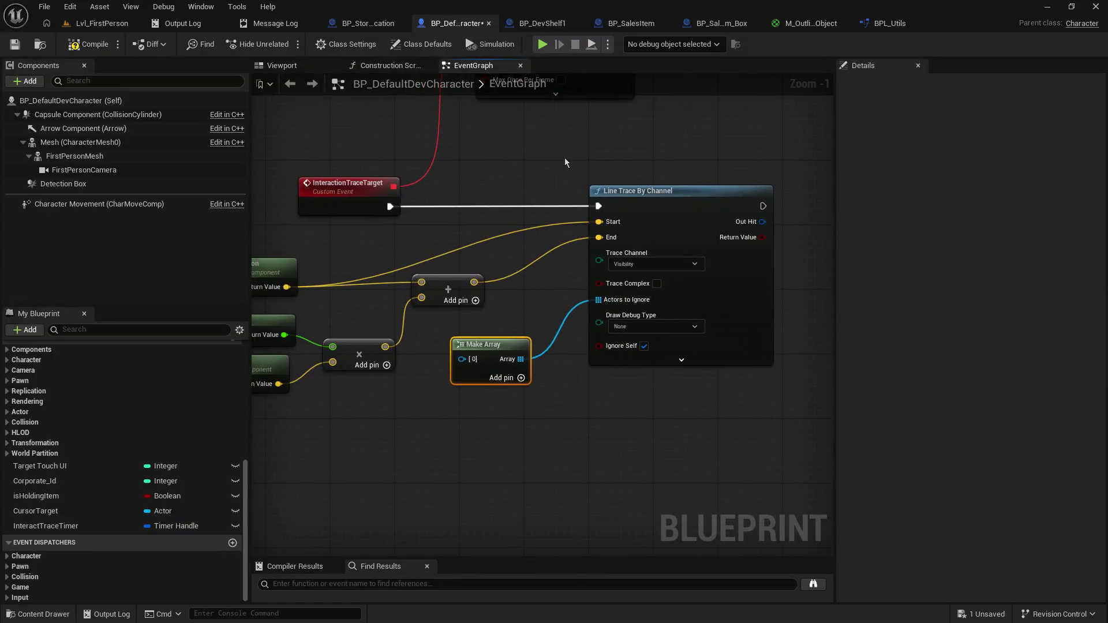
drag(460, 363, 411, 416)
click(411, 470)
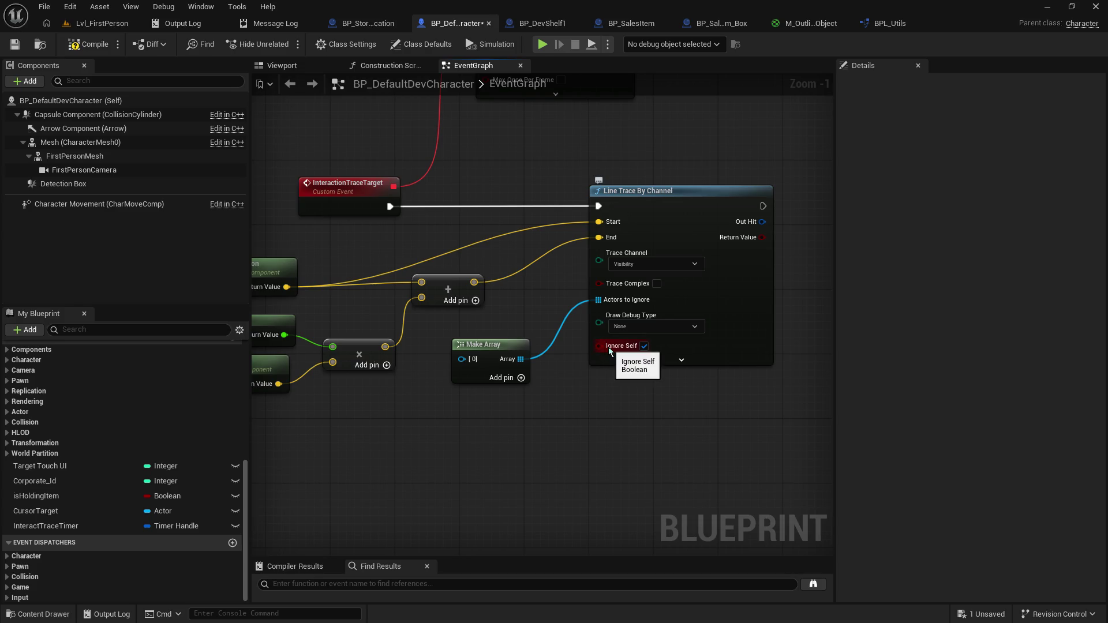
click(492, 343)
key(Delete)
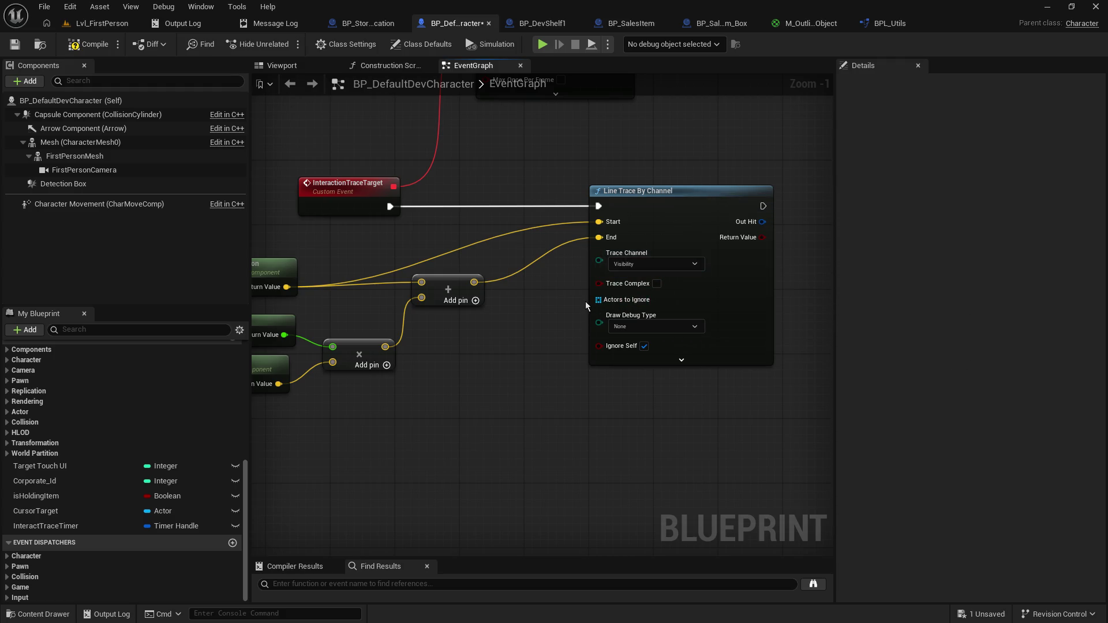
Step: Expand Line Trace By Channel's advanced pins, keep Draw Debug Type at None, and save
click(681, 363)
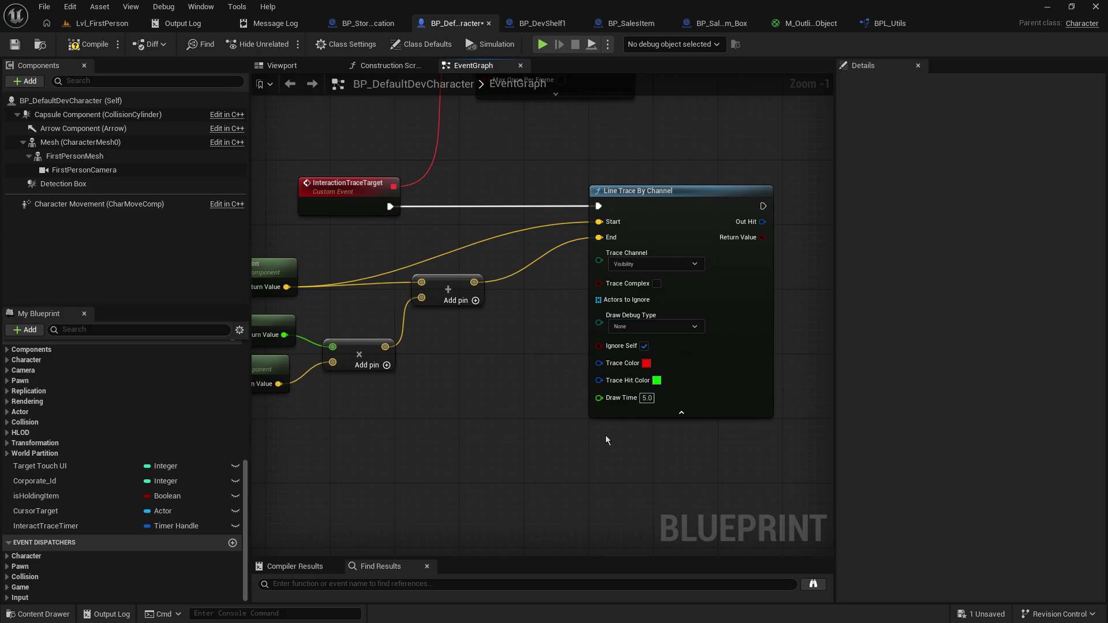
click(672, 329)
click(563, 341)
drag(553, 310, 449, 333)
click(14, 44)
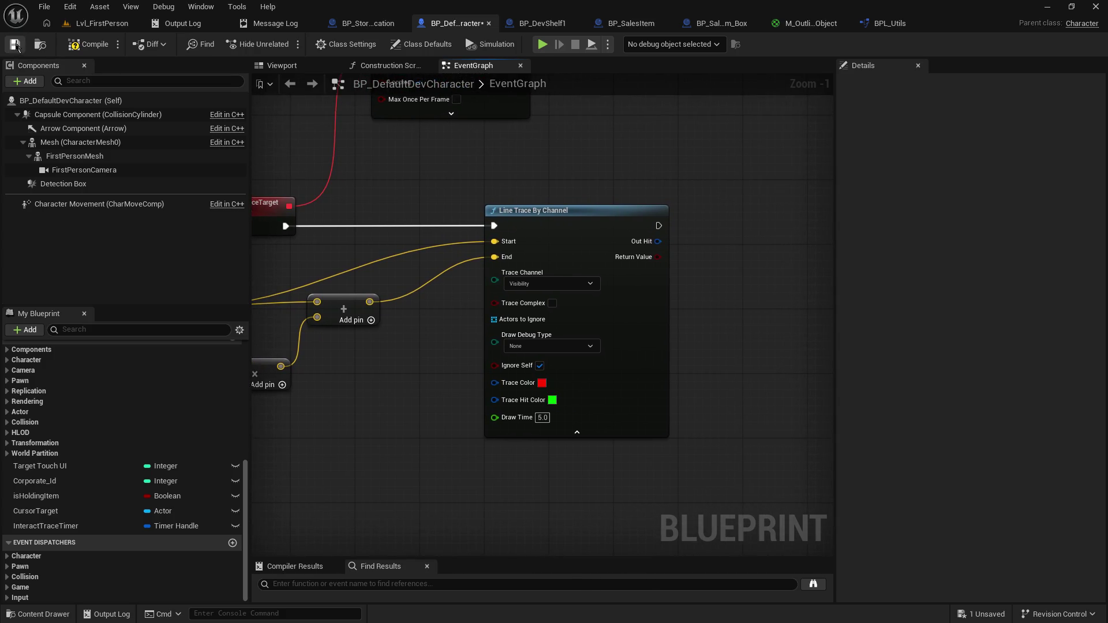
click(113, 29)
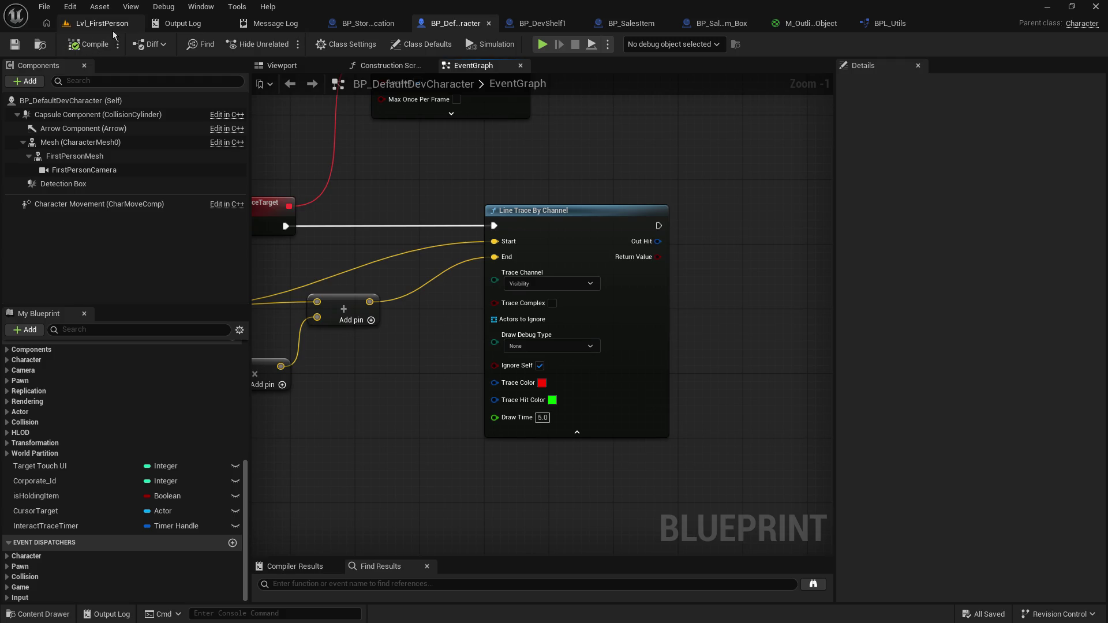
Step: Run a brief play test of the level and return to the Blueprint graph
click(286, 45)
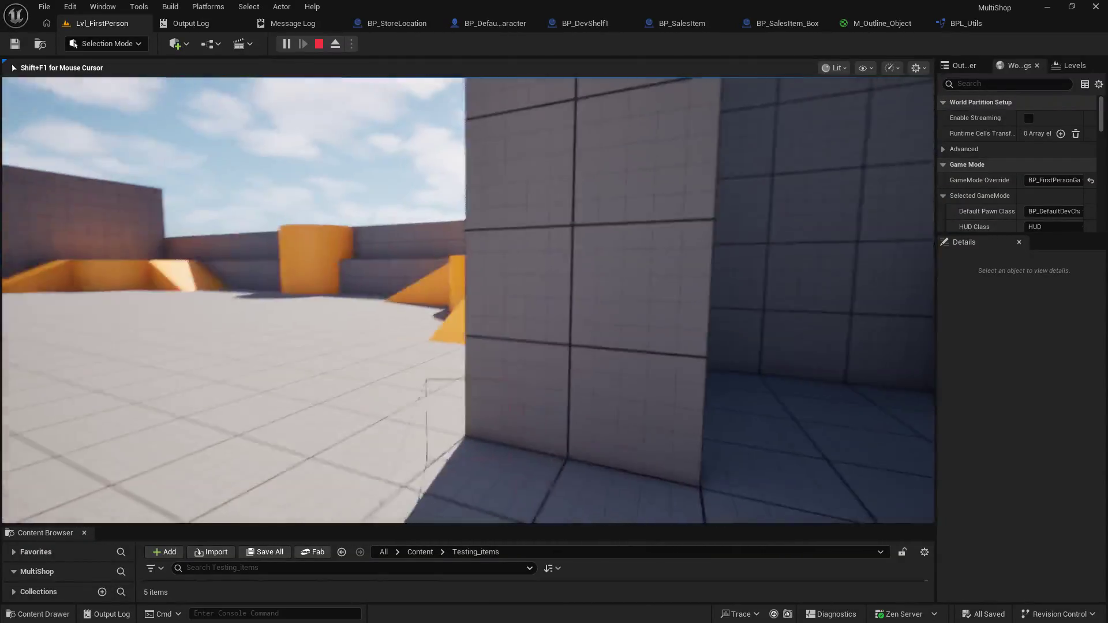
key(Escape)
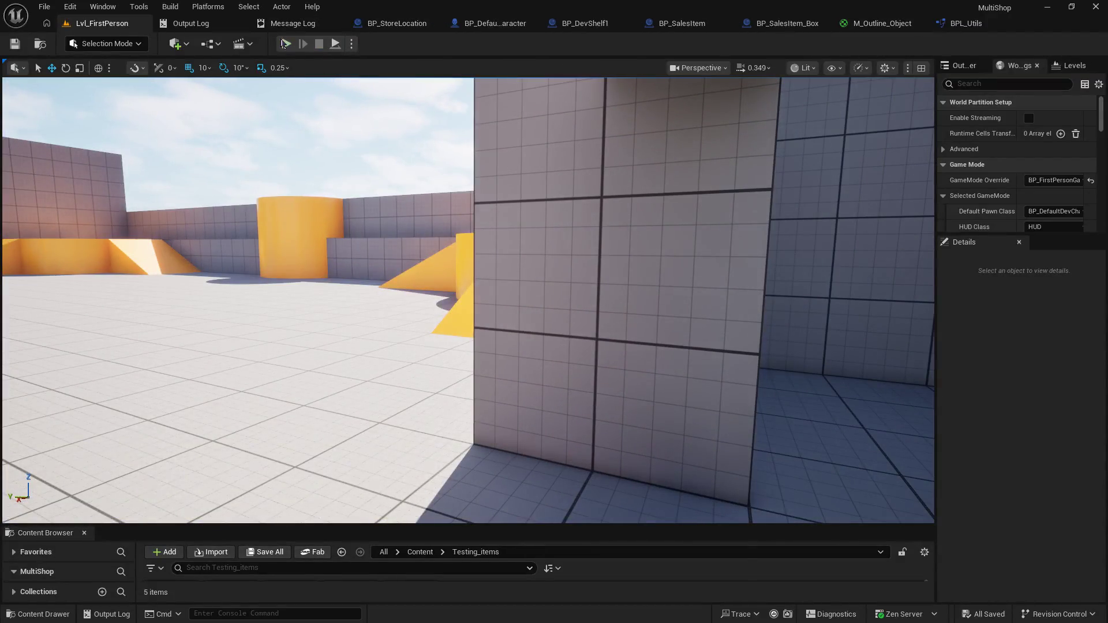
click(493, 23)
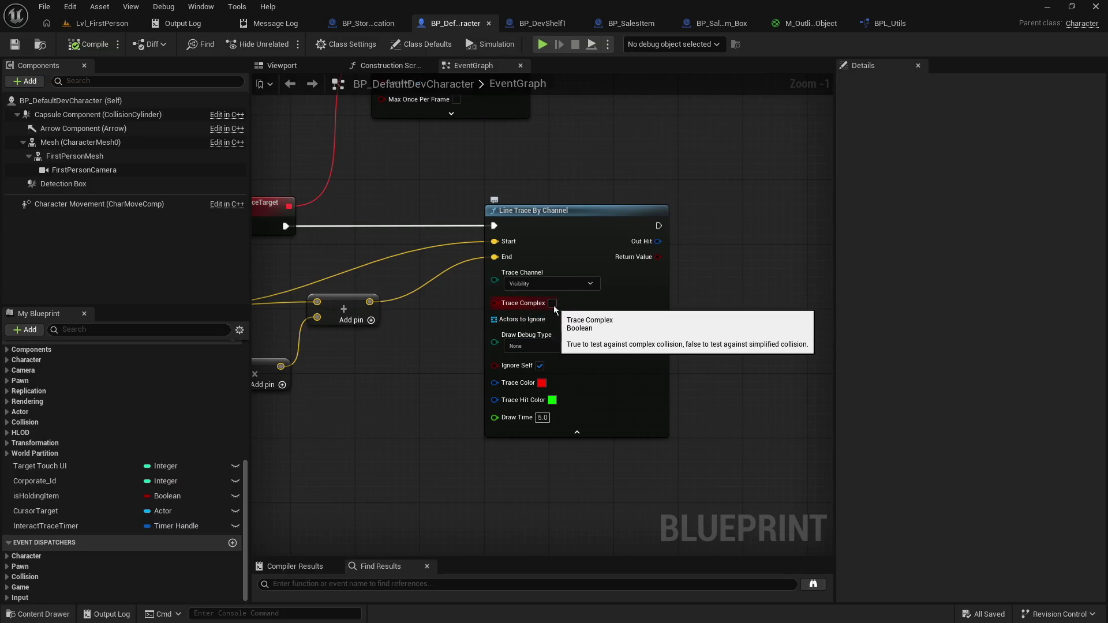
Step: Enable Trace Complex on Line Trace By Channel and compile and save
click(553, 304)
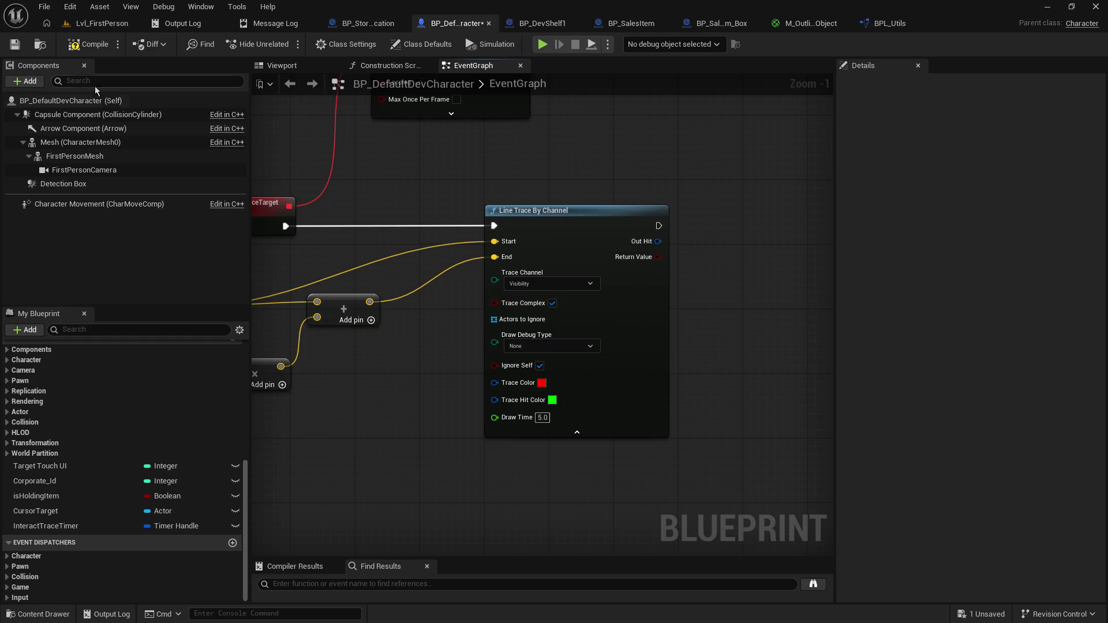
click(80, 46)
click(79, 28)
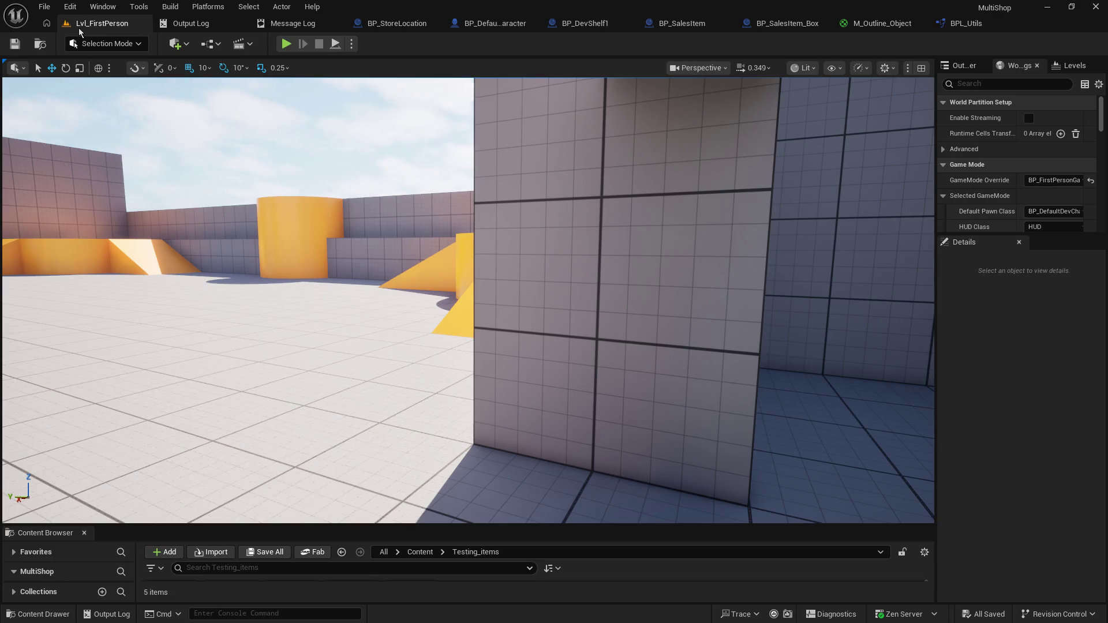
Step: Play-test Lvl_FirstPerson, walking toward the ramps and wall, then stop and return
click(286, 44)
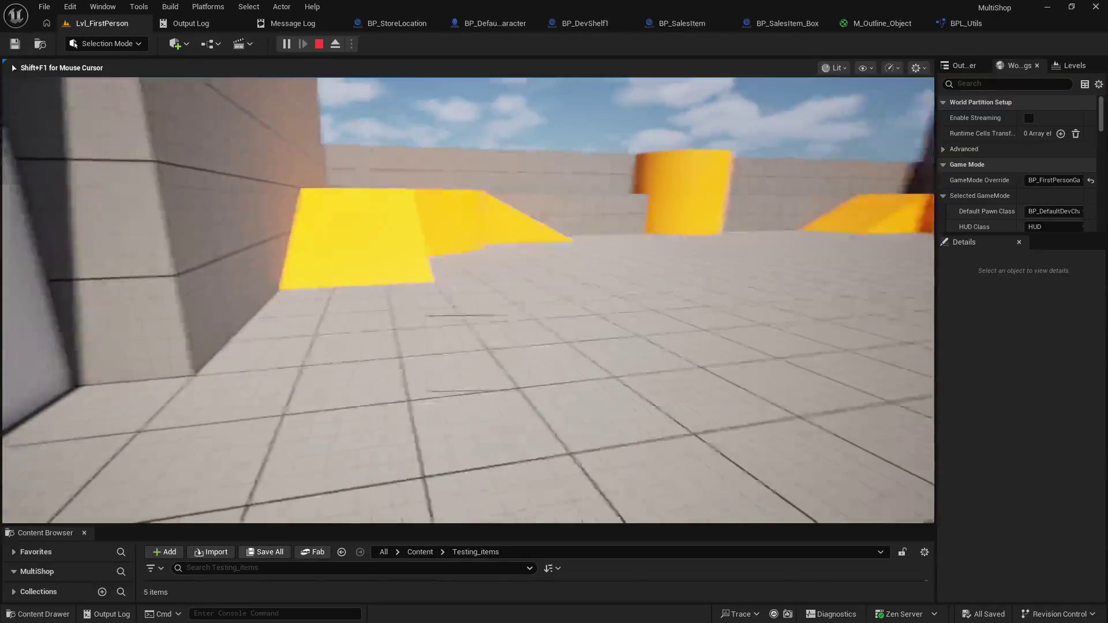
key(w)
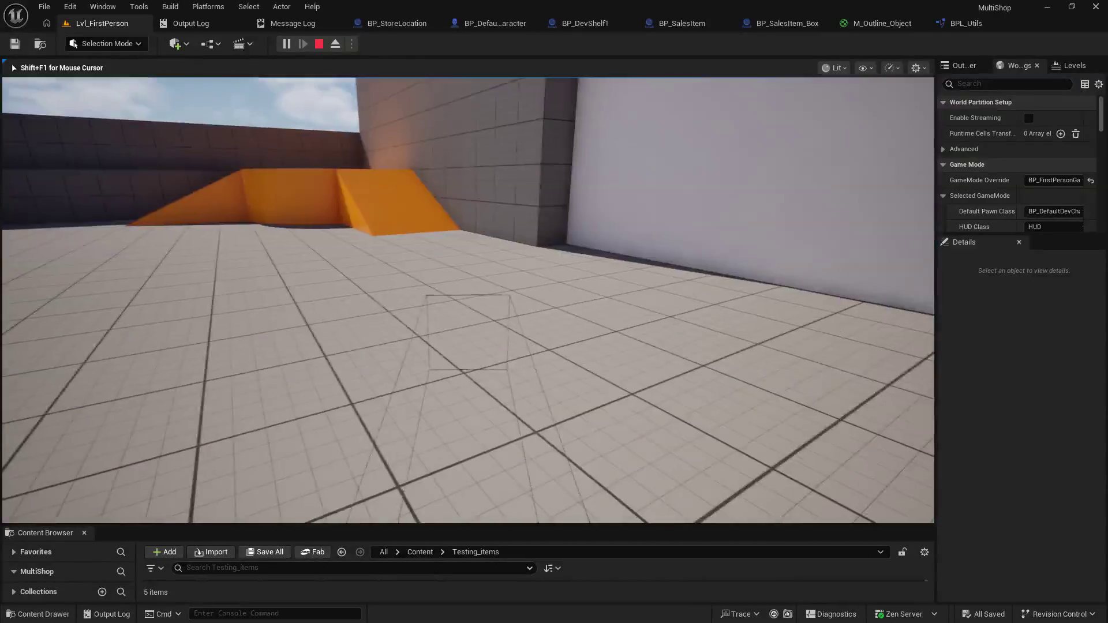
key(w)
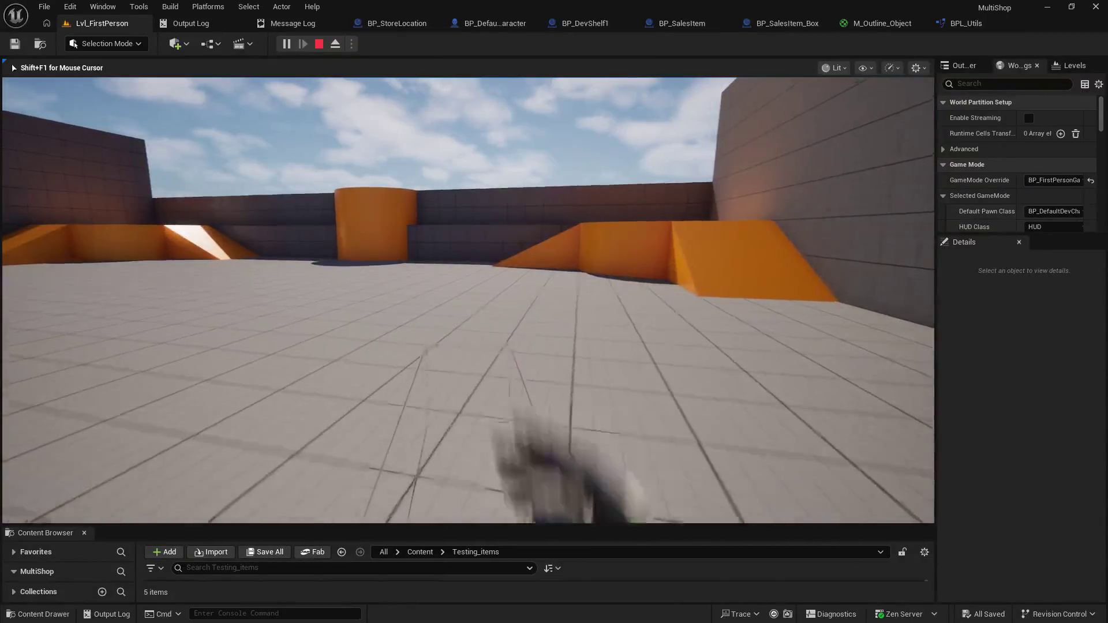
key(w)
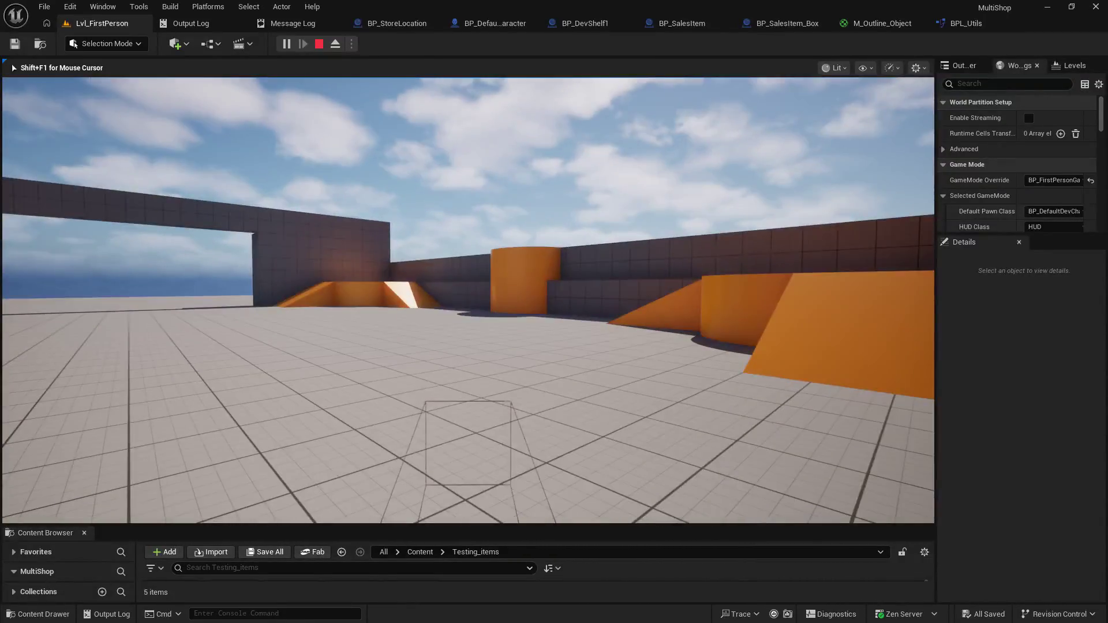
key(w)
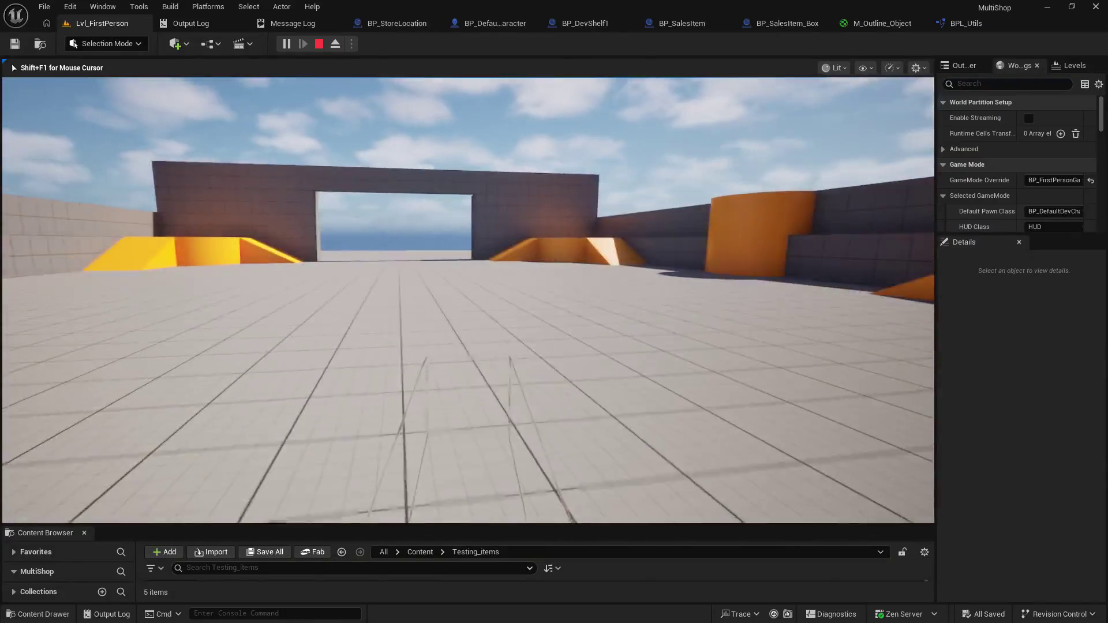
key(Escape)
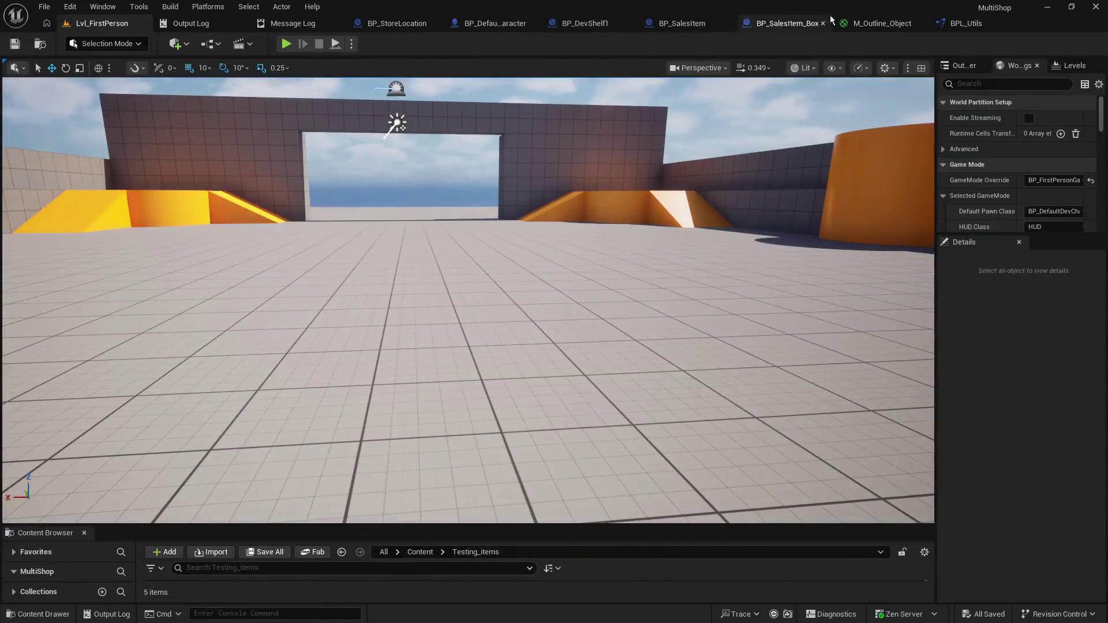
click(525, 27)
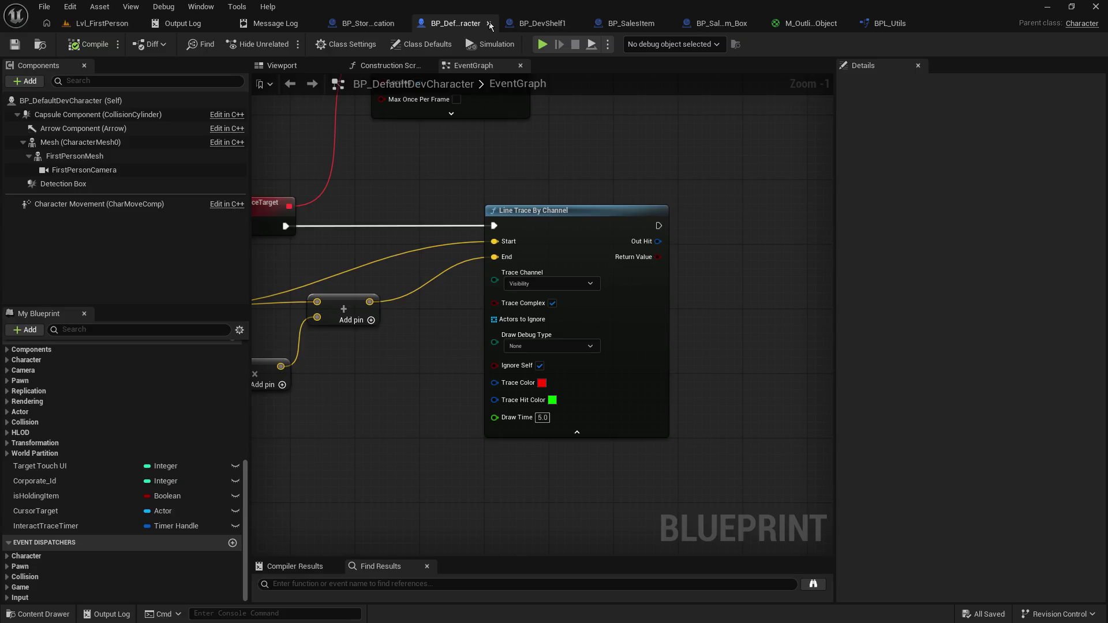
Step: Set the line trace's Draw Debug Type to Persistent and save the character Blueprint
scroll(509, 231, up, 2)
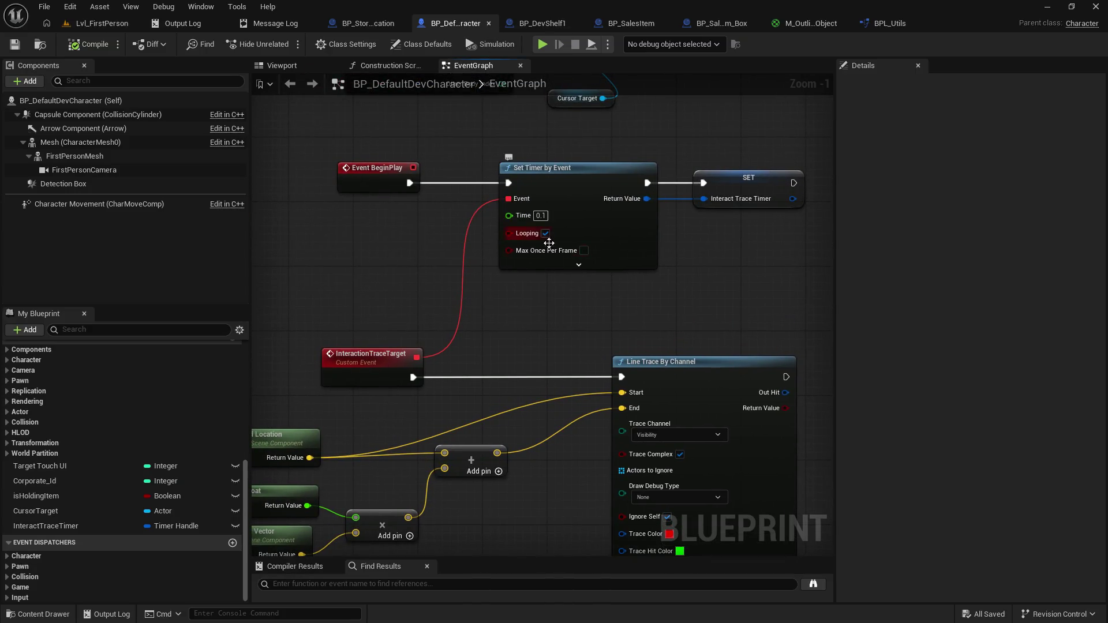
click(579, 265)
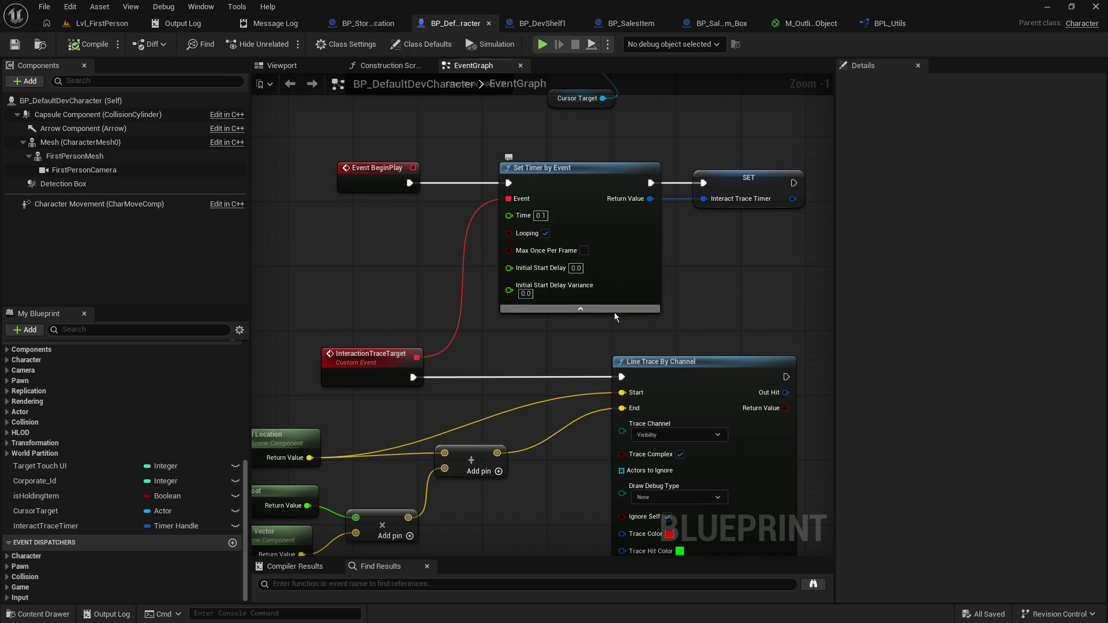
drag(587, 353, 546, 142)
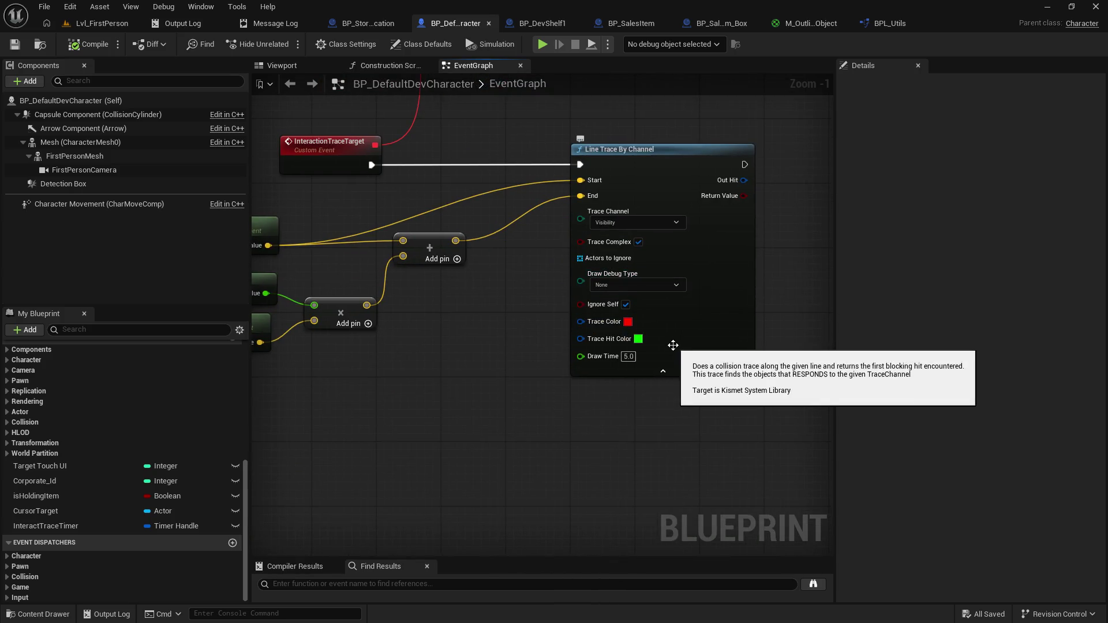
click(632, 286)
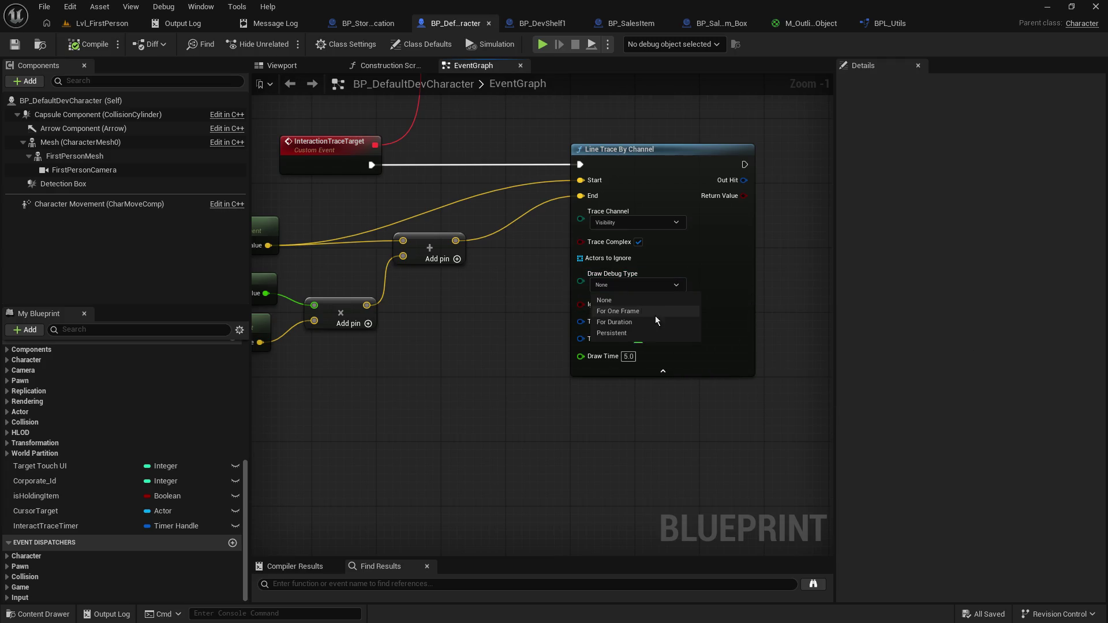
click(659, 333)
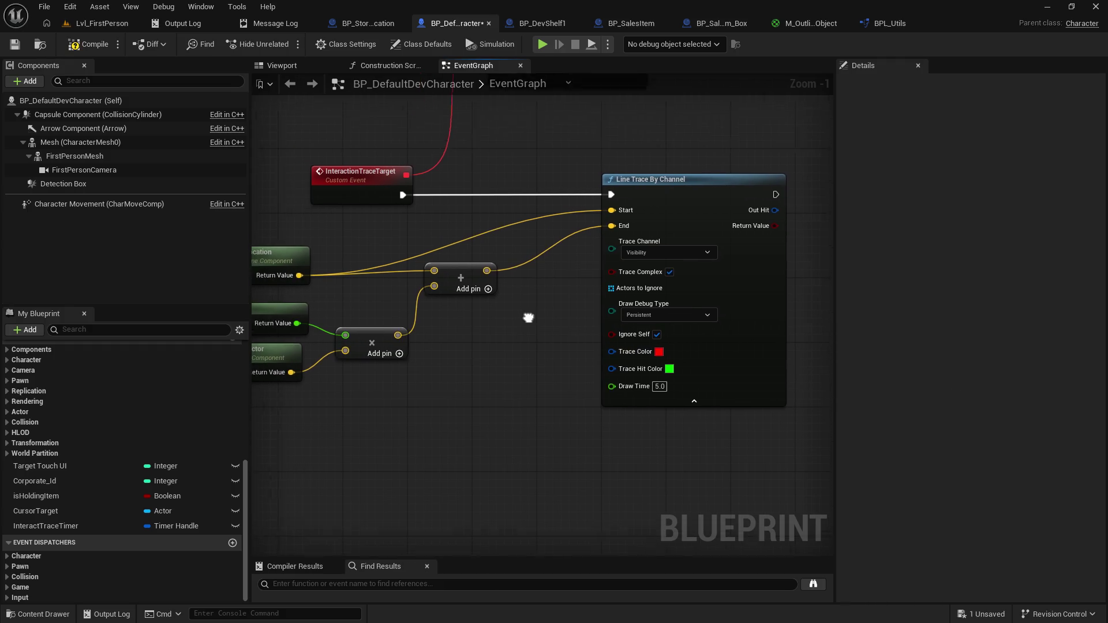
click(680, 324)
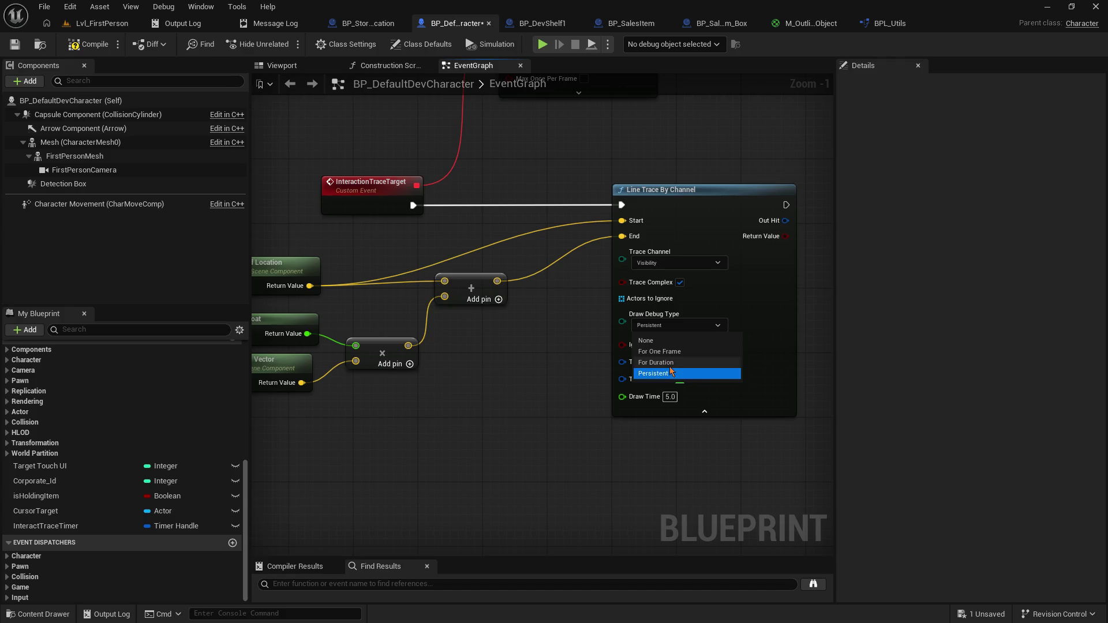
click(545, 359)
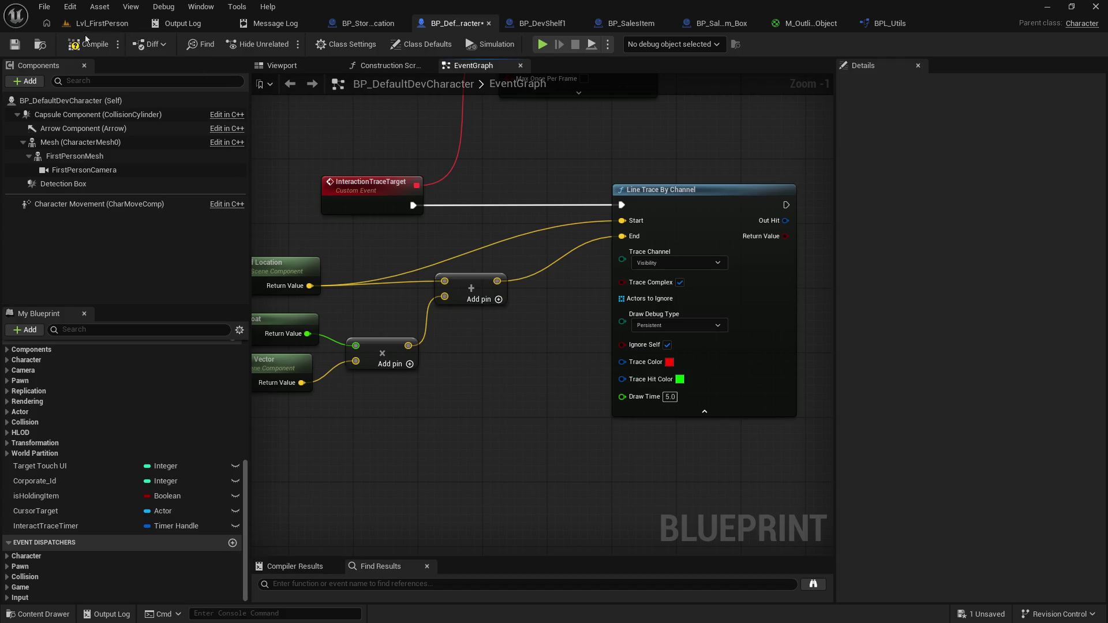
click(15, 44)
Step: Play-test Lvl_FirstPerson to watch the red trace lines accumulate
click(92, 28)
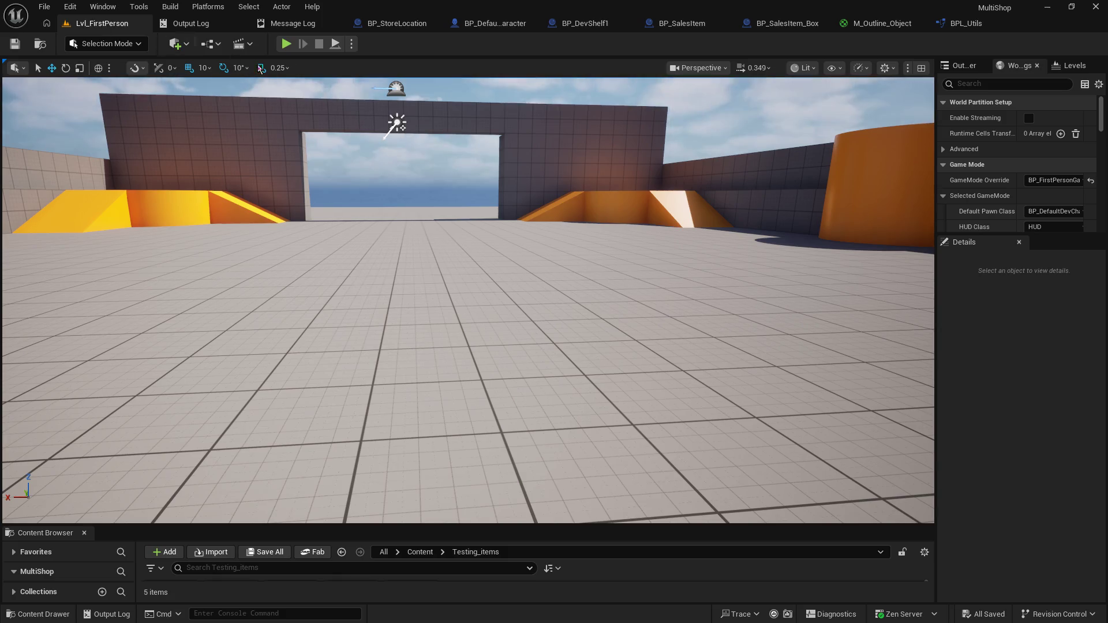
click(283, 45)
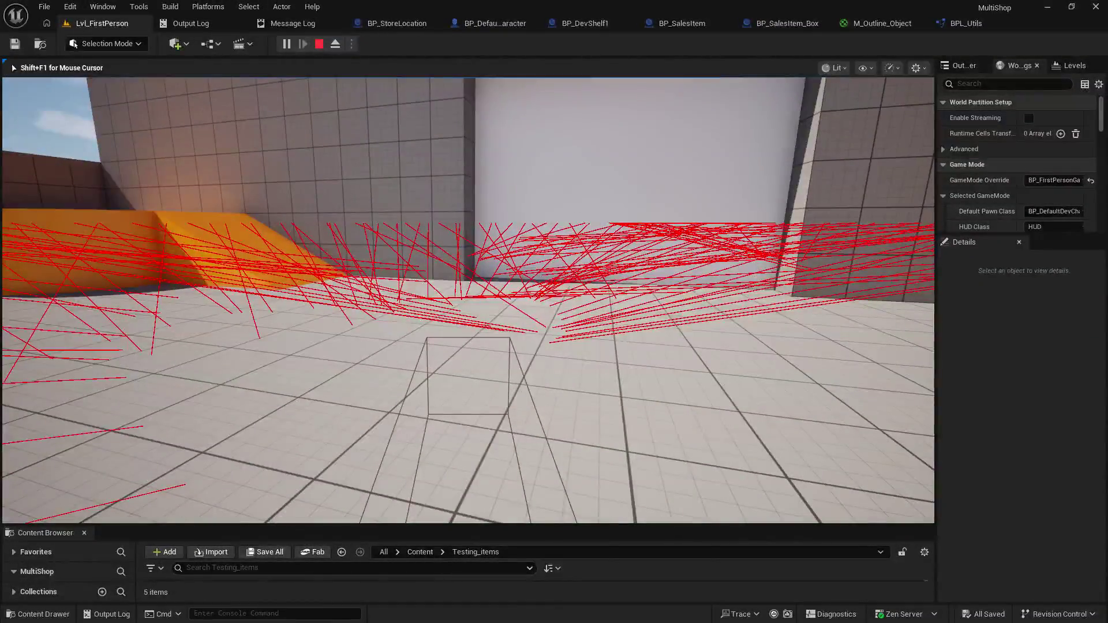
key(Escape)
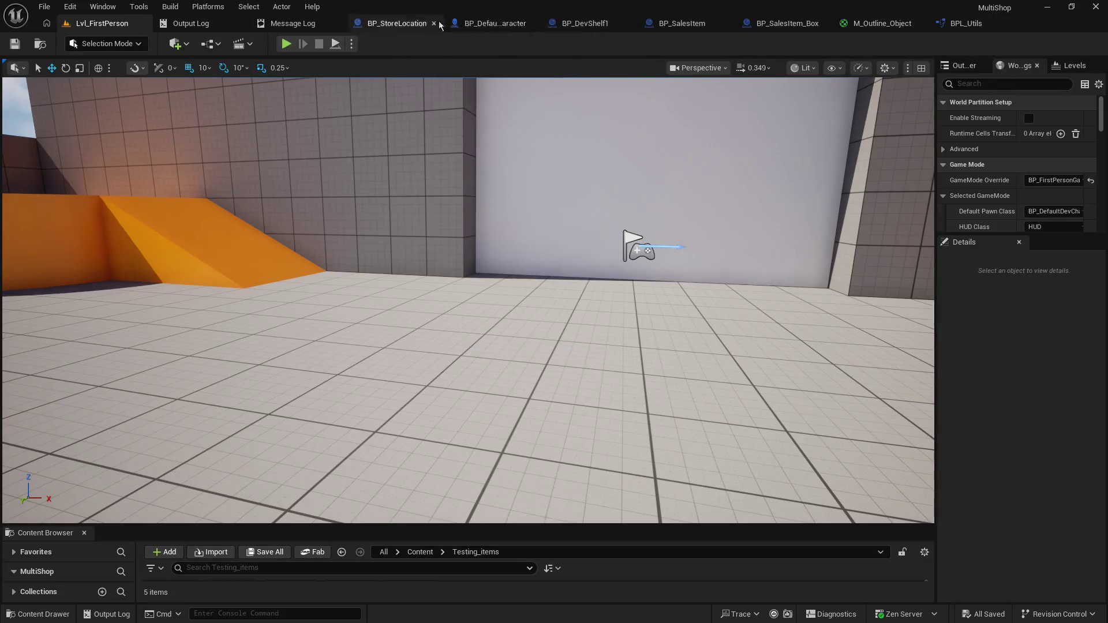
click(417, 25)
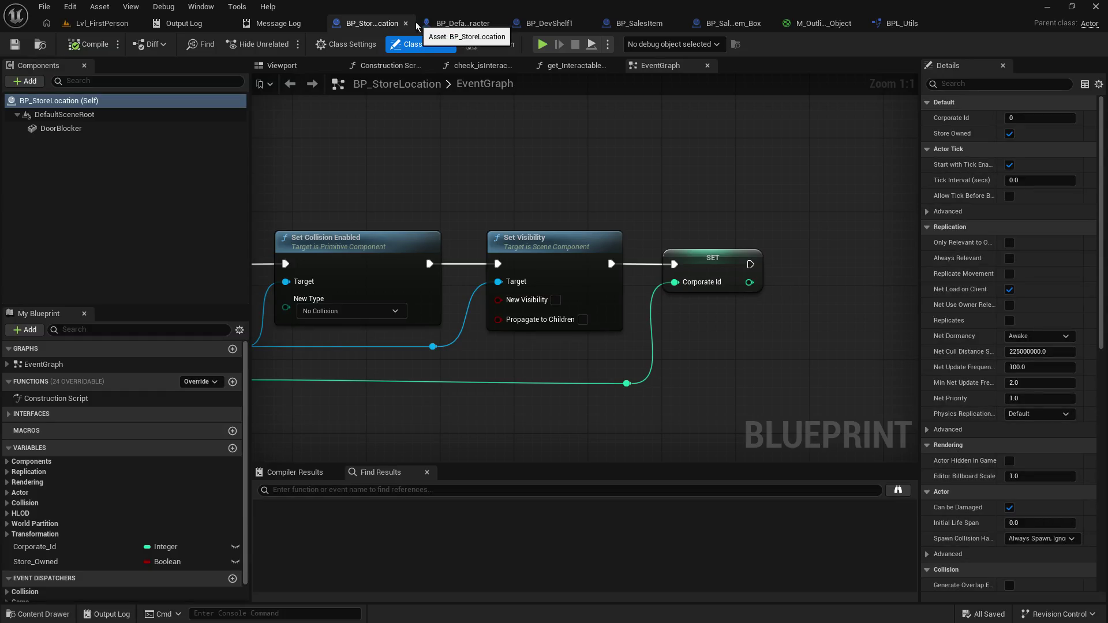
Step: Set the line trace's Draw Debug Type to For Duration, then save and compile
click(459, 23)
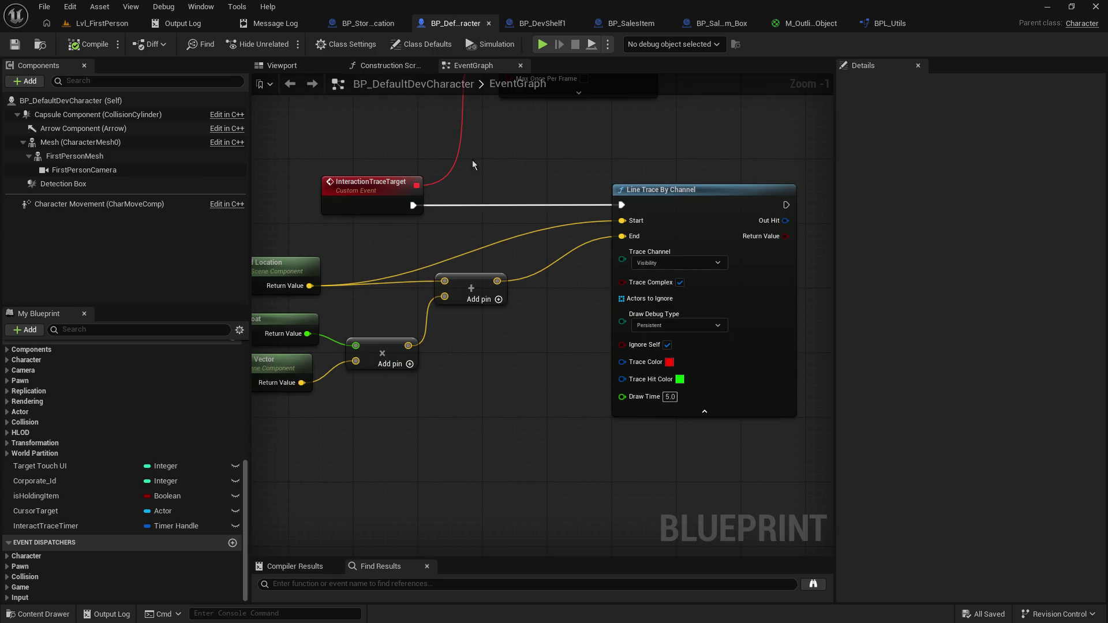
click(689, 326)
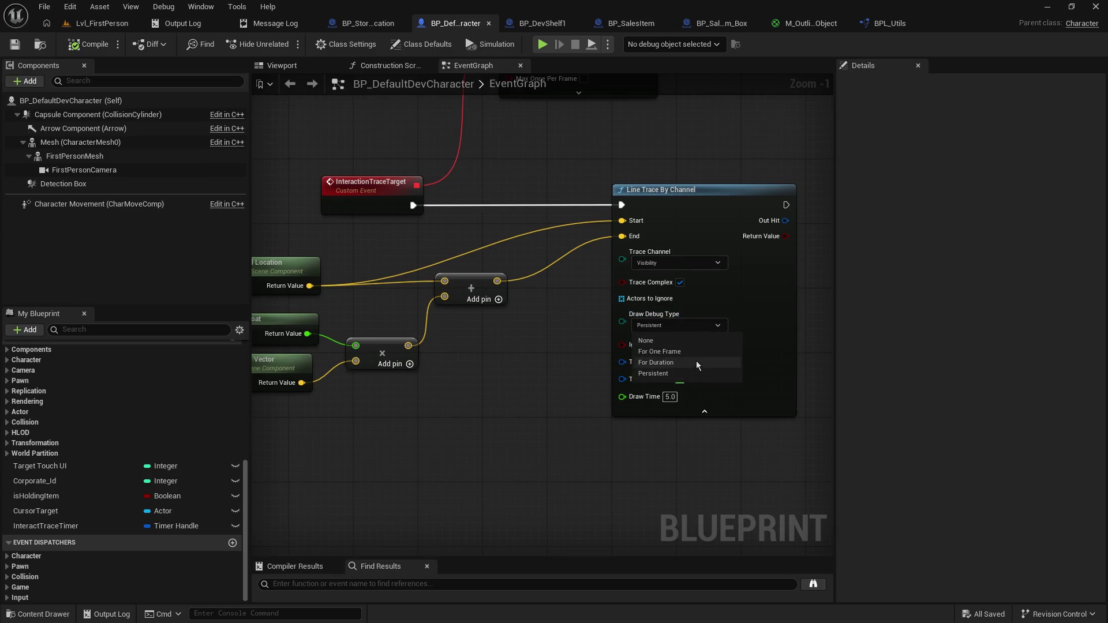
click(695, 363)
click(14, 44)
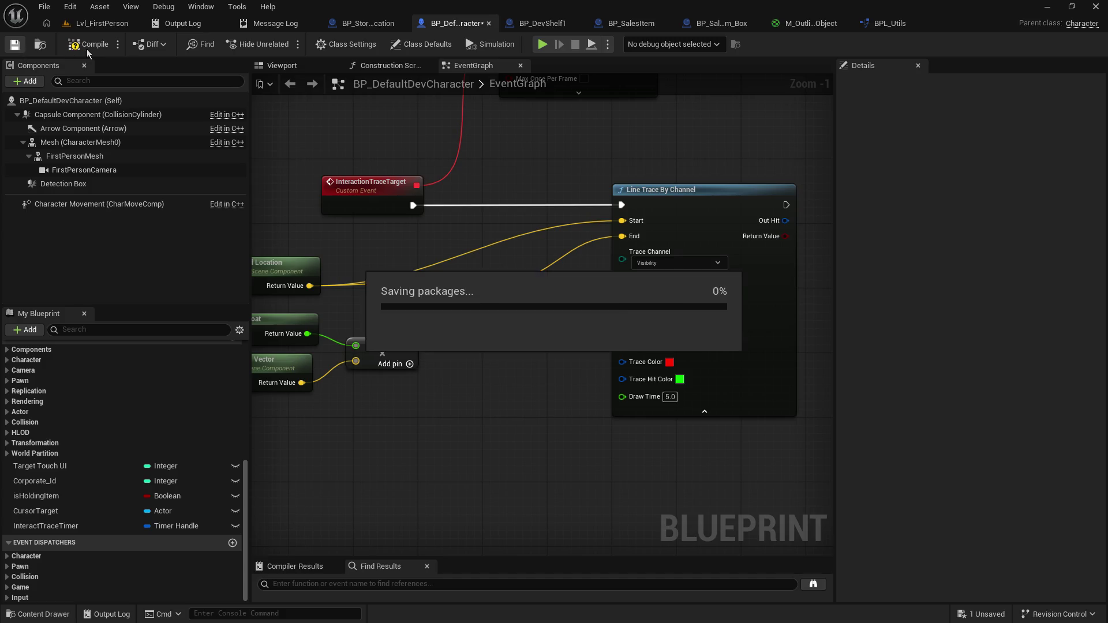
click(88, 49)
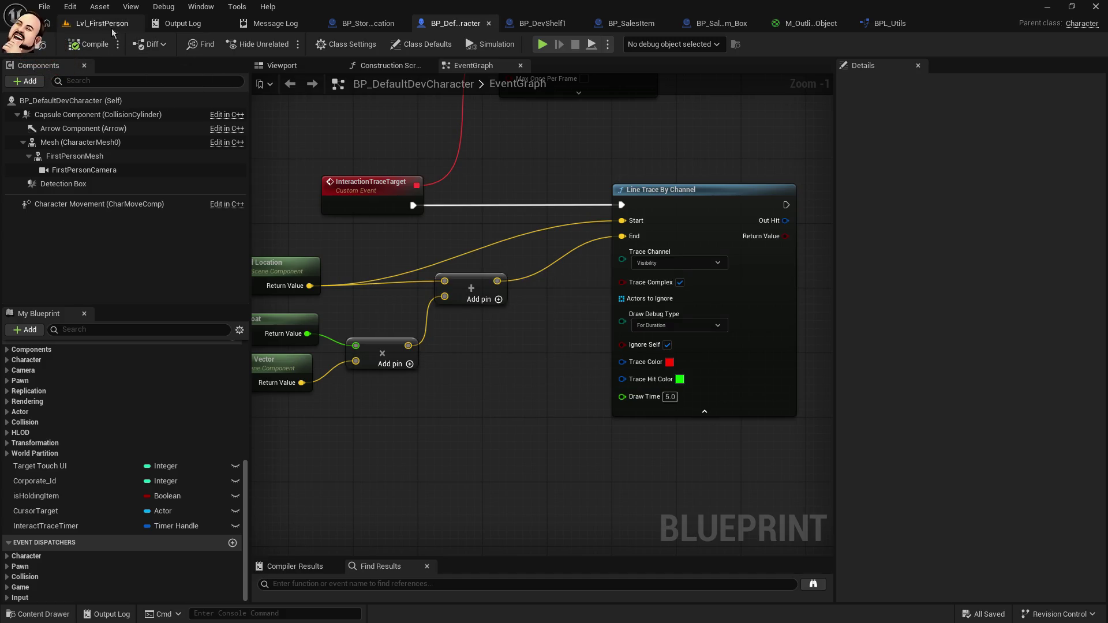
Step: Change the trace's Draw Time to 2.0 and save
click(671, 397)
text(2)
key(Return)
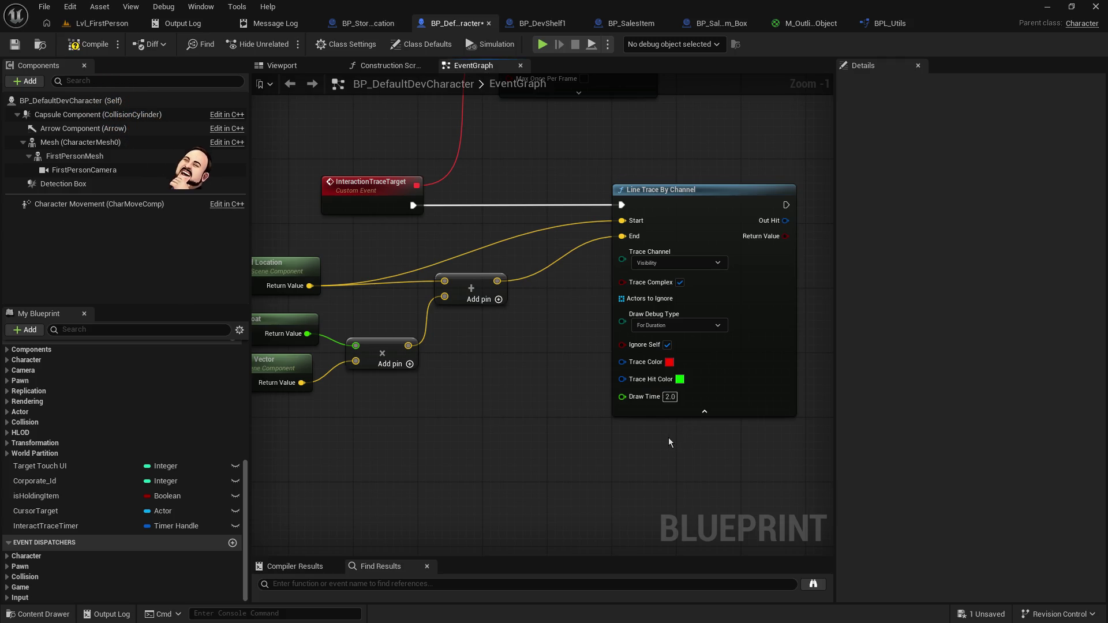
click(14, 44)
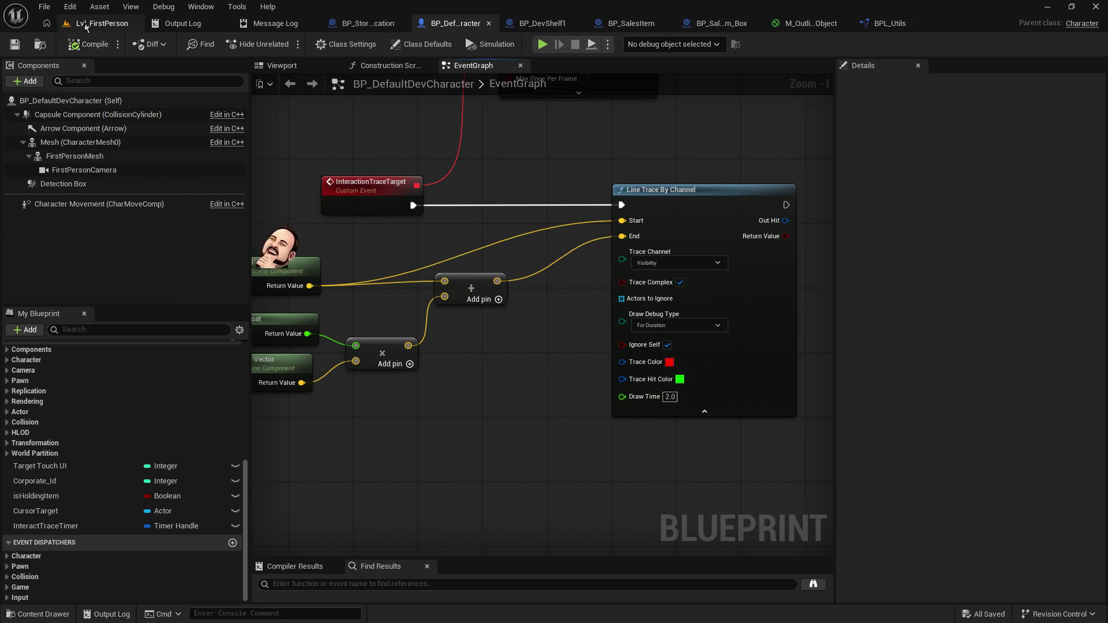
Step: Play-test Lvl_FirstPerson briefly to check the timed debug lines
click(98, 23)
click(287, 44)
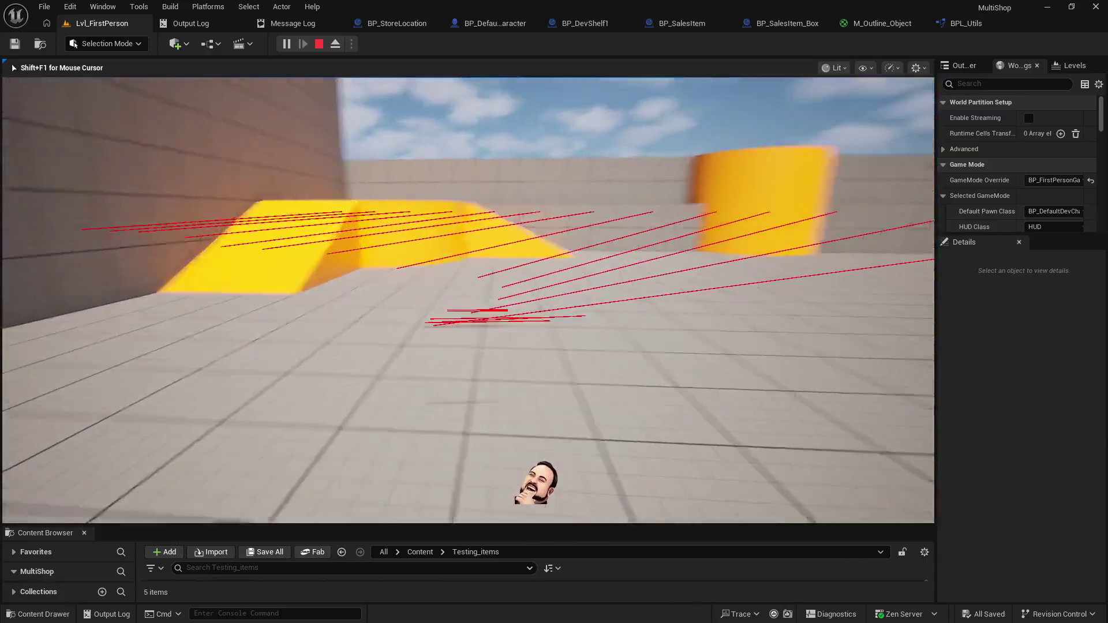
key(Escape)
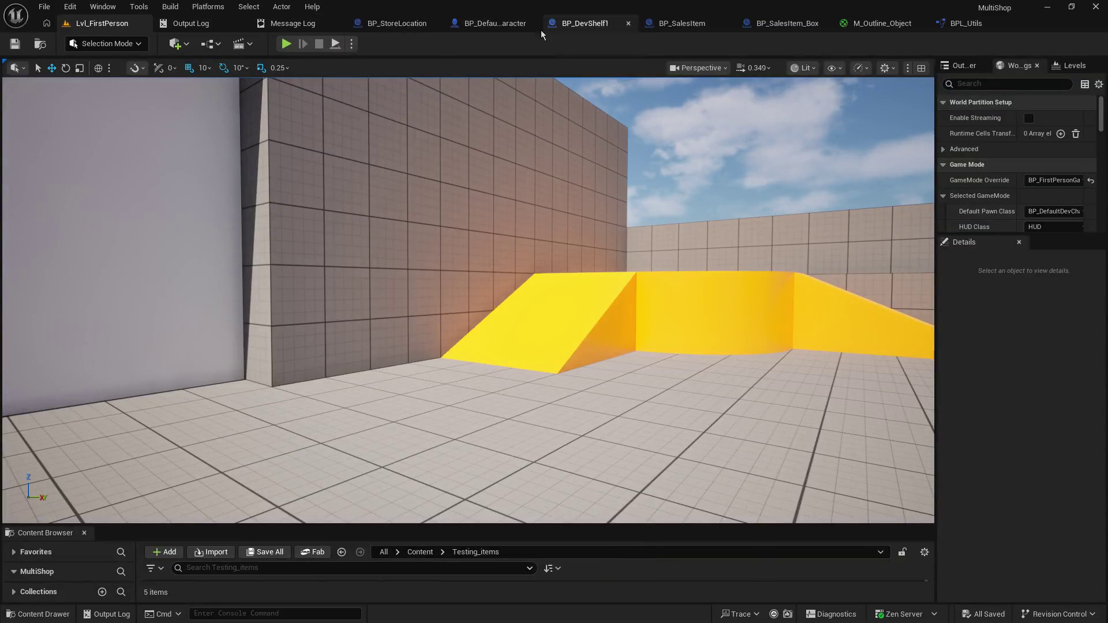
Step: Switch the line trace's Draw Debug Type to For One Frame
click(506, 26)
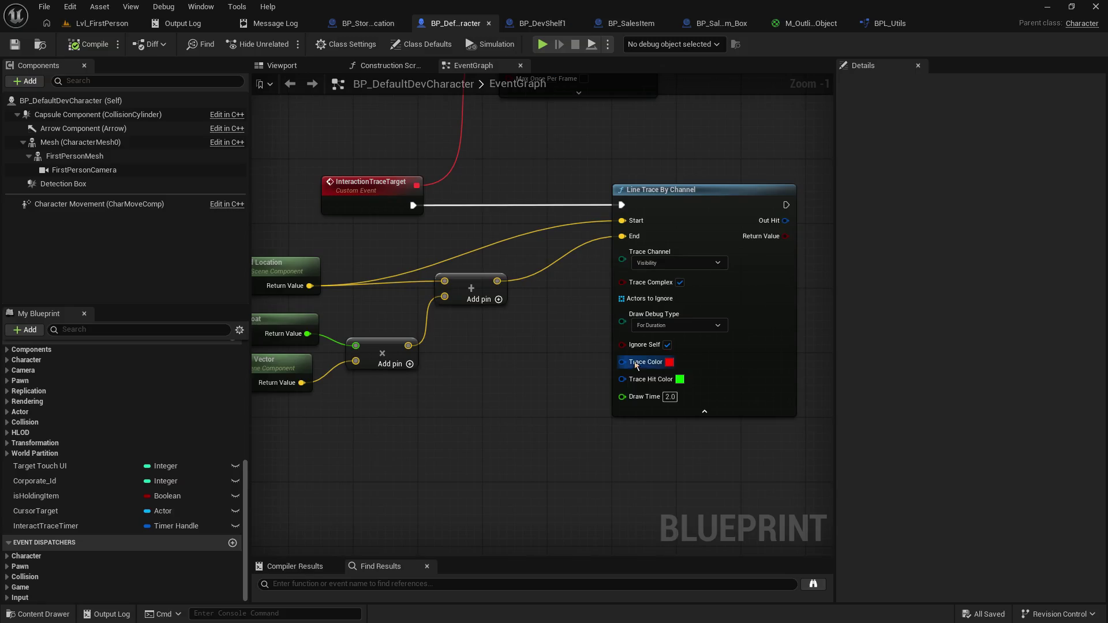
click(672, 326)
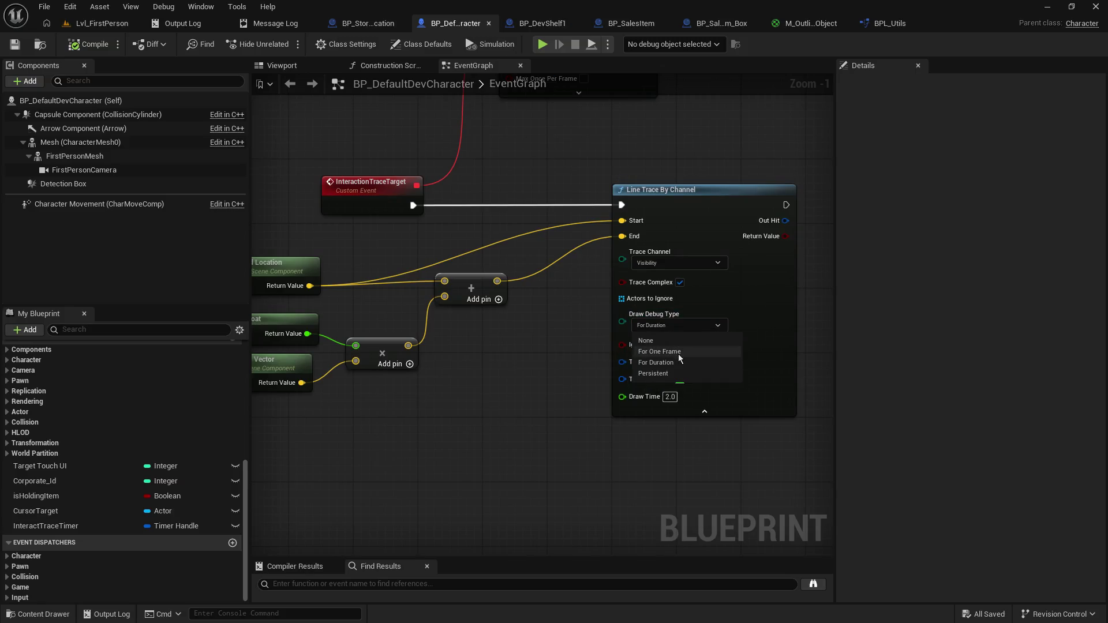
click(670, 352)
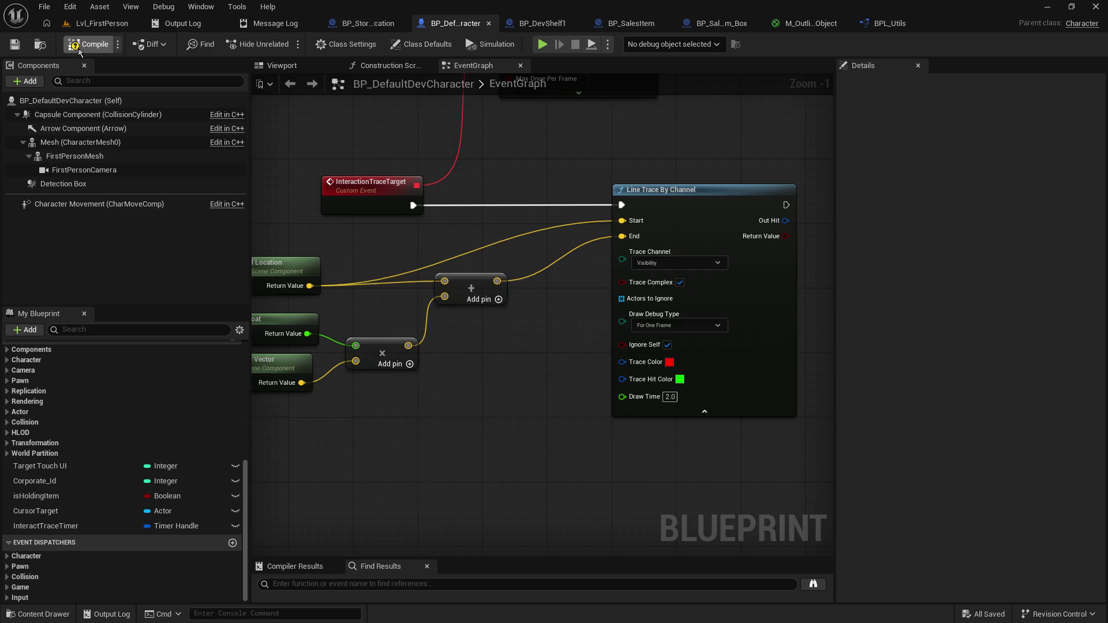
Step: Play-test Lvl_FirstPerson, walking toward the wall and ramp, then end the session
click(100, 26)
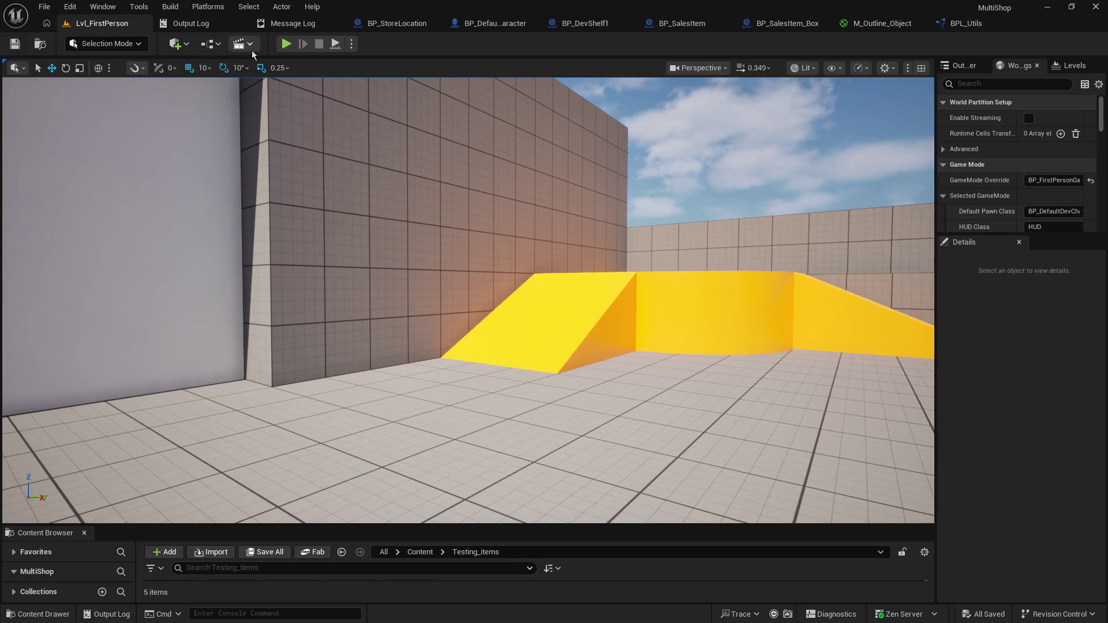
click(286, 44)
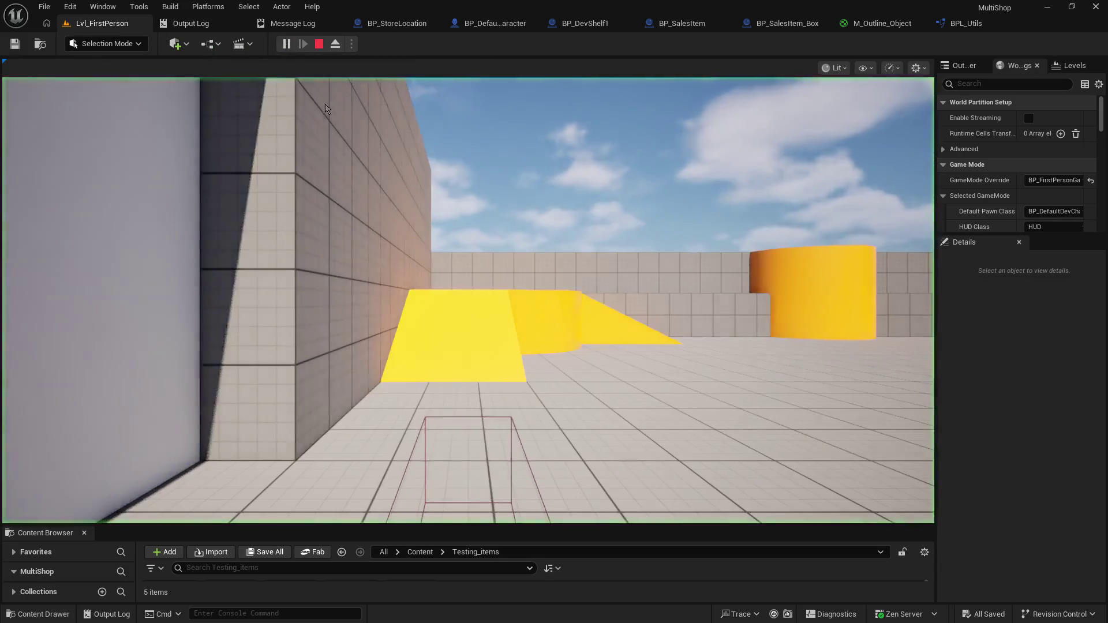
click(469, 287)
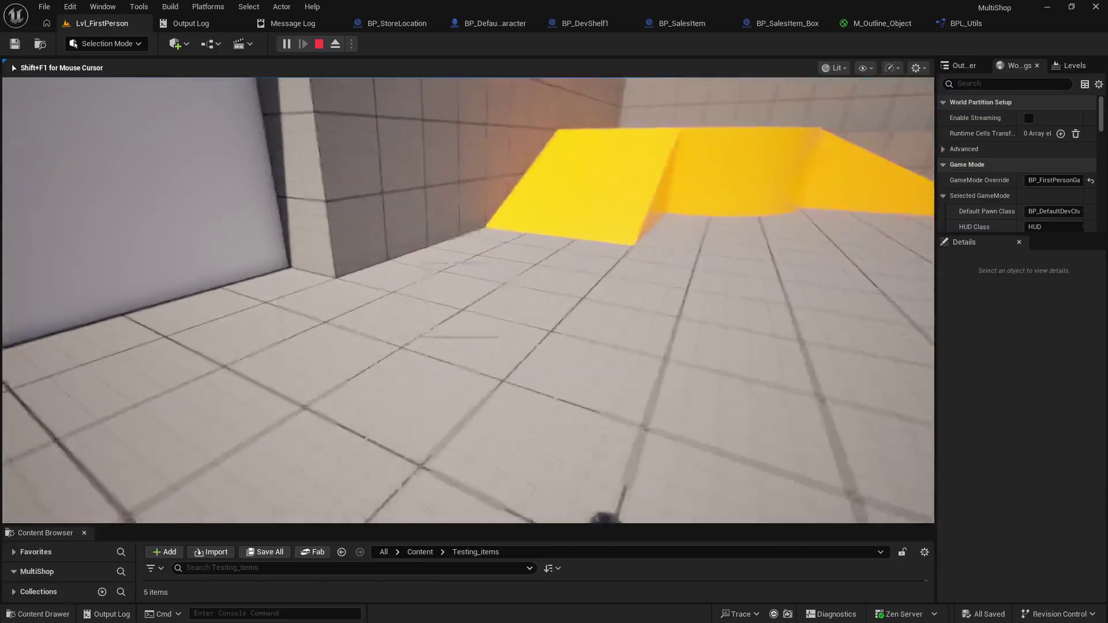
key(w)
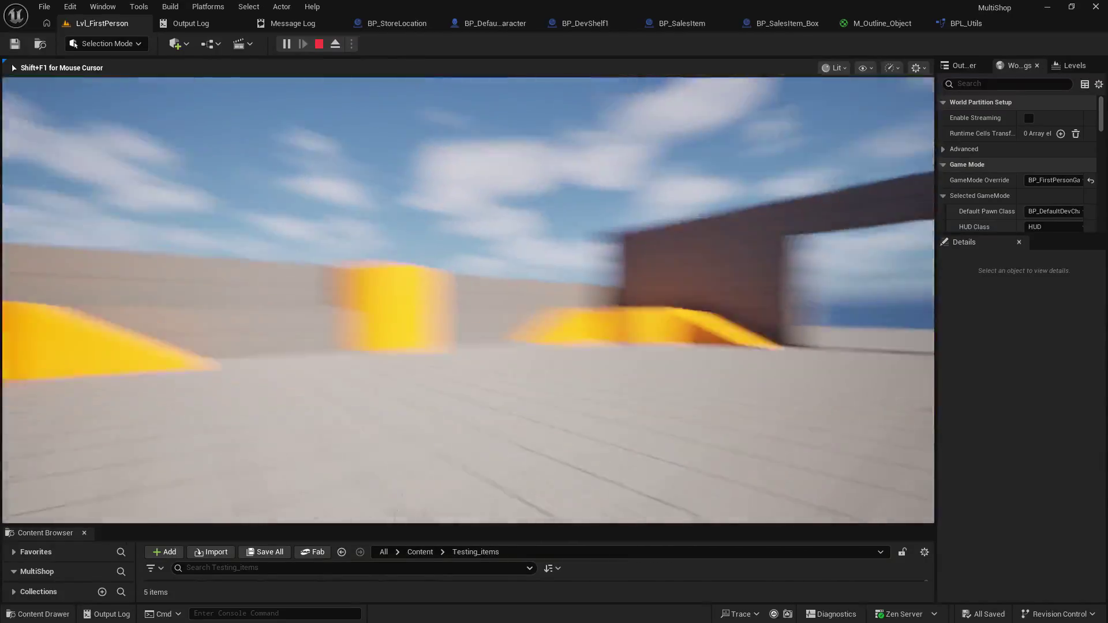
key(w)
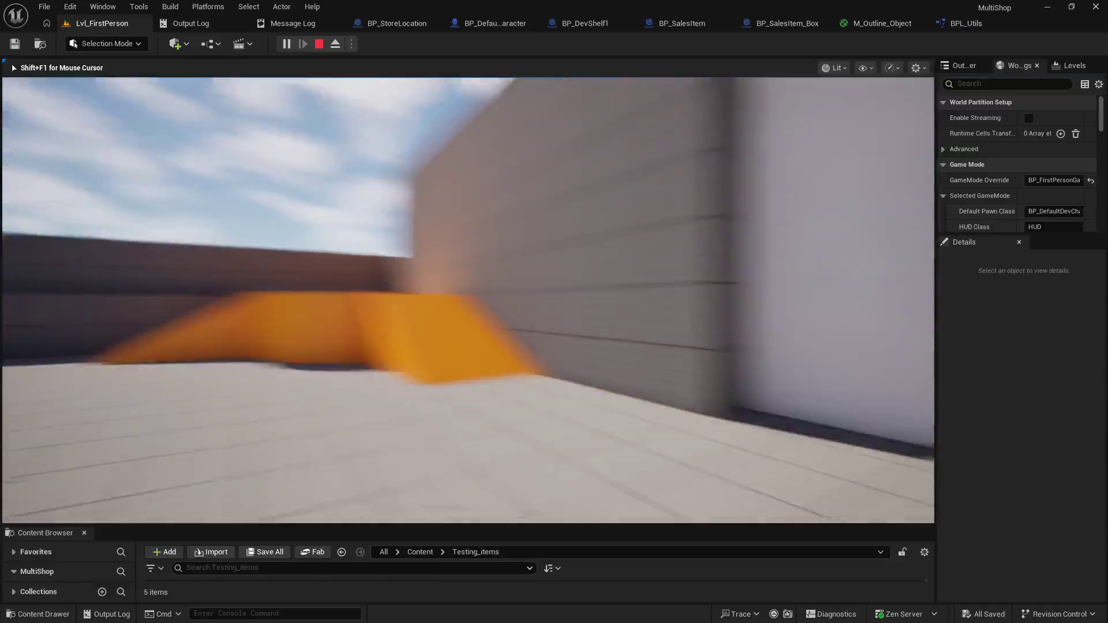
key(Escape)
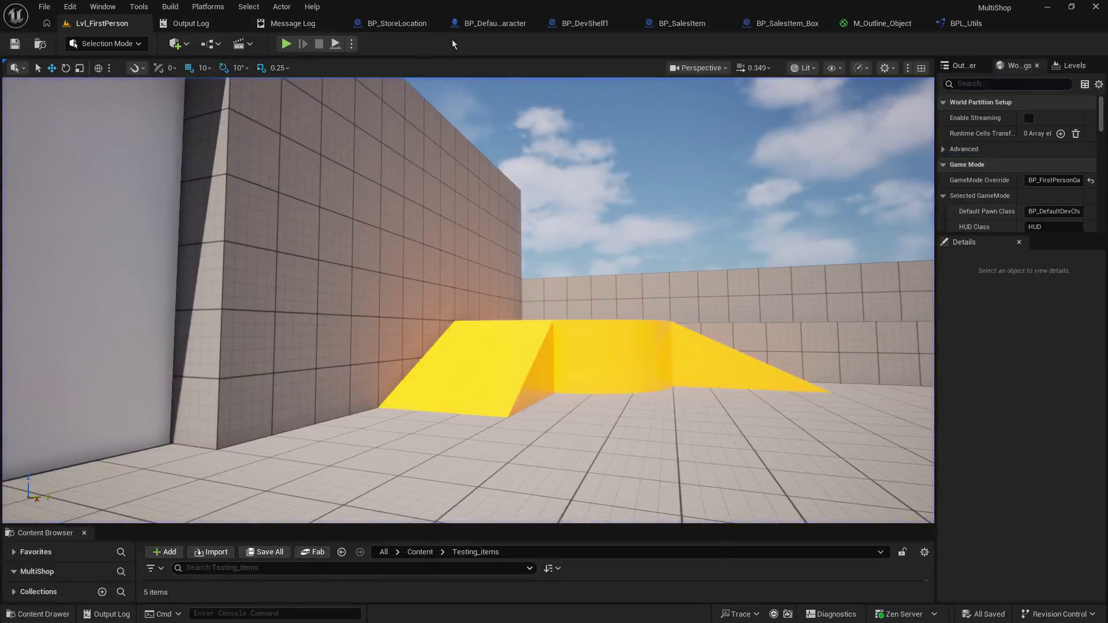
click(483, 23)
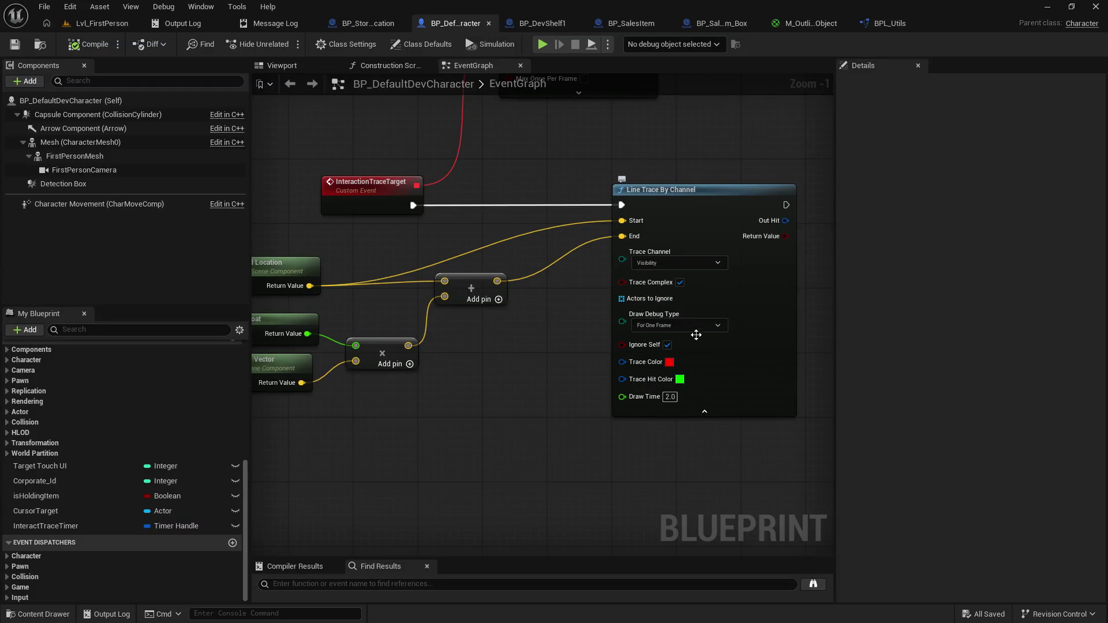
Step: Set the line trace's Draw Time to 5.0
click(670, 396)
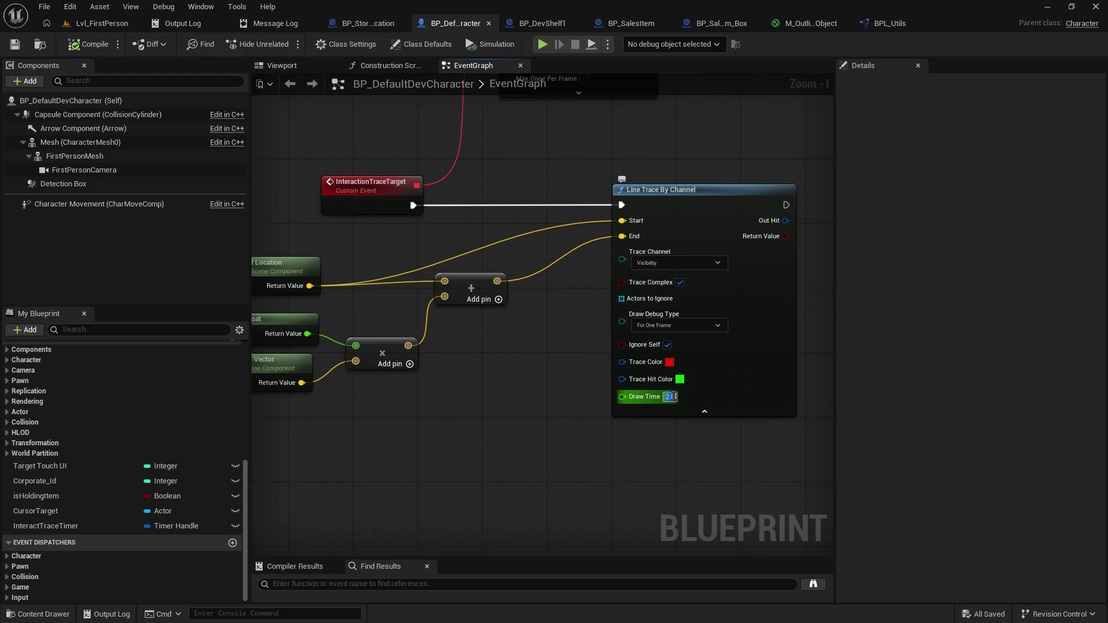
text(5)
key(Return)
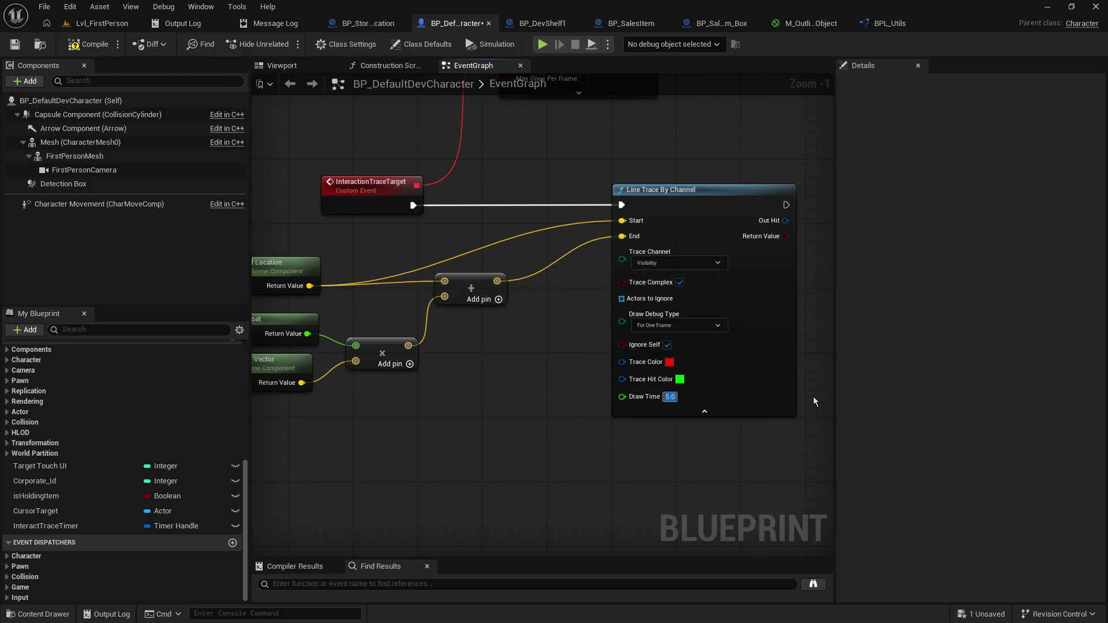
Step: Save BP_DefaultDevCharacter and start a play-test of Lvl_FirstPerson
click(14, 44)
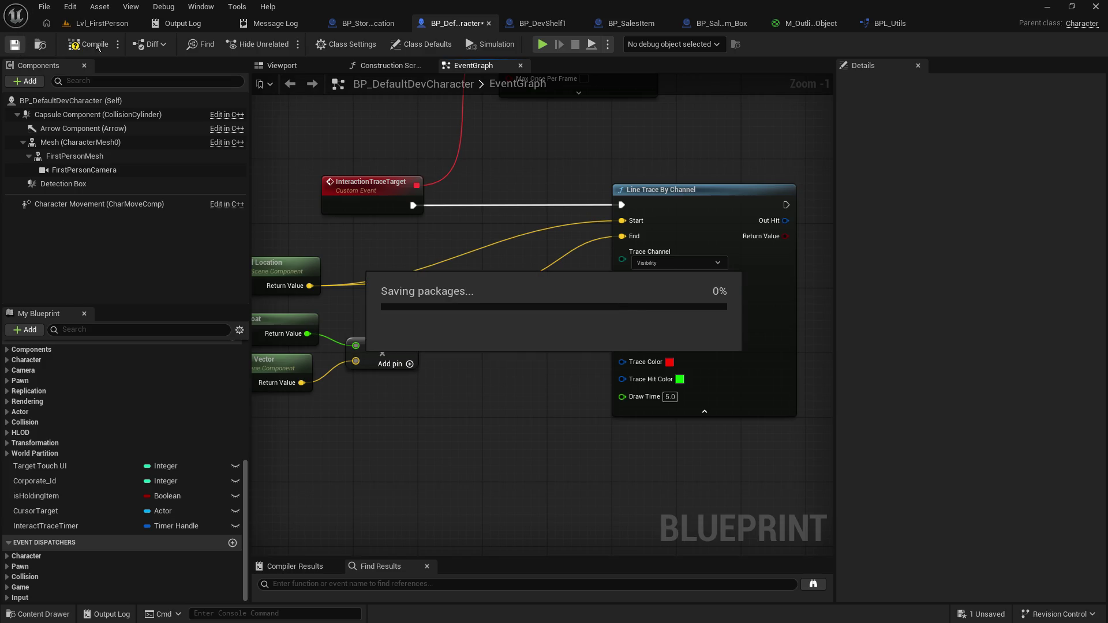
click(92, 24)
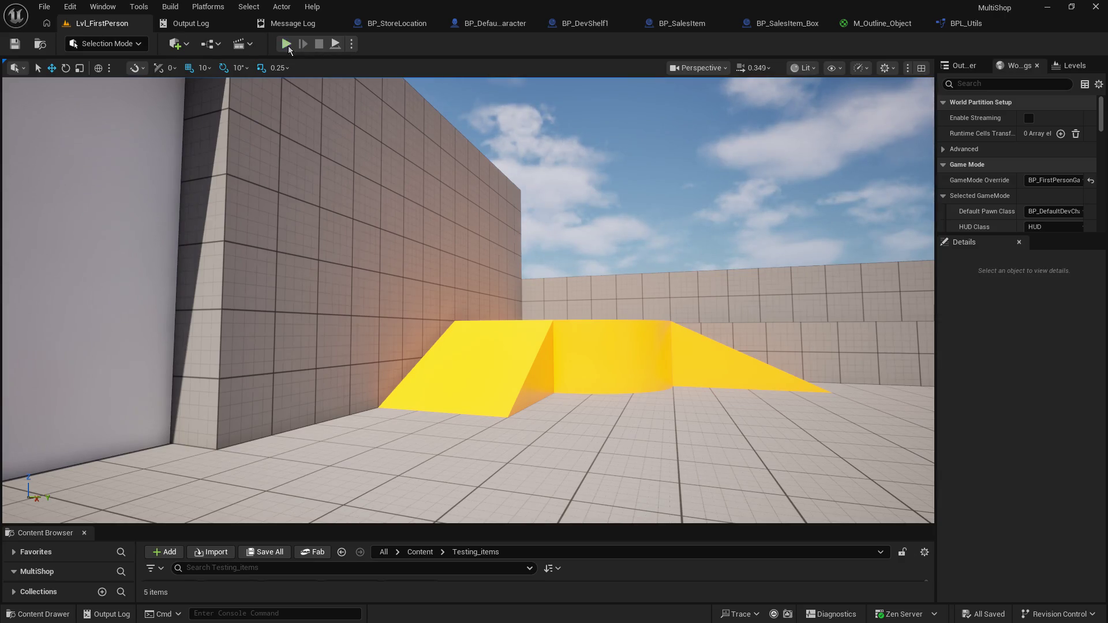
click(288, 45)
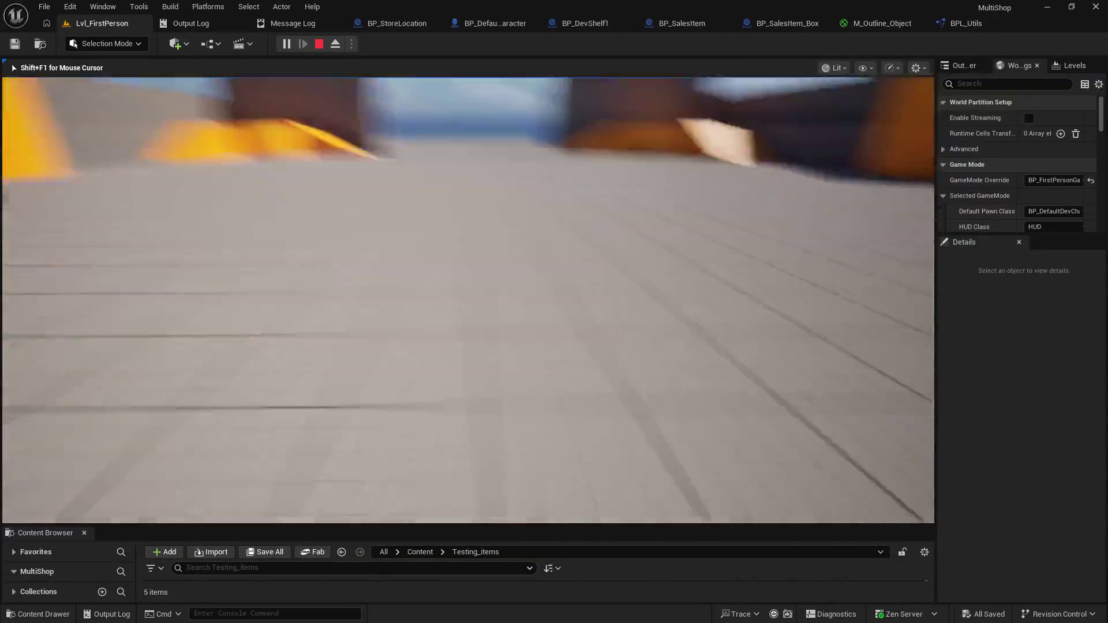
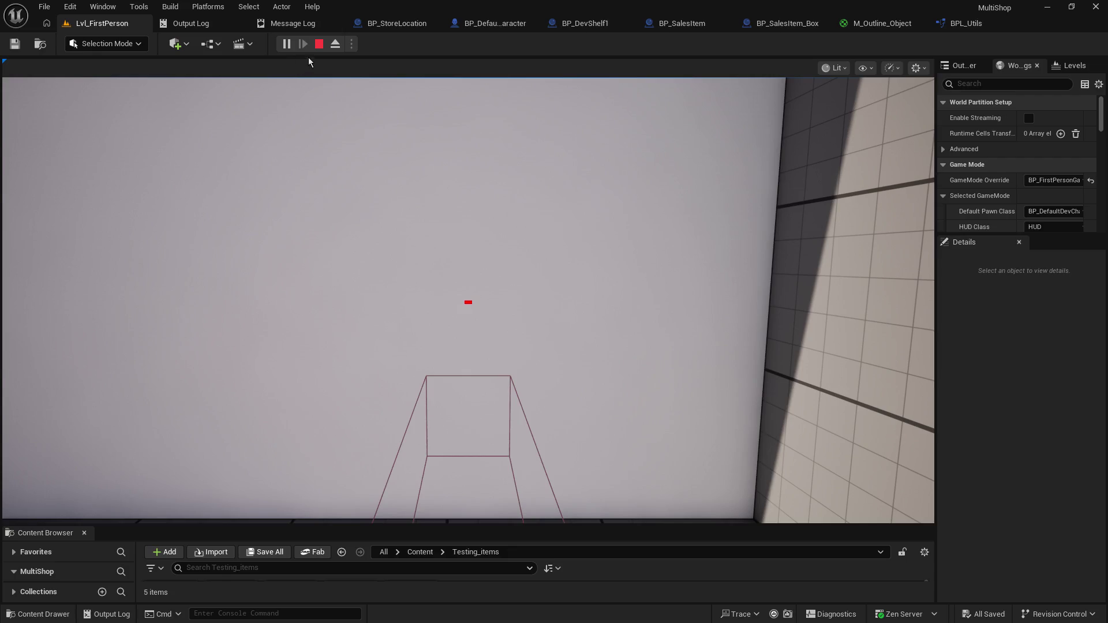
Step: Stop the test, switch Net Mode to Play As Listen Server, and play again
click(319, 44)
click(352, 44)
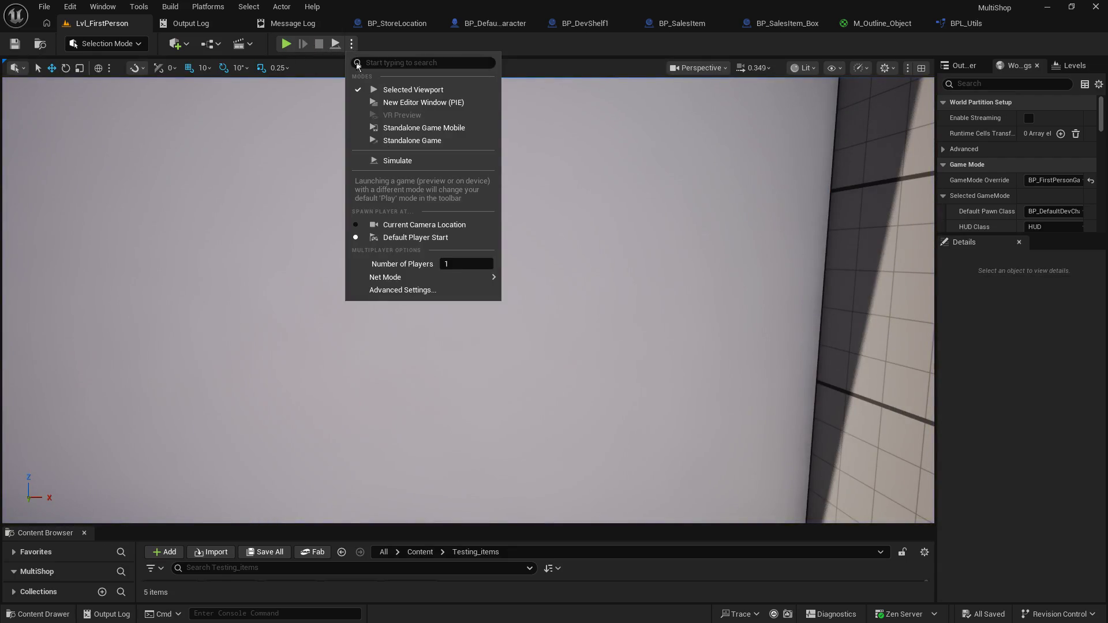
mouse_move(448, 281)
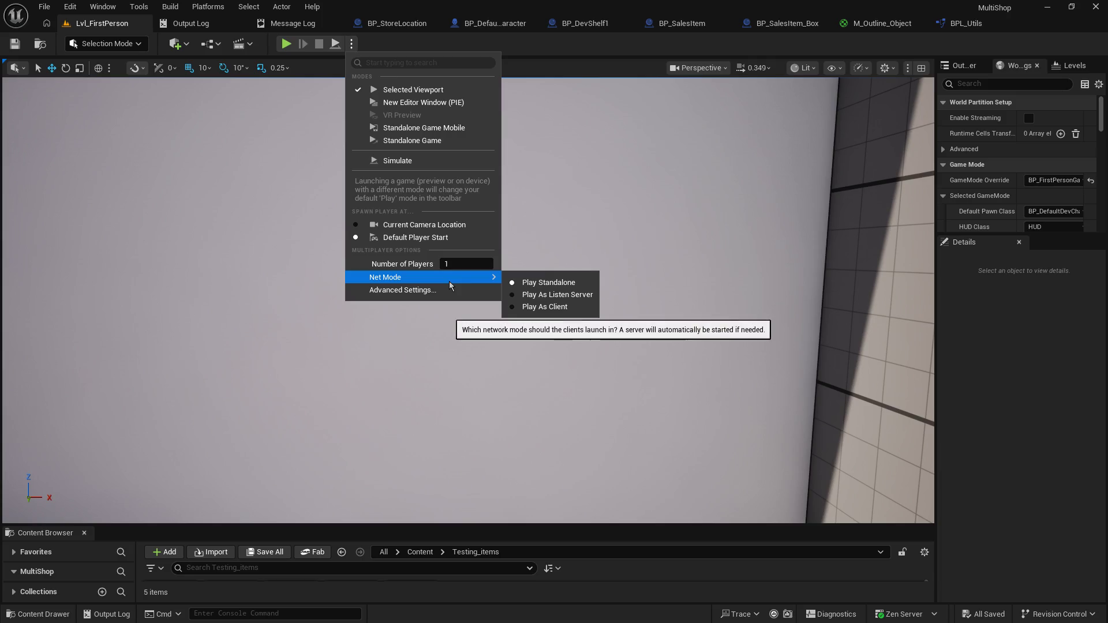
click(548, 294)
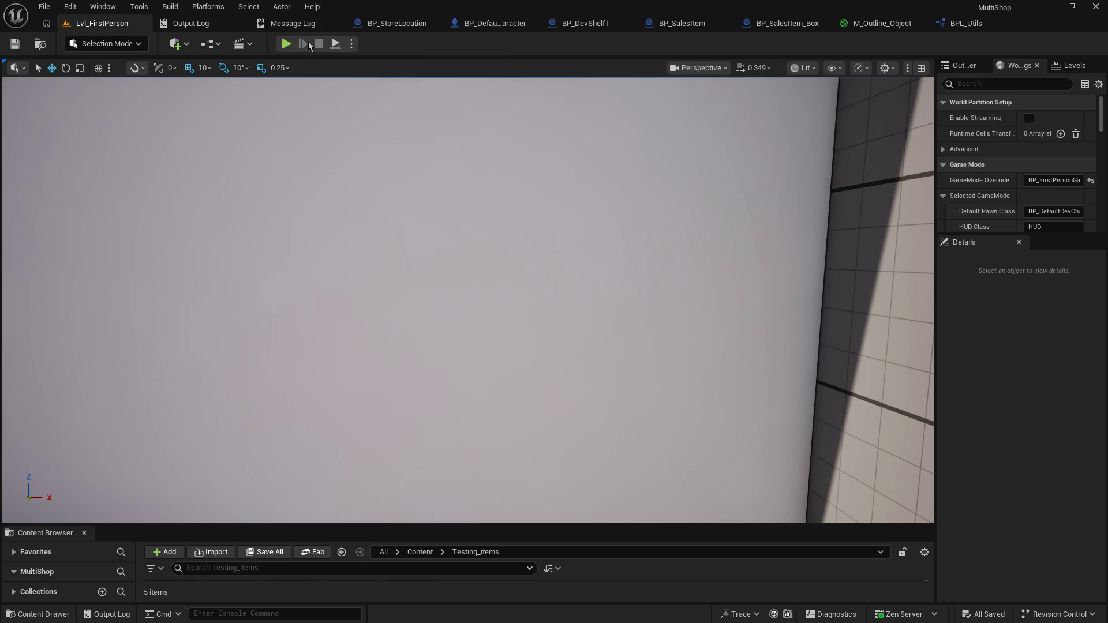
click(352, 44)
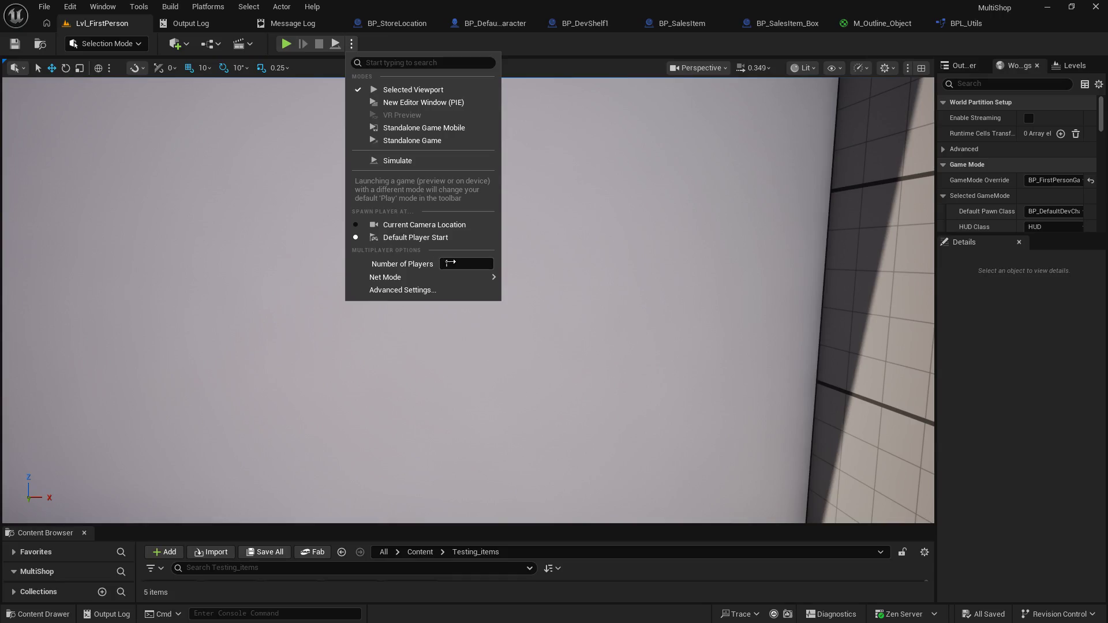
click(534, 85)
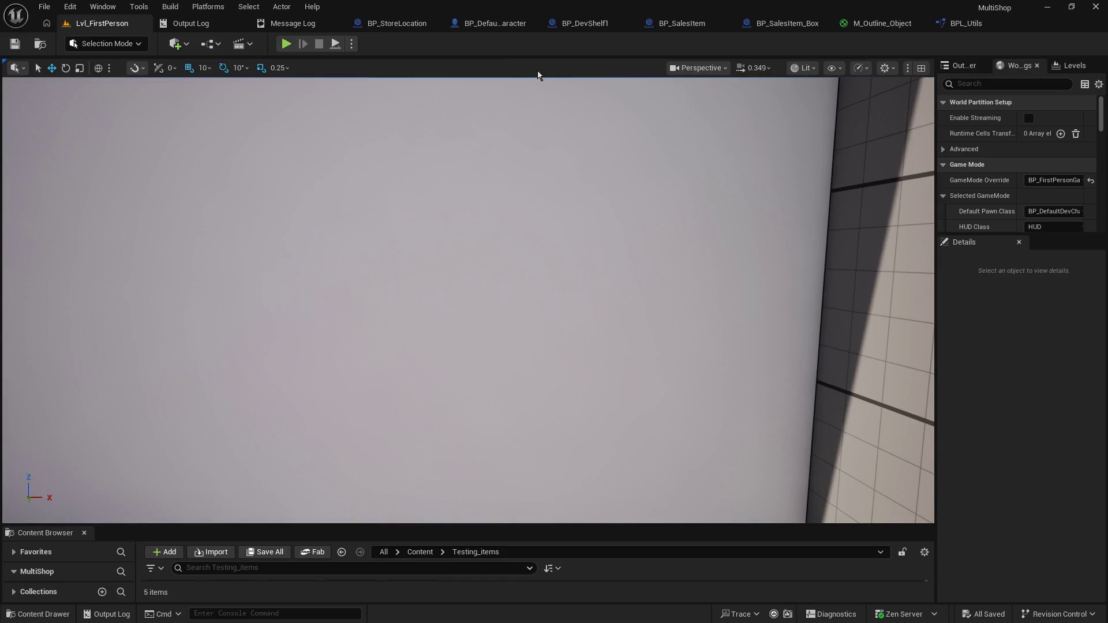
click(279, 47)
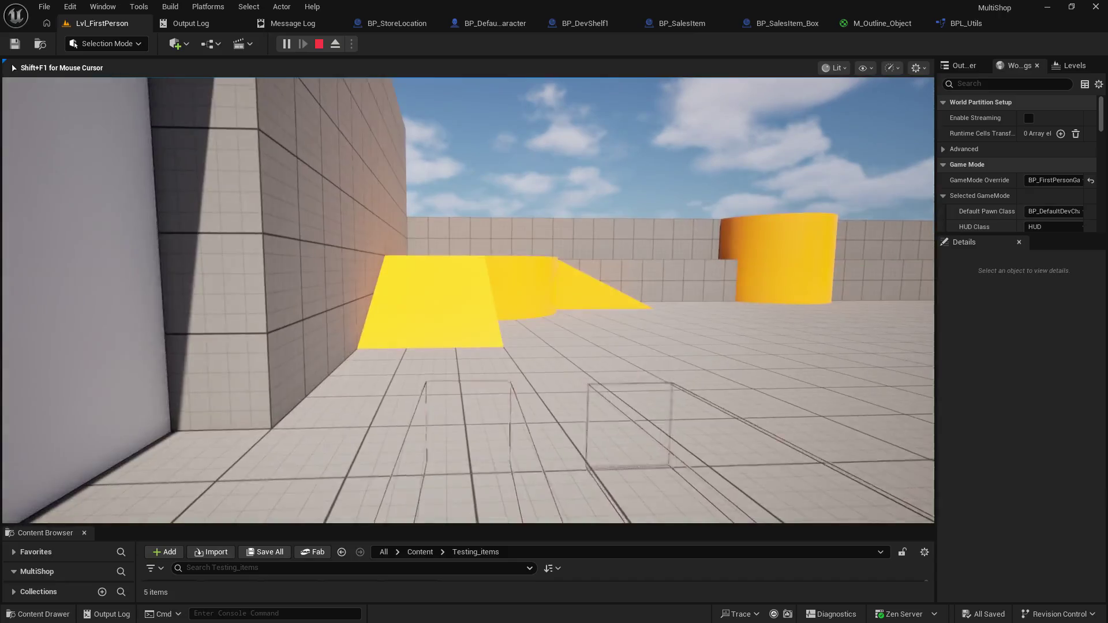
Step: Play-test as listen server alongside the second client's preview window, then end the session
mouse_move(468, 300)
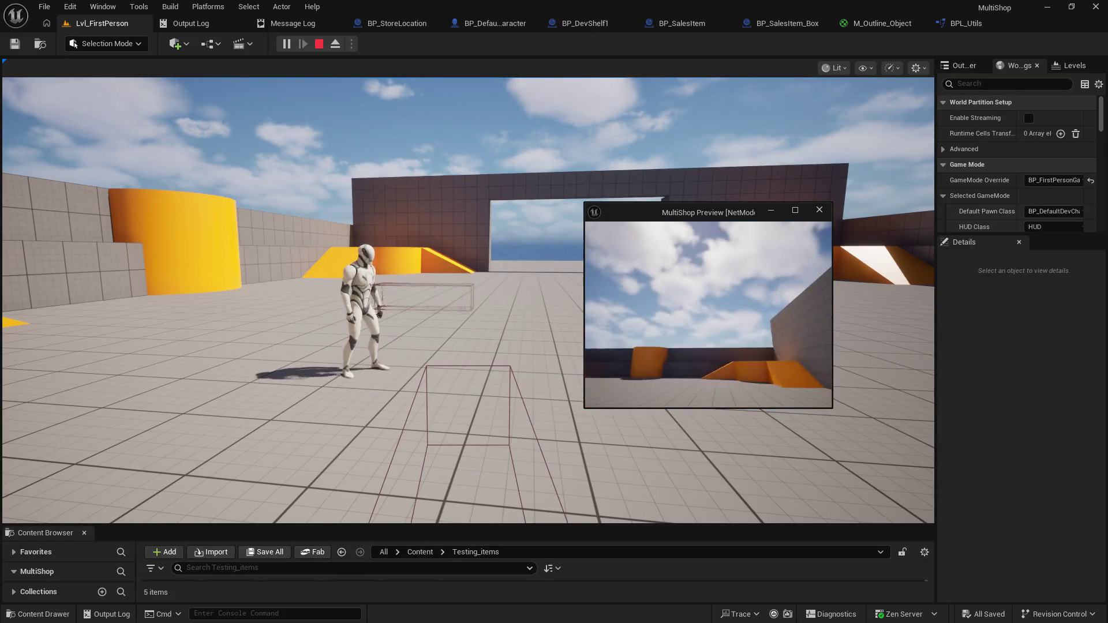
key(Escape)
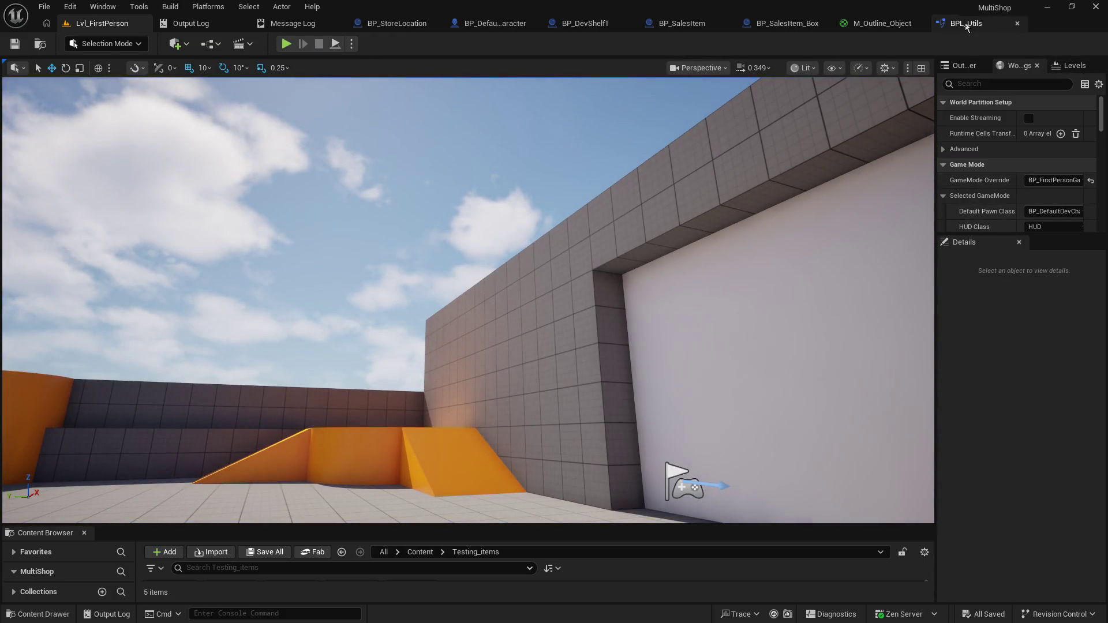
Step: Set Number of Players to 1 and Net Mode to Play Standalone
click(352, 43)
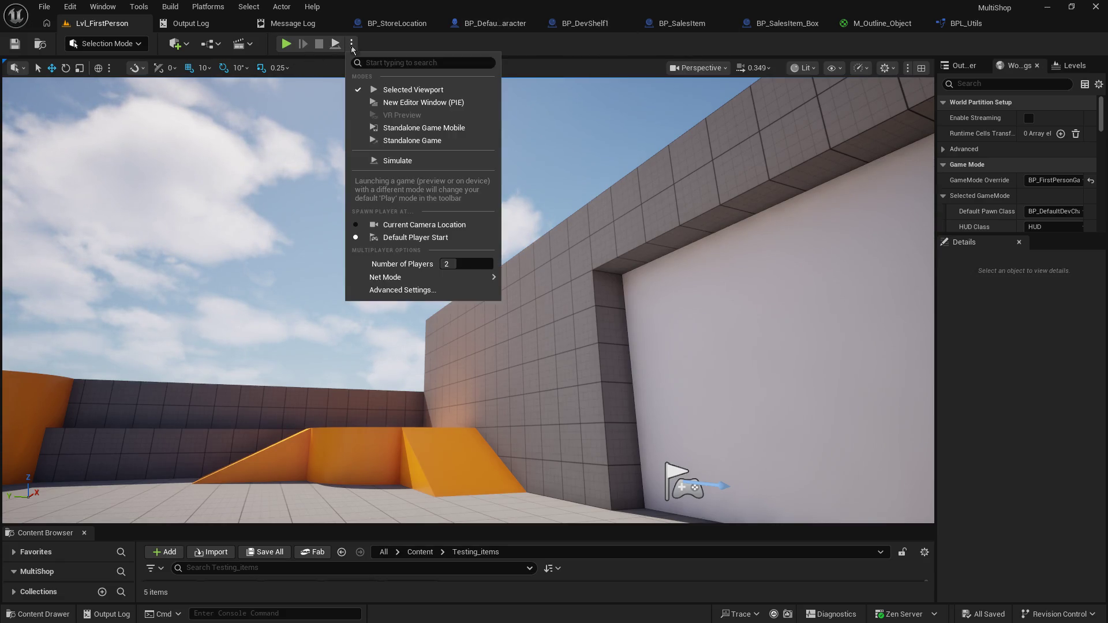
drag(456, 263, 445, 264)
mouse_move(442, 281)
click(536, 282)
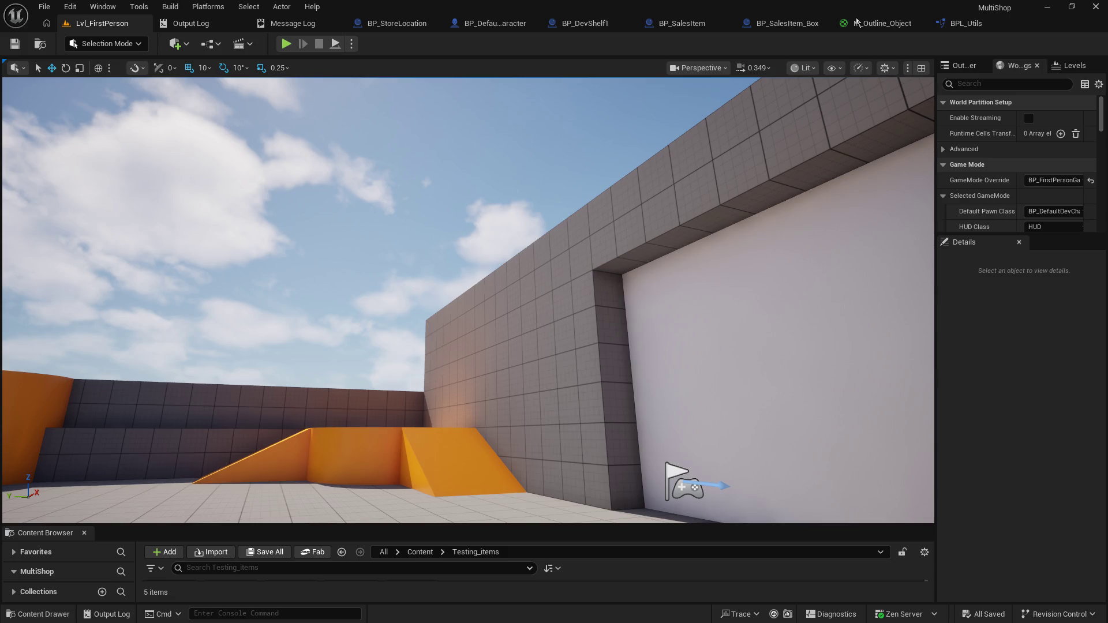
click(468, 23)
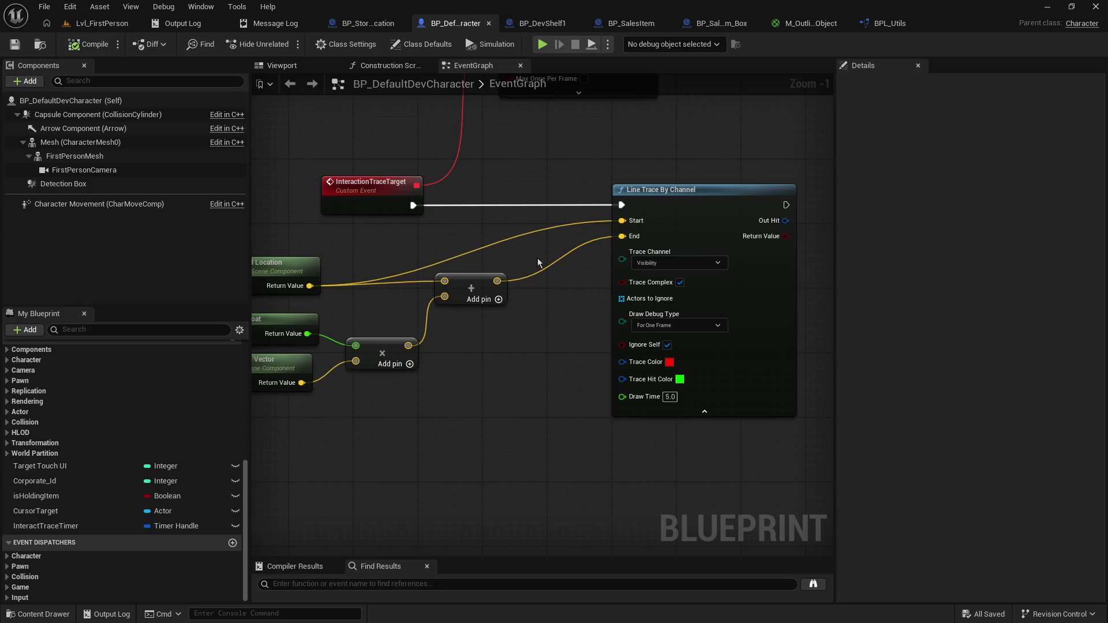
Step: Add a Branch node fed by Line Trace By Channel's Return Value
mouse_move(830, 283)
mouse_down()
mouse_move(711, 297)
mouse_move(473, 365)
mouse_up()
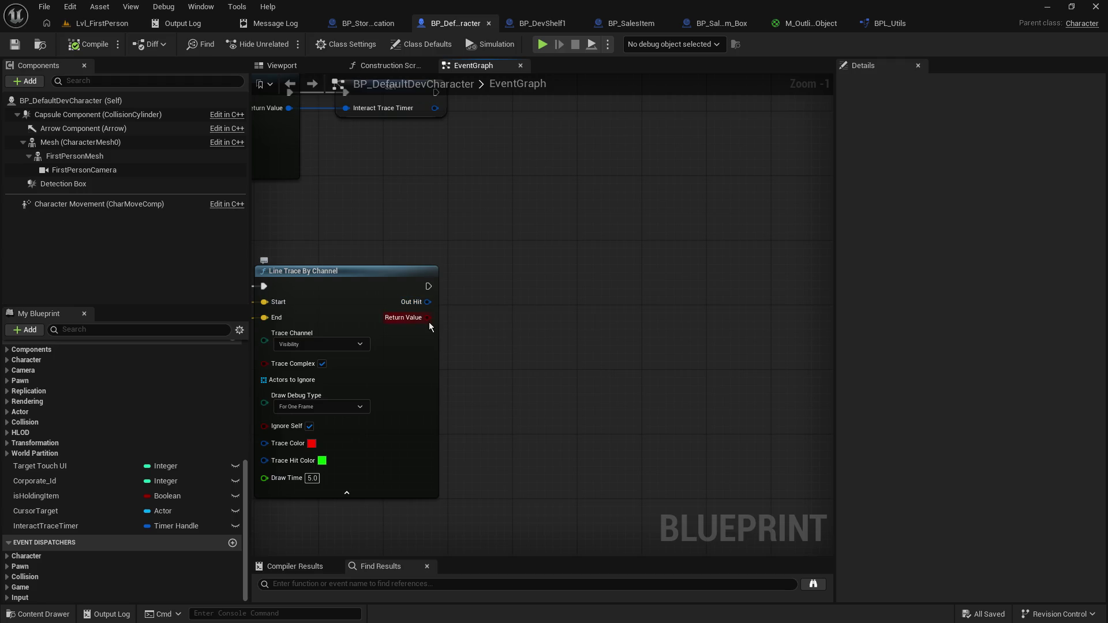
mouse_move(427, 319)
mouse_down()
mouse_move(506, 328)
mouse_move(517, 321)
mouse_move(489, 282)
mouse_up()
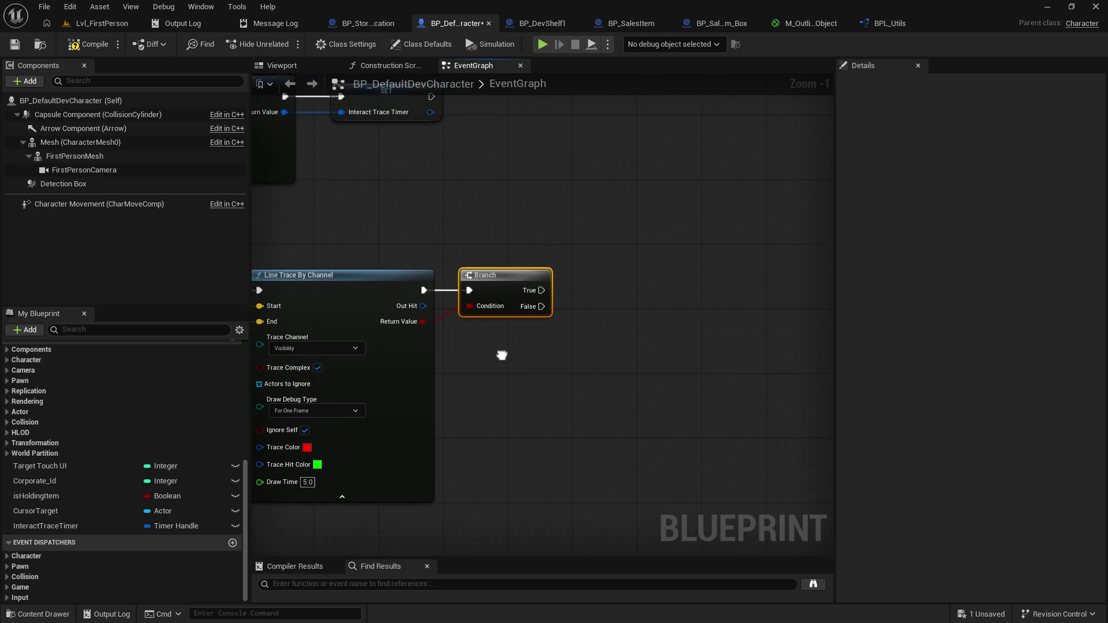
drag(491, 290, 524, 291)
Step: Zoom out to the overlap, interaction, movement and jump node groups
mouse_move(430, 313)
mouse_down()
mouse_move(536, 376)
mouse_move(635, 482)
mouse_move(692, 577)
mouse_move(600, 600)
mouse_move(462, 324)
mouse_up()
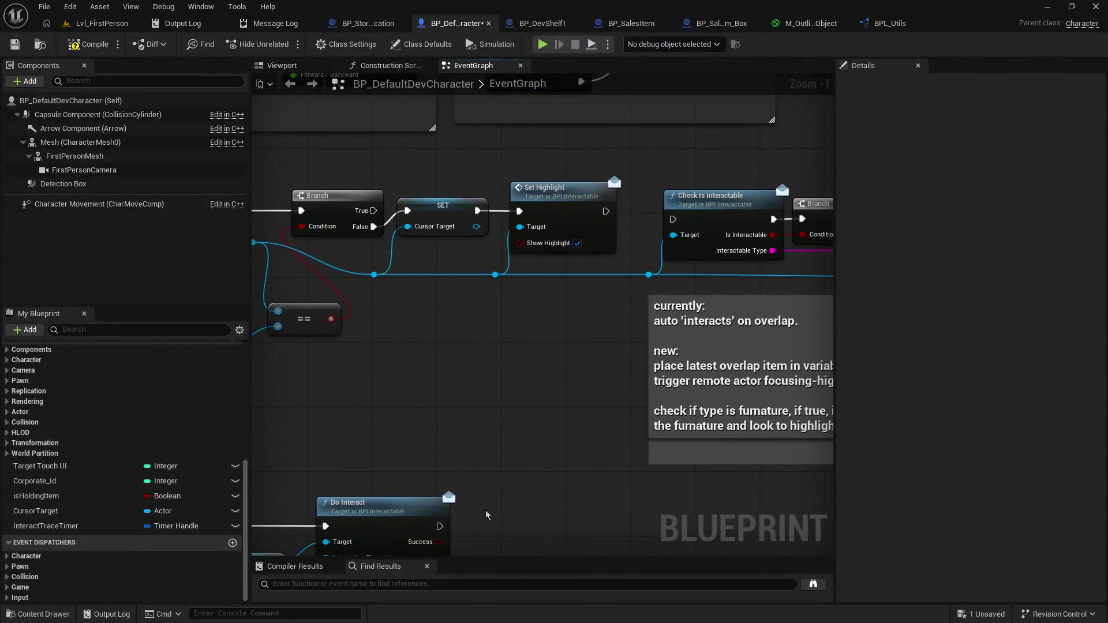
scroll(451, 395, down, 2)
scroll(452, 395, down, 1)
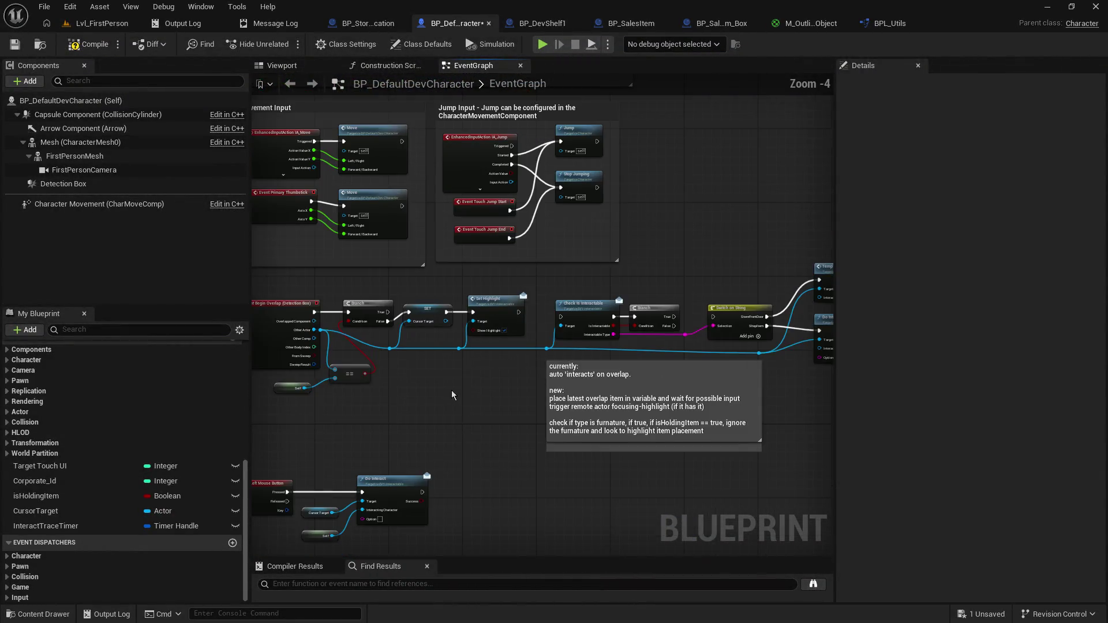
mouse_move(410, 388)
mouse_down()
mouse_move(491, 409)
mouse_move(512, 400)
mouse_move(478, 400)
mouse_up()
scroll(509, 398, up, 1)
scroll(363, 417, down, 1)
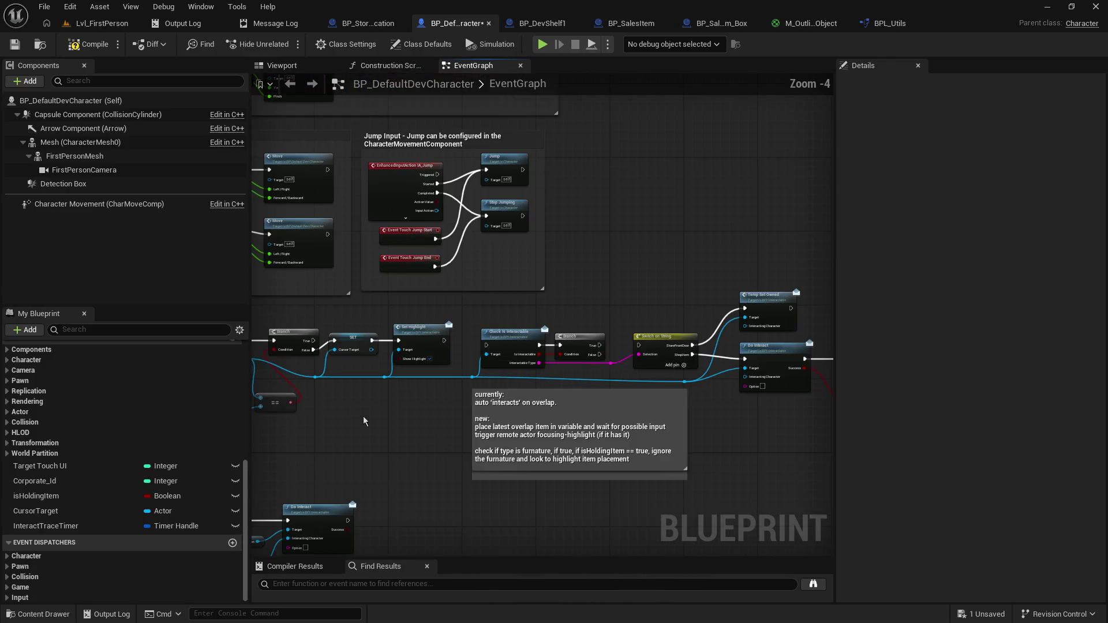
scroll(397, 424, down, 1)
right_click(391, 434)
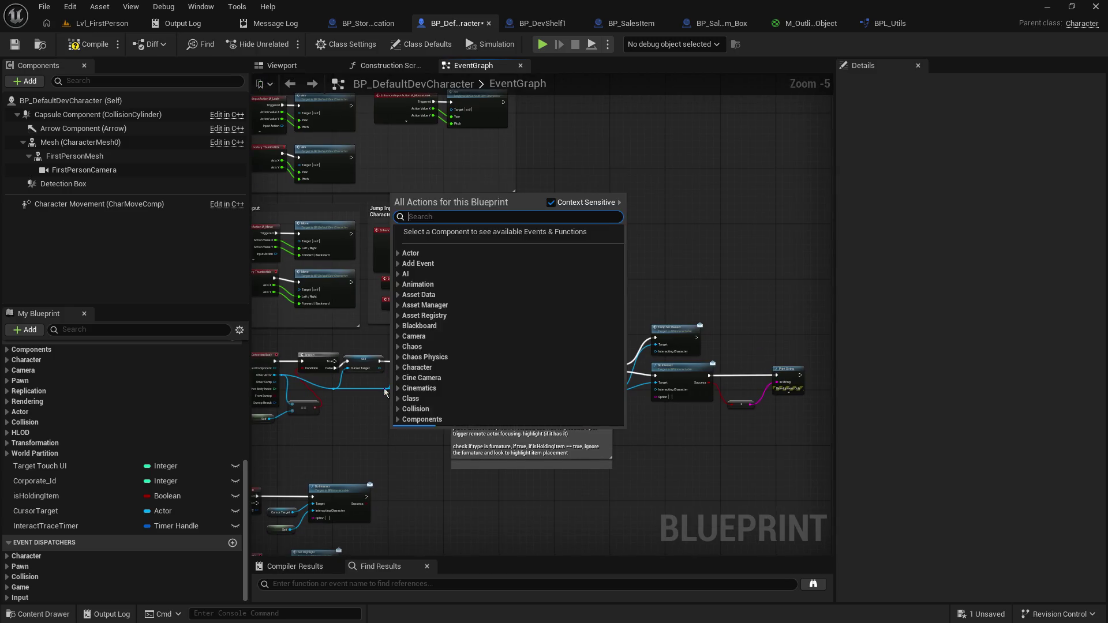
Step: Duplicate the overlap chain's Branch, SET Cursor Target and Set Highlight nodes beside the trace Branch
click(365, 345)
mouse_move(469, 378)
mouse_down()
mouse_move(822, 476)
mouse_move(771, 435)
mouse_move(777, 424)
mouse_up()
ctrl+click(513, 404)
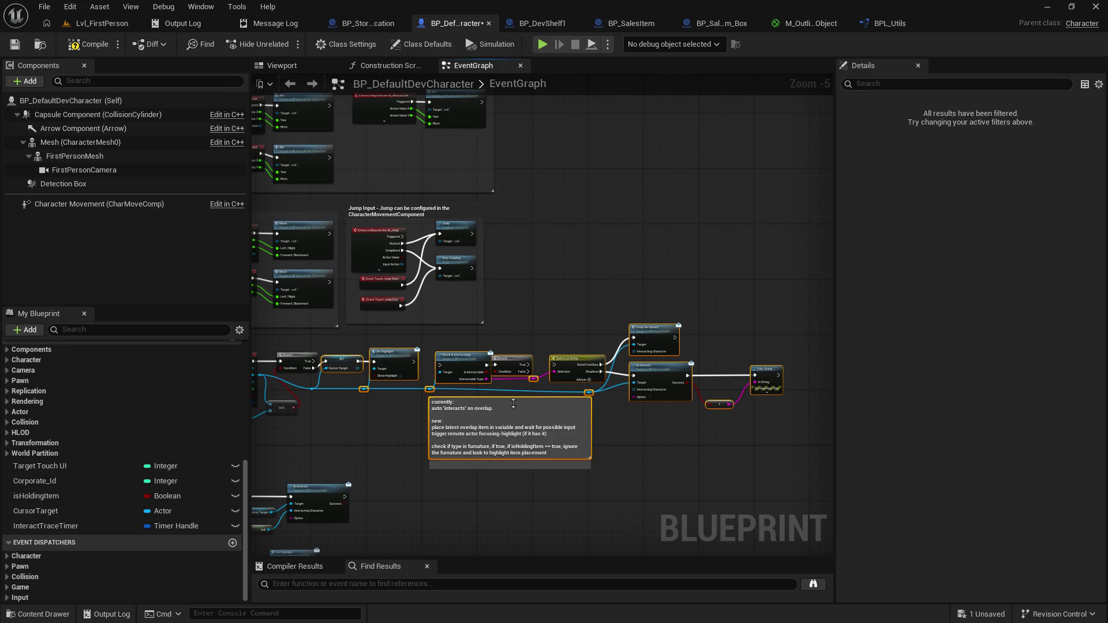
scroll(344, 418, up, 2)
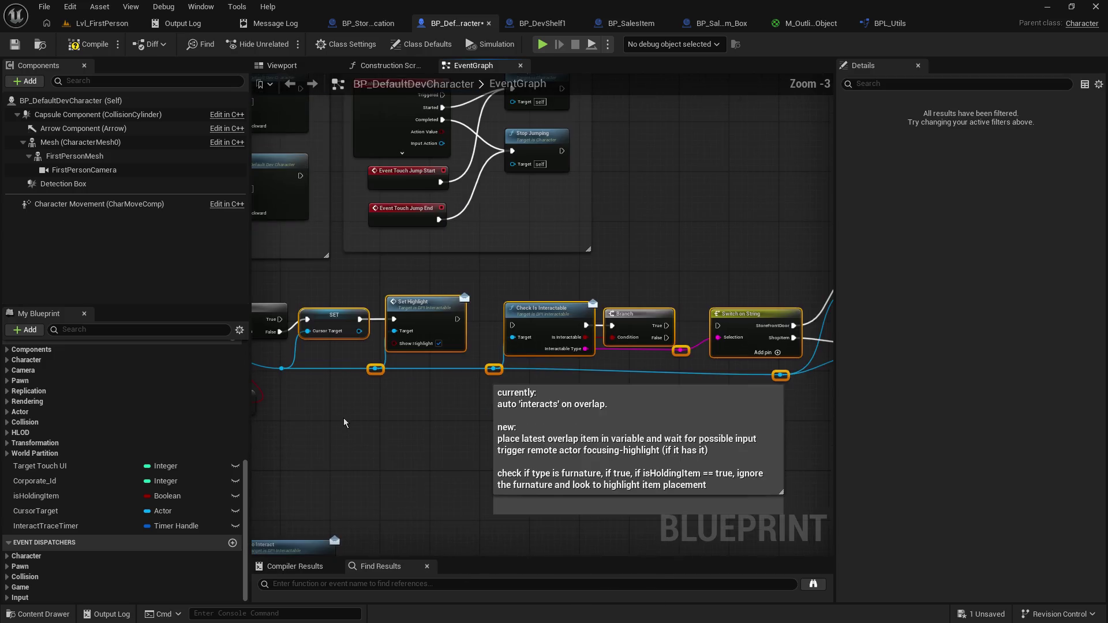
mouse_move(605, 408)
mouse_down()
mouse_move(243, 393)
mouse_move(838, 326)
mouse_move(379, 400)
mouse_up()
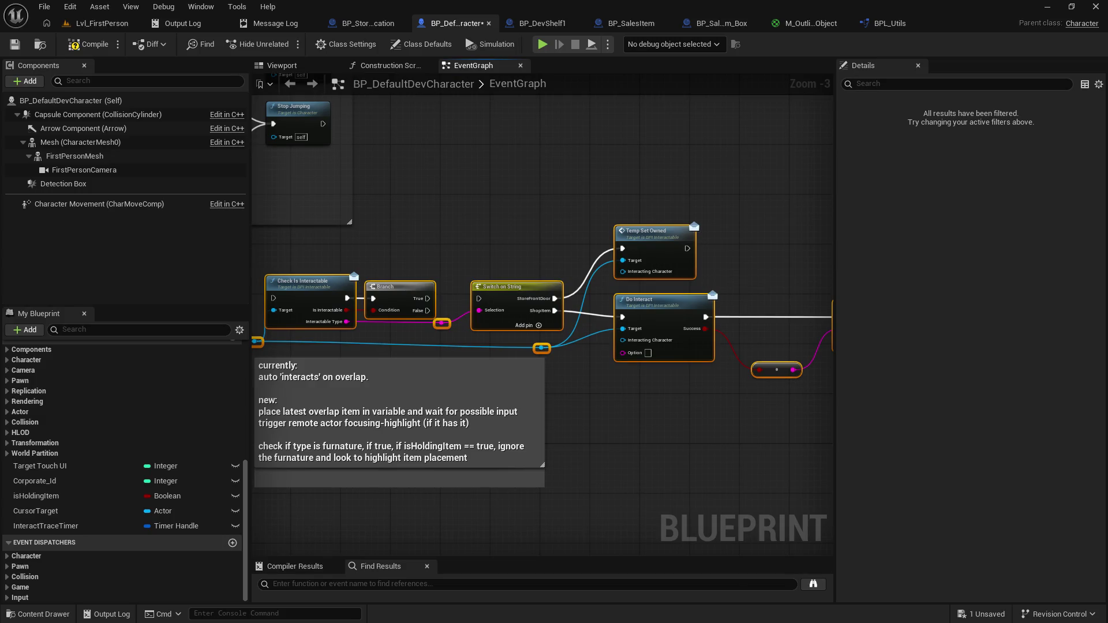
mouse_move(271, 394)
mouse_down()
mouse_move(729, 368)
mouse_move(594, 367)
mouse_move(271, 399)
mouse_move(431, 394)
mouse_move(562, 295)
mouse_move(688, 324)
mouse_up()
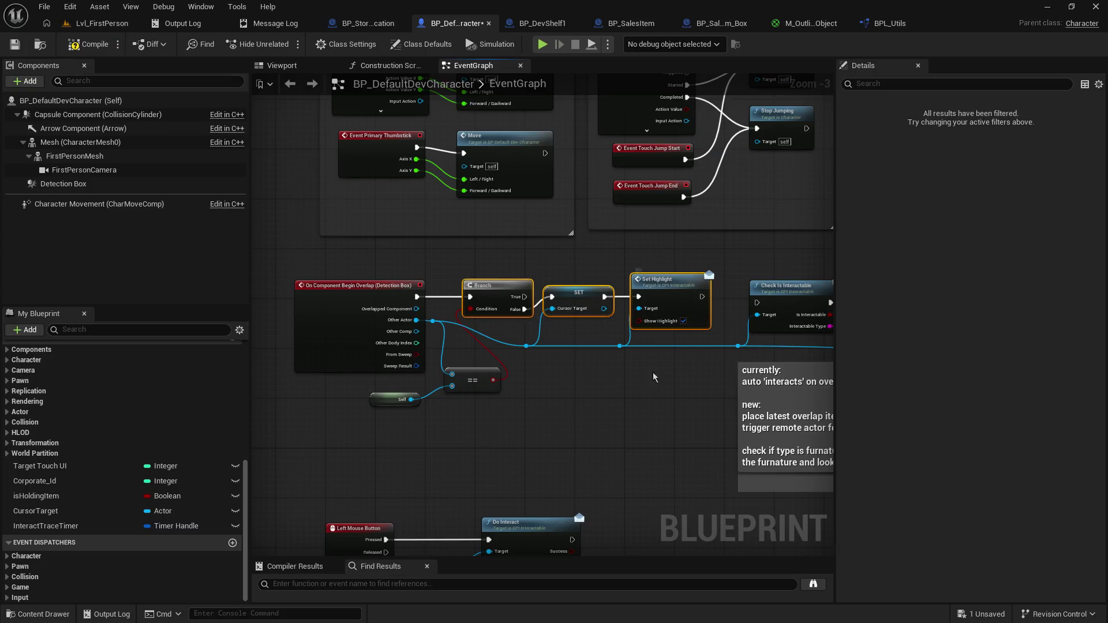
mouse_move(535, 382)
mouse_down()
mouse_move(439, 119)
mouse_move(548, 323)
mouse_move(564, 311)
mouse_move(495, 371)
mouse_move(652, 318)
mouse_move(549, 274)
mouse_up()
key(ctrl+v)
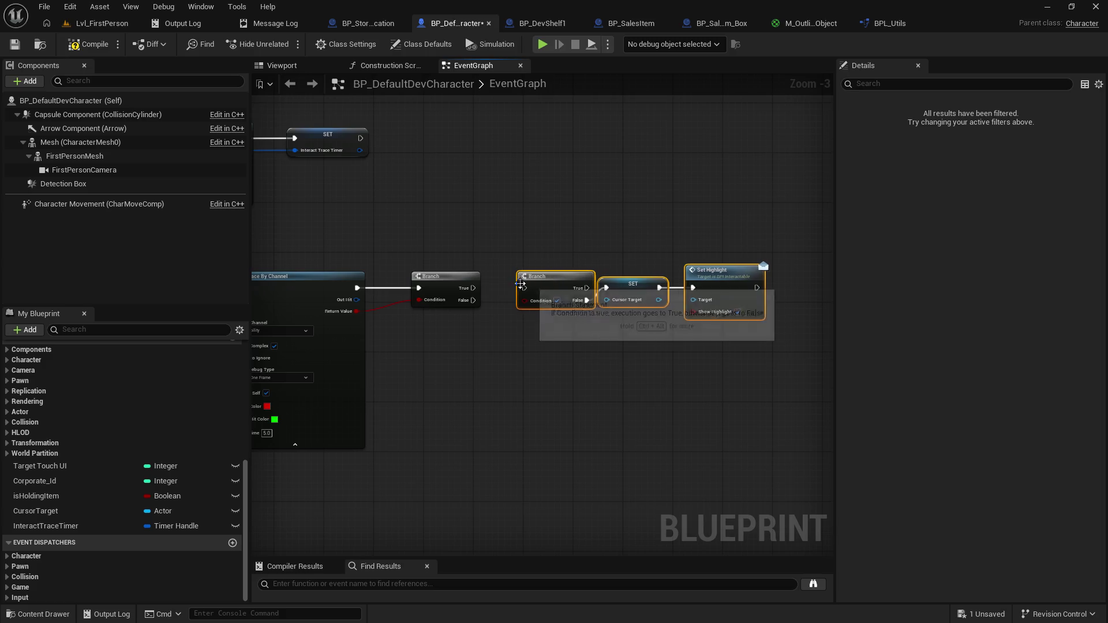
Step: Wire the trace Branch to the copied Branch and add an expanded Break Hit Result node
mouse_move(473, 288)
mouse_down()
mouse_move(546, 285)
mouse_move(528, 289)
mouse_up()
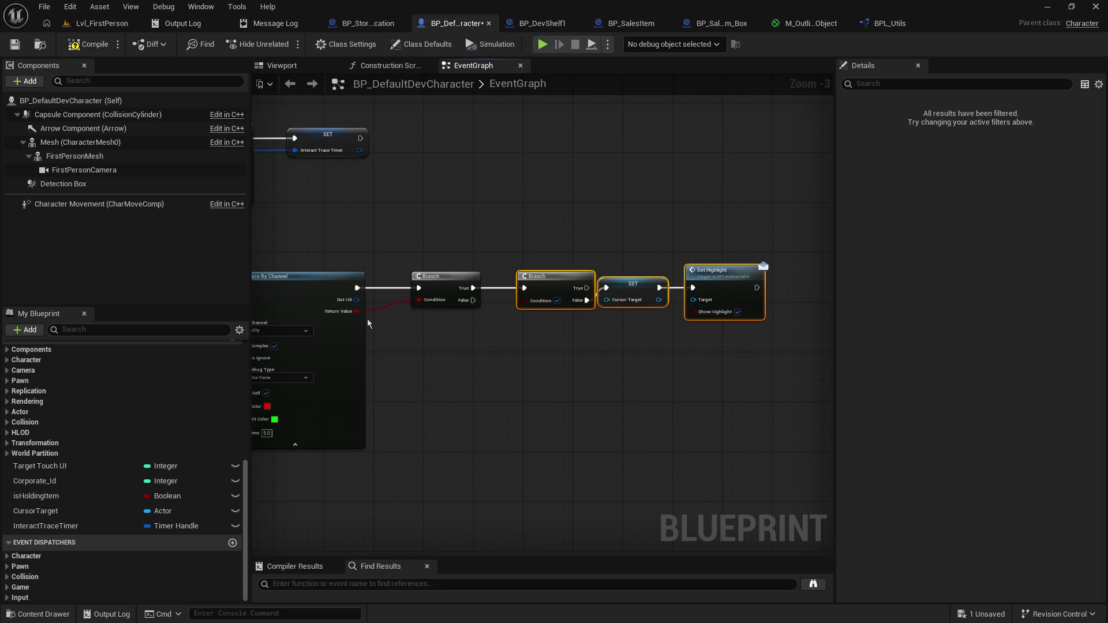
mouse_move(356, 300)
mouse_down()
mouse_move(628, 323)
mouse_move(632, 306)
mouse_move(437, 357)
mouse_move(400, 351)
mouse_up()
click(415, 513)
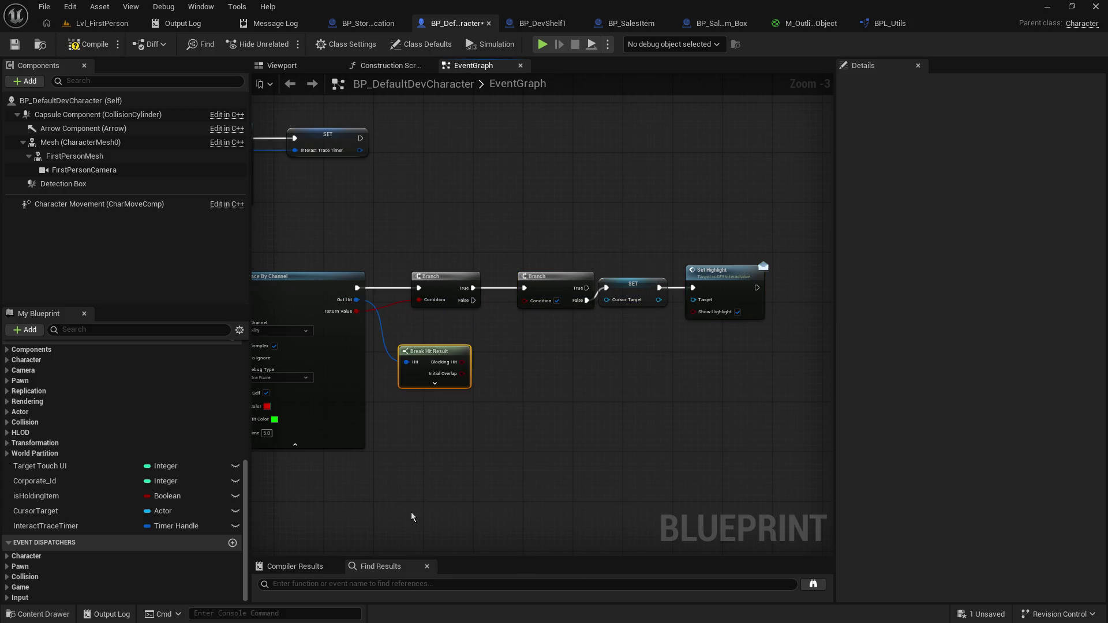
click(434, 383)
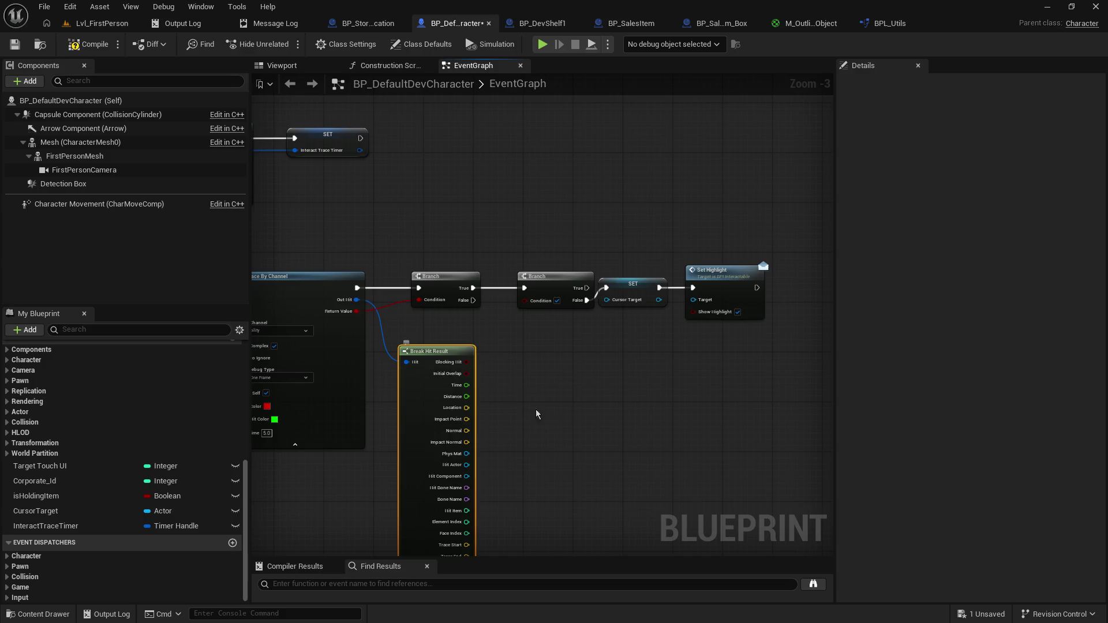
scroll(536, 410, down, 3)
scroll(460, 398, up, 3)
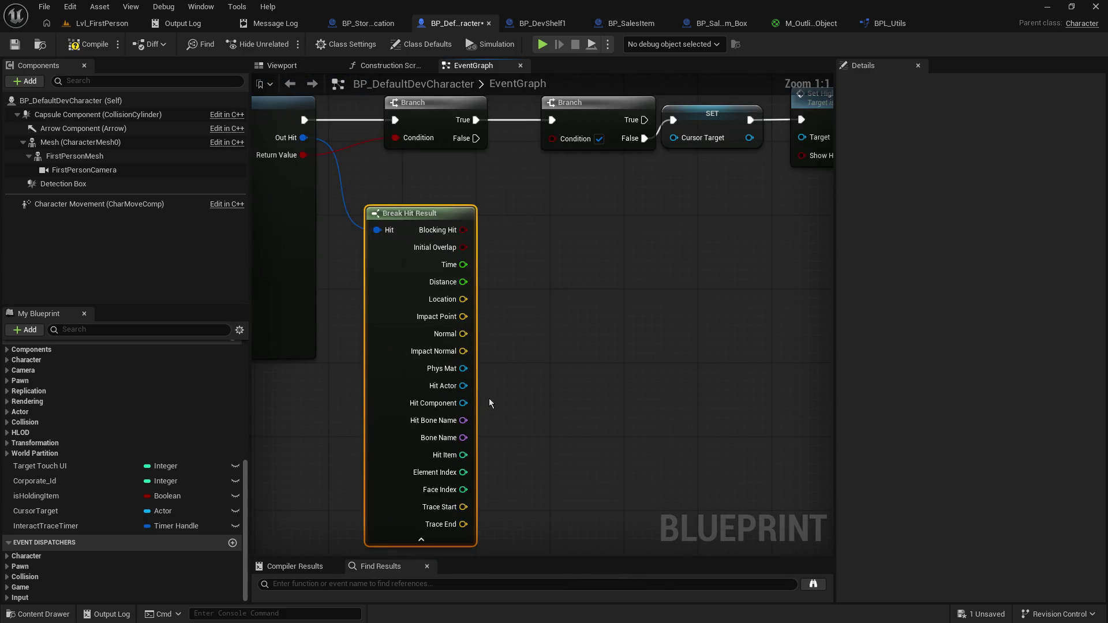
Step: Connect Hit Actor to SET Cursor Target and, through a reroute, to Set Highlight's Target
mouse_move(456, 386)
mouse_down()
mouse_move(631, 209)
mouse_move(677, 139)
mouse_up()
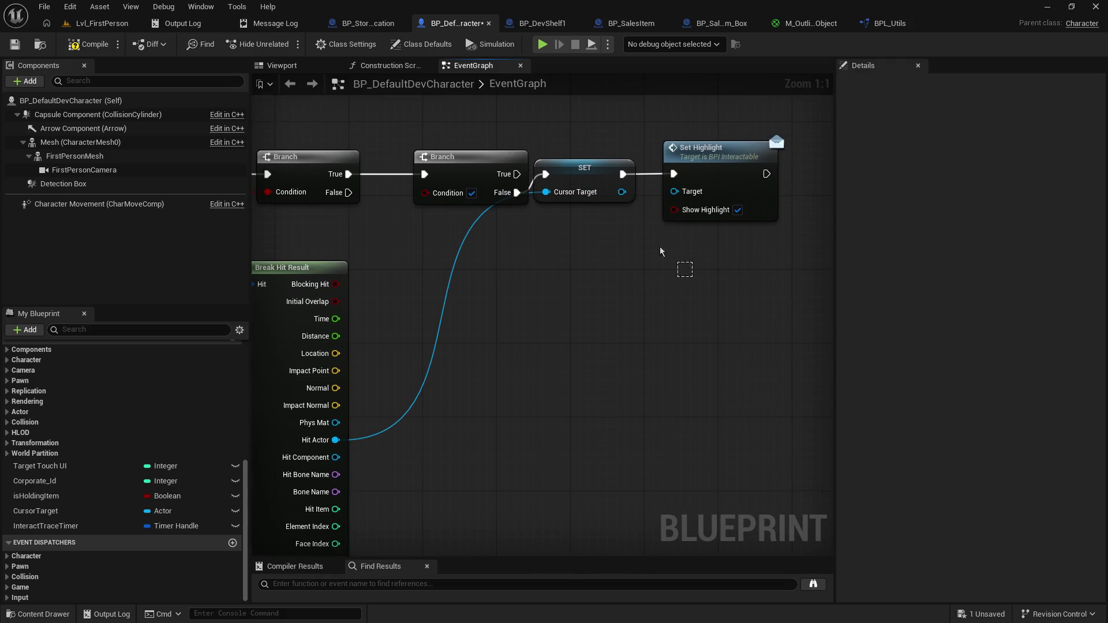
mouse_move(682, 264)
mouse_down()
mouse_move(595, 169)
mouse_move(646, 167)
mouse_up()
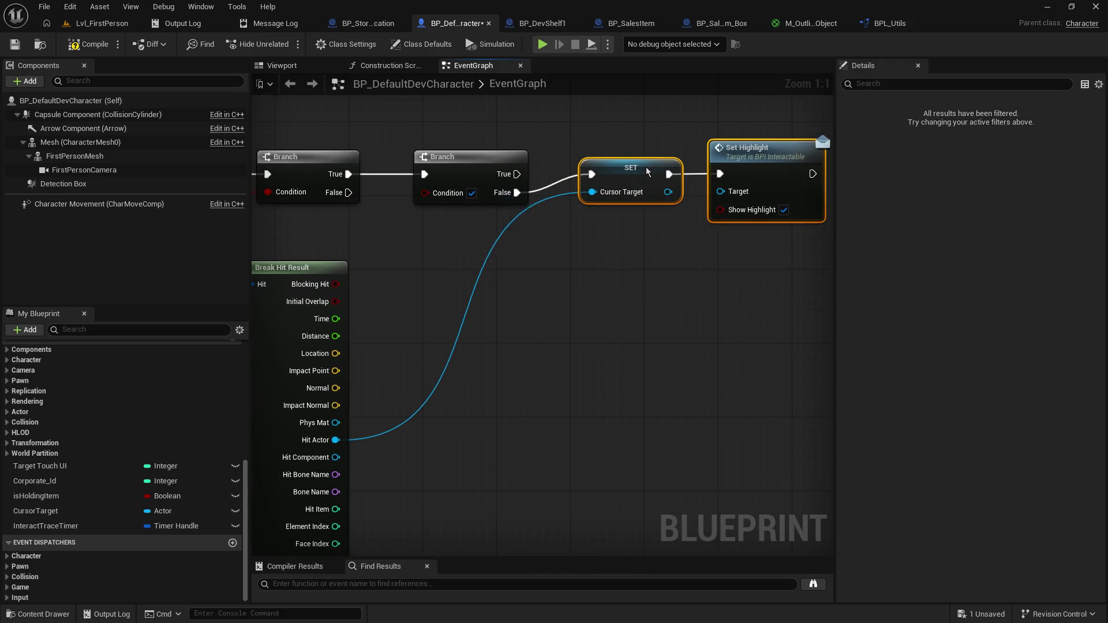
click(493, 258)
double_click(491, 257)
drag(491, 257, 563, 256)
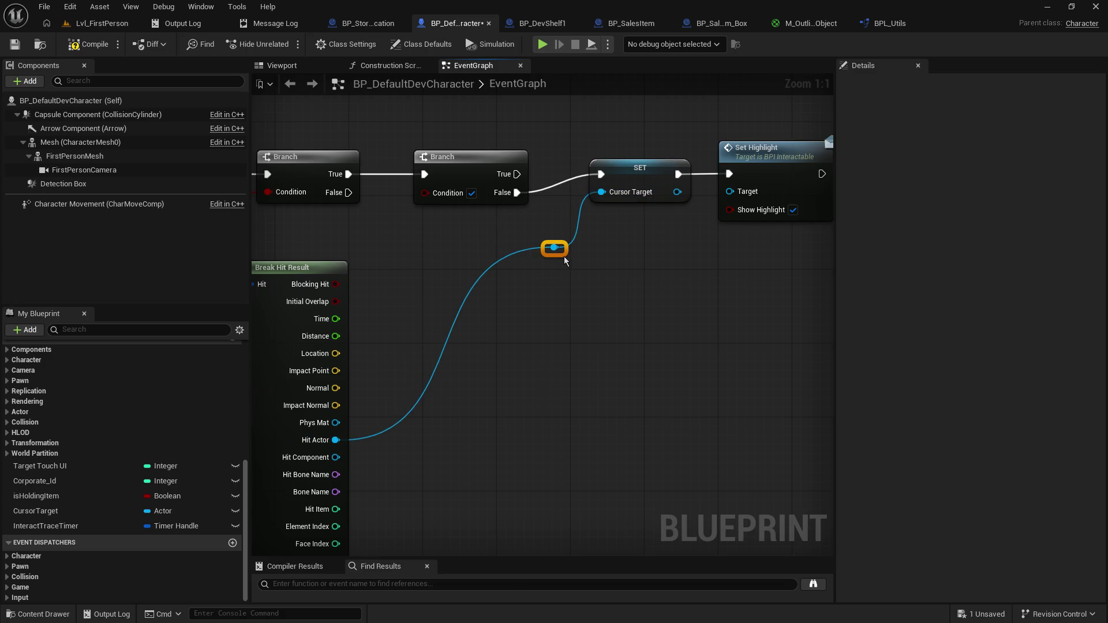
drag(424, 337, 595, 282)
click(509, 258)
Step: Disconnect the line trace from the first Branch and save the character blueprint
mouse_move(455, 401)
mouse_down()
mouse_move(775, 379)
mouse_move(472, 222)
mouse_up()
alt+click(491, 232)
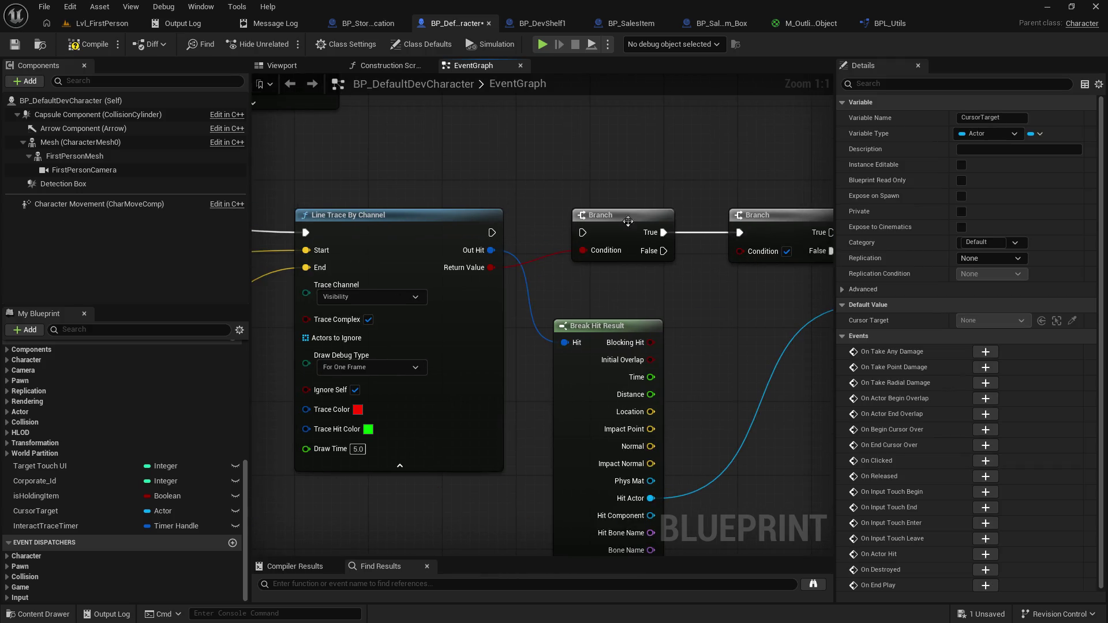
alt+click(663, 232)
click(14, 45)
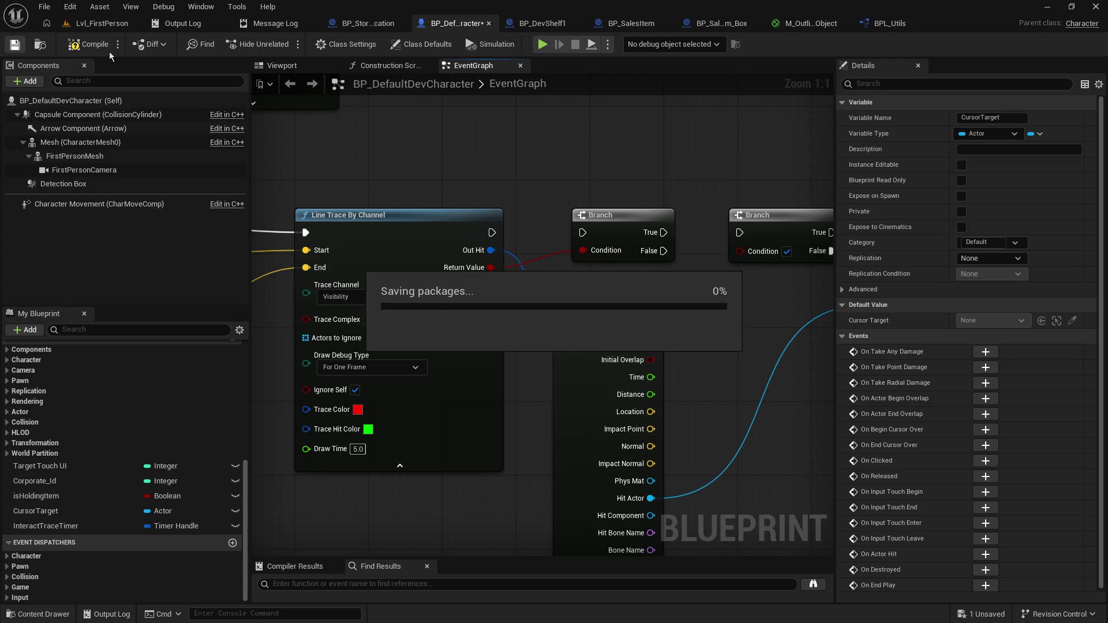
click(111, 26)
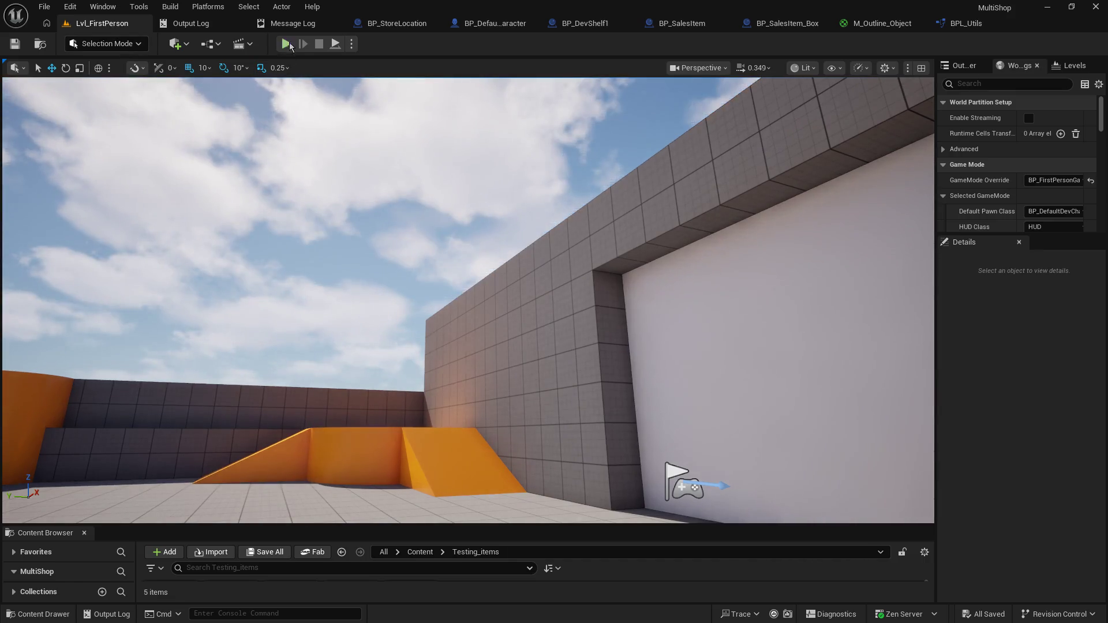
click(286, 44)
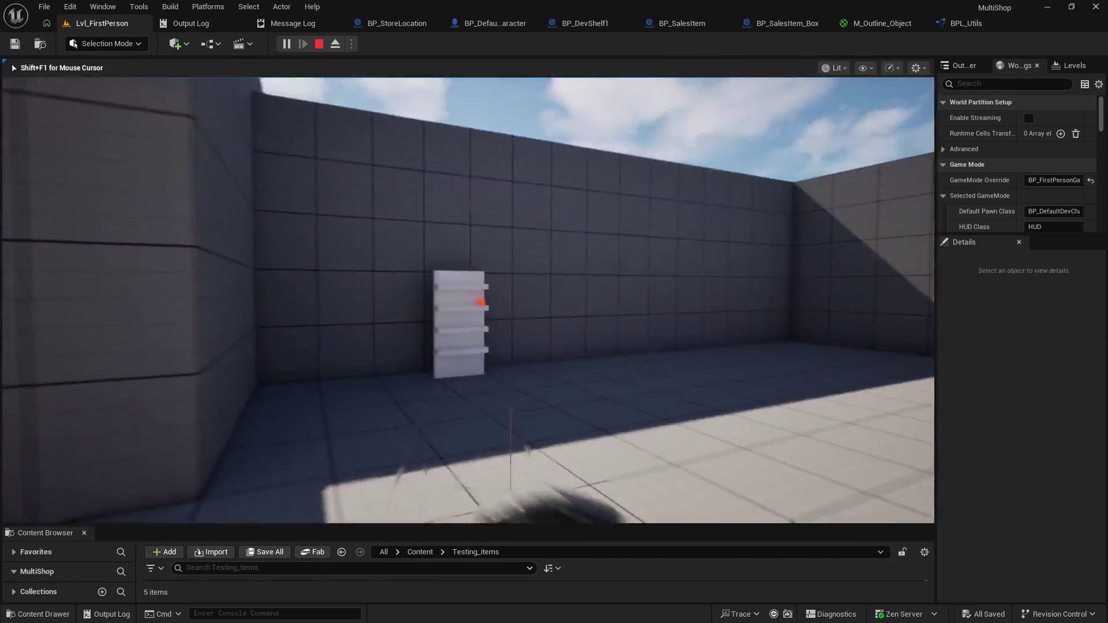
key(w)
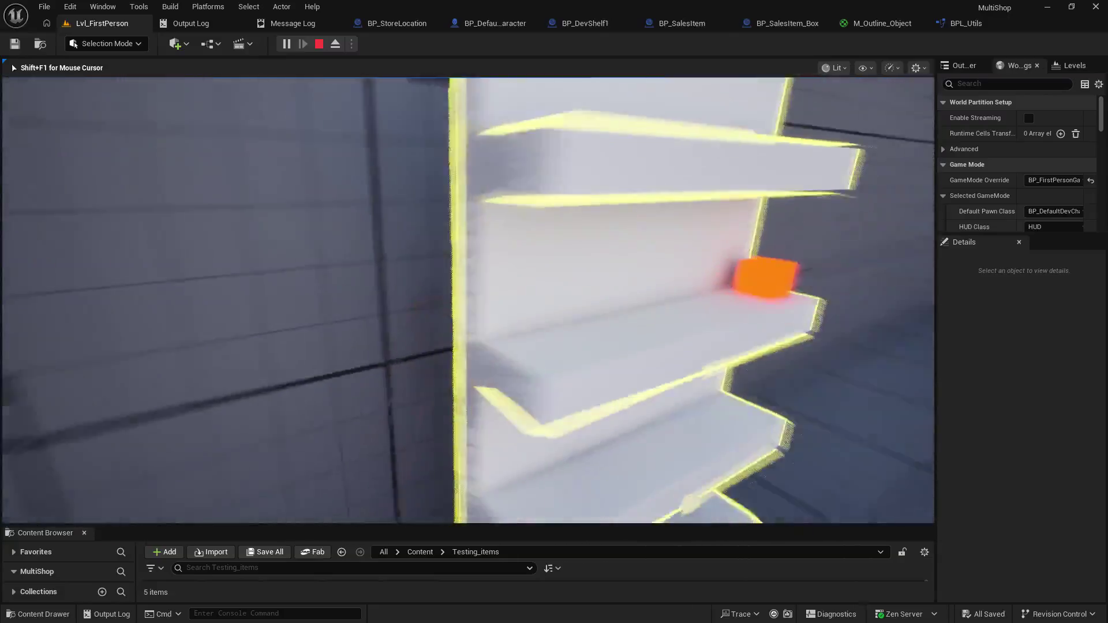
key(s)
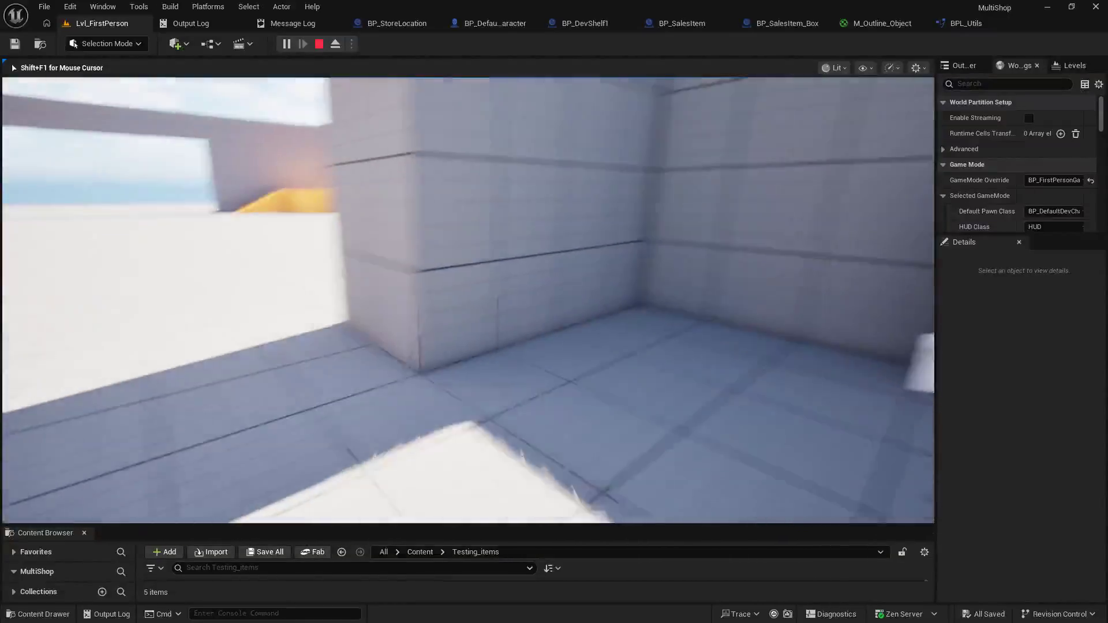
key(Escape)
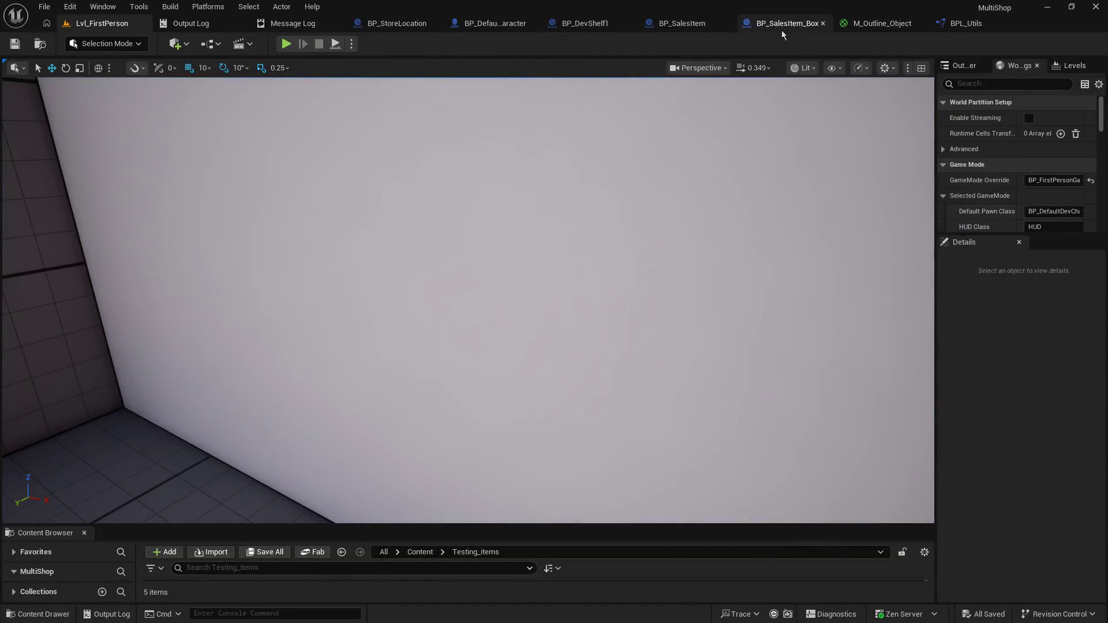
Step: Unwire the Detection Box overlap event from its Branch and save BP_DefaultDevCharacter
click(499, 24)
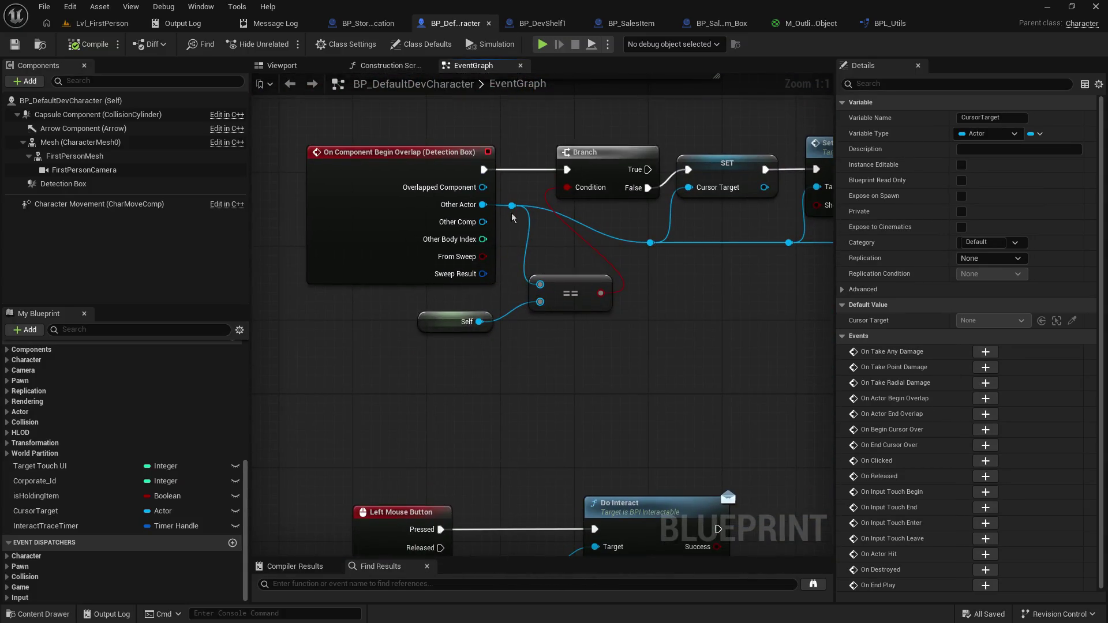
alt+click(483, 170)
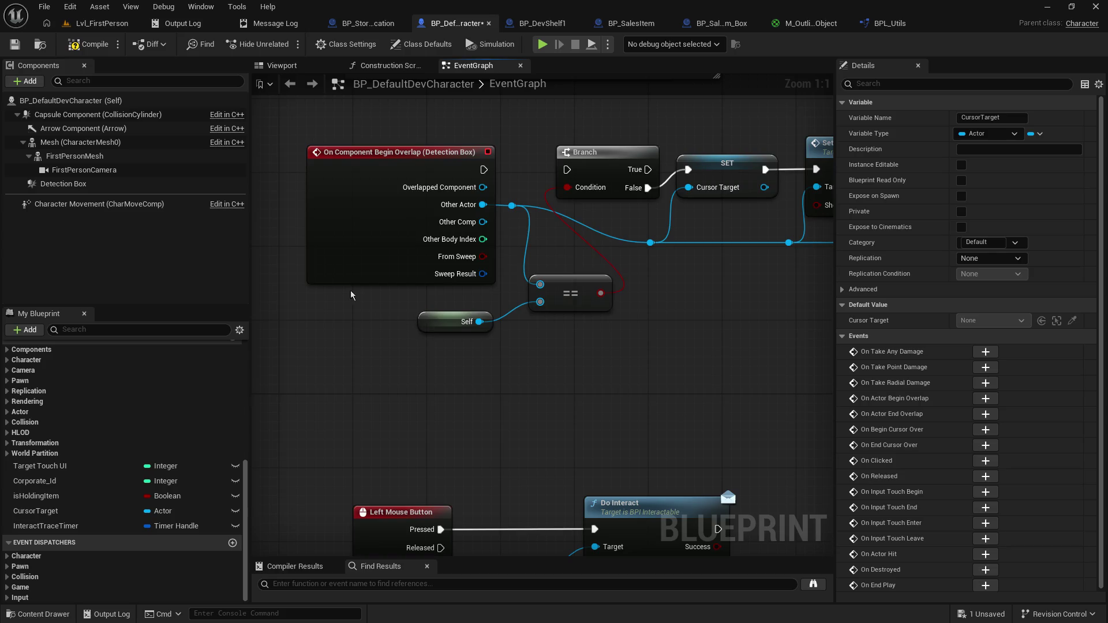
click(132, 185)
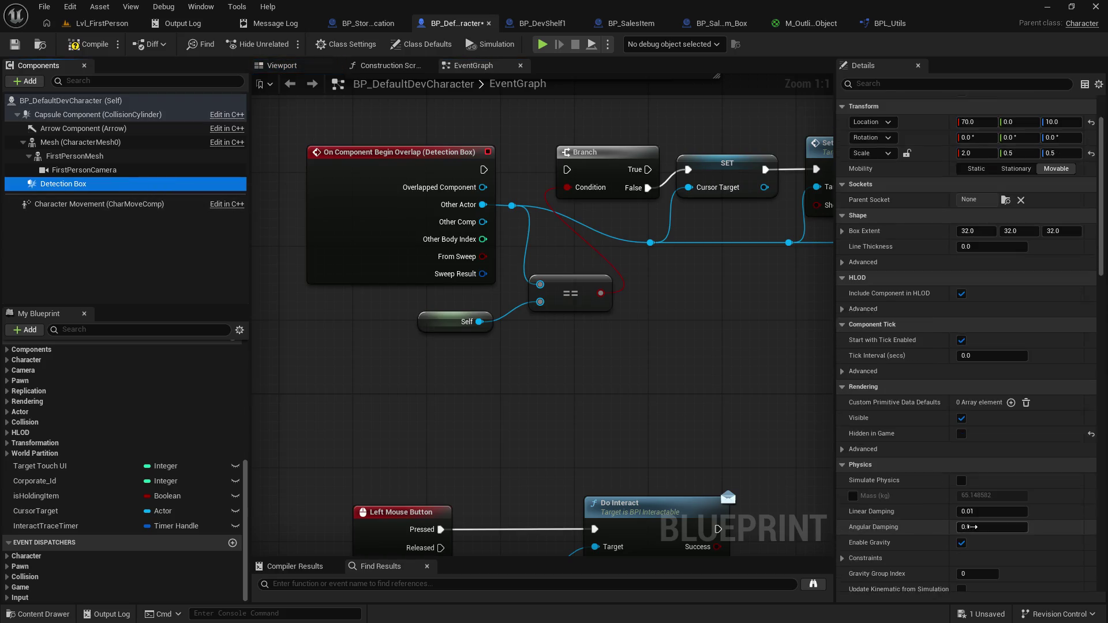
scroll(972, 527, up, 3)
click(14, 44)
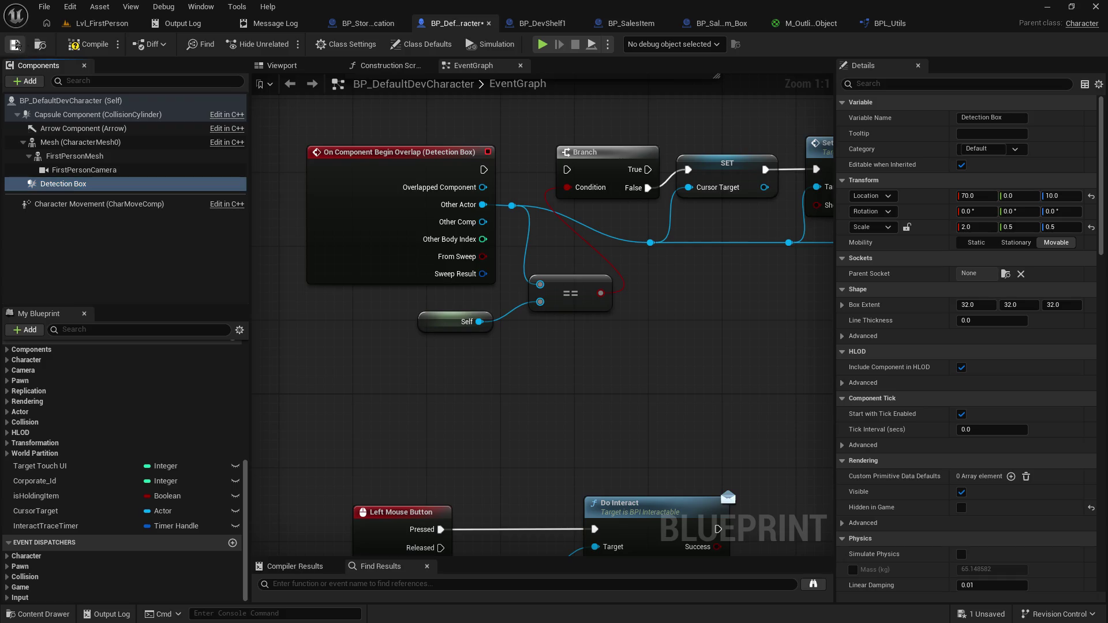
click(101, 23)
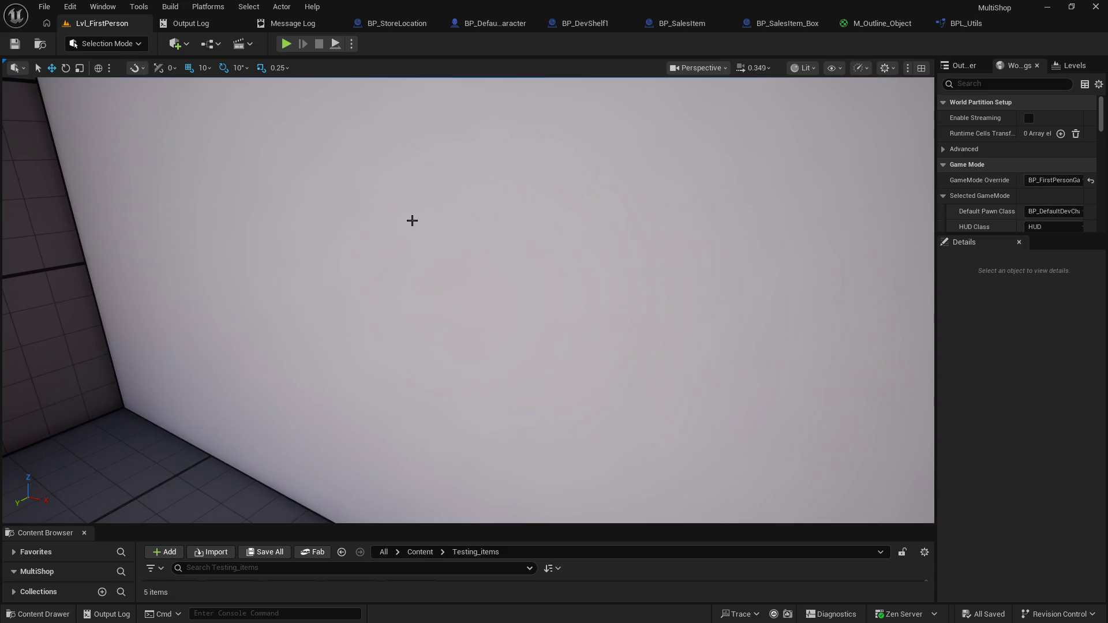
Step: Run a brief play test, then locate Line Trace By Channel in BP_DefaultDevCharacter's graph
click(288, 45)
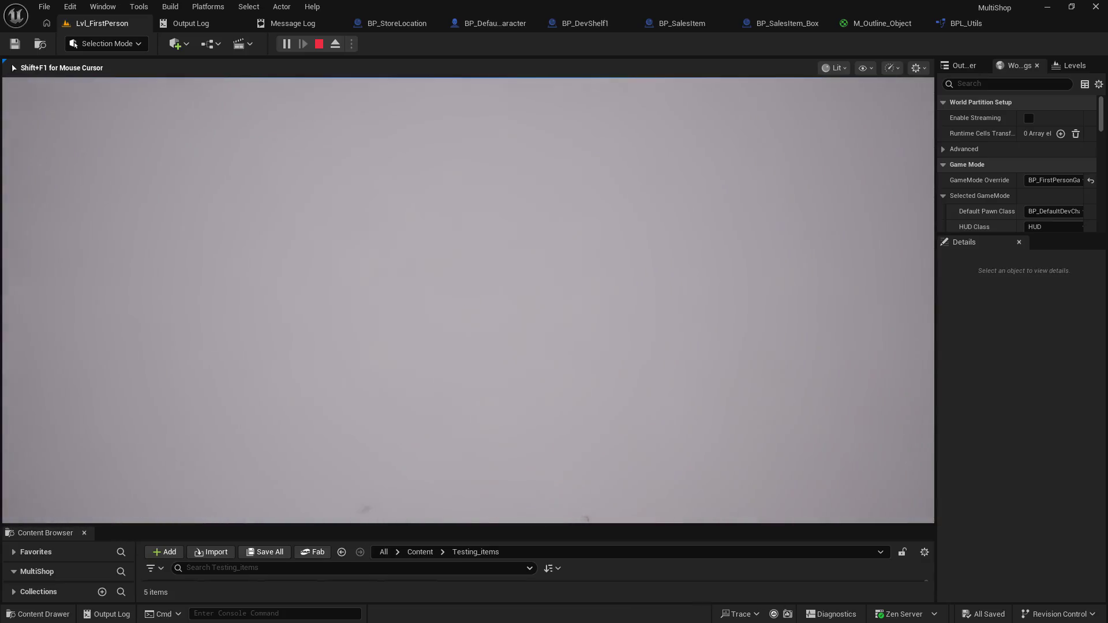
key(Escape)
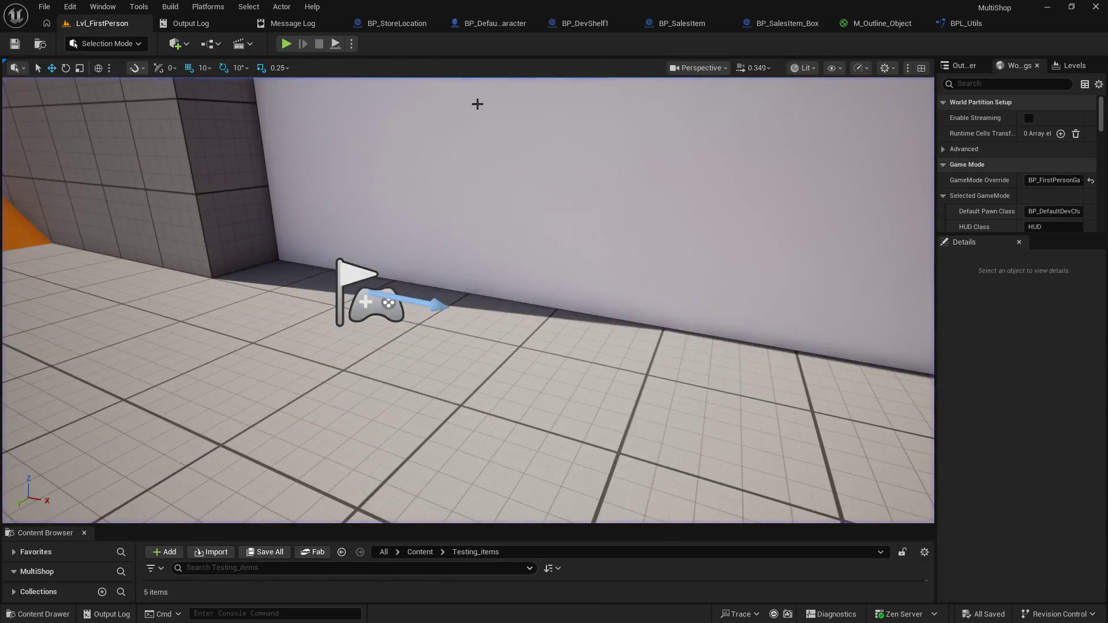
click(395, 26)
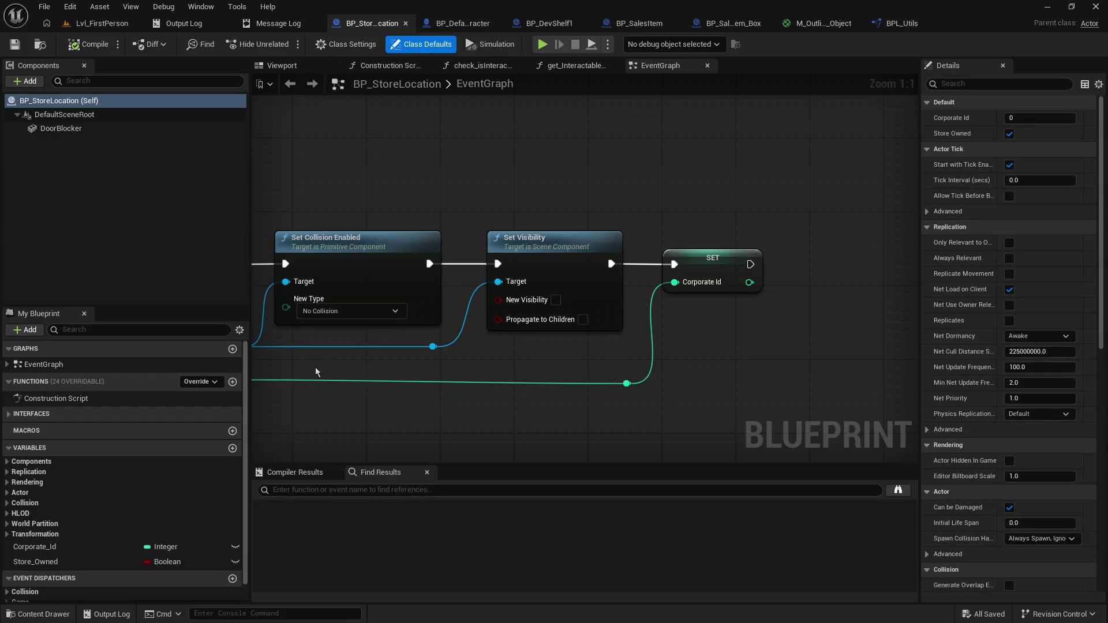
scroll(349, 361, down, 2)
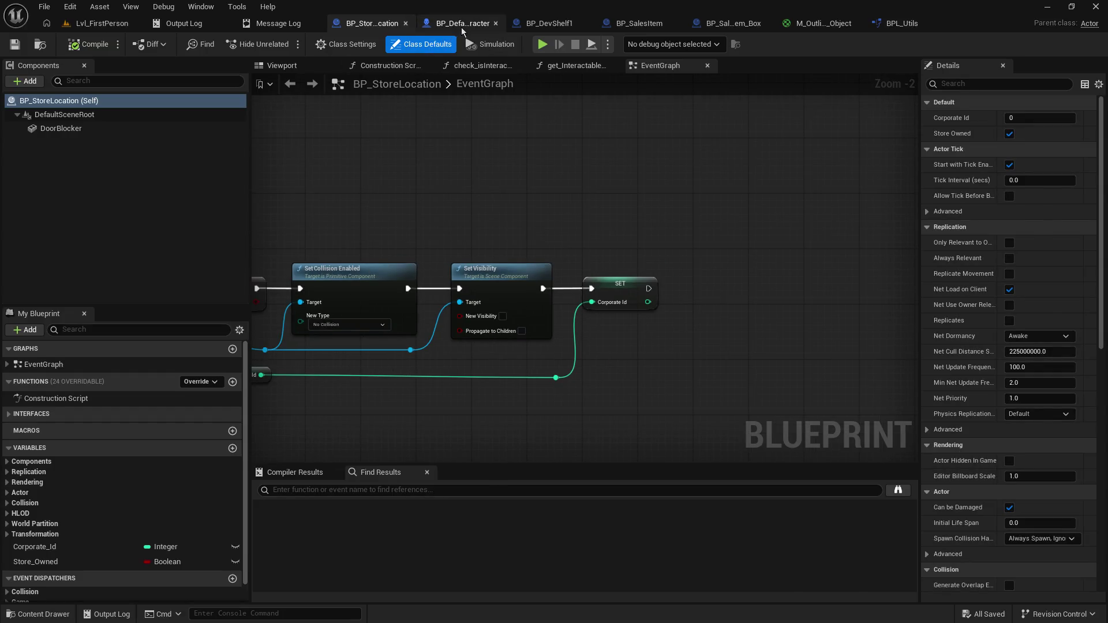
click(456, 23)
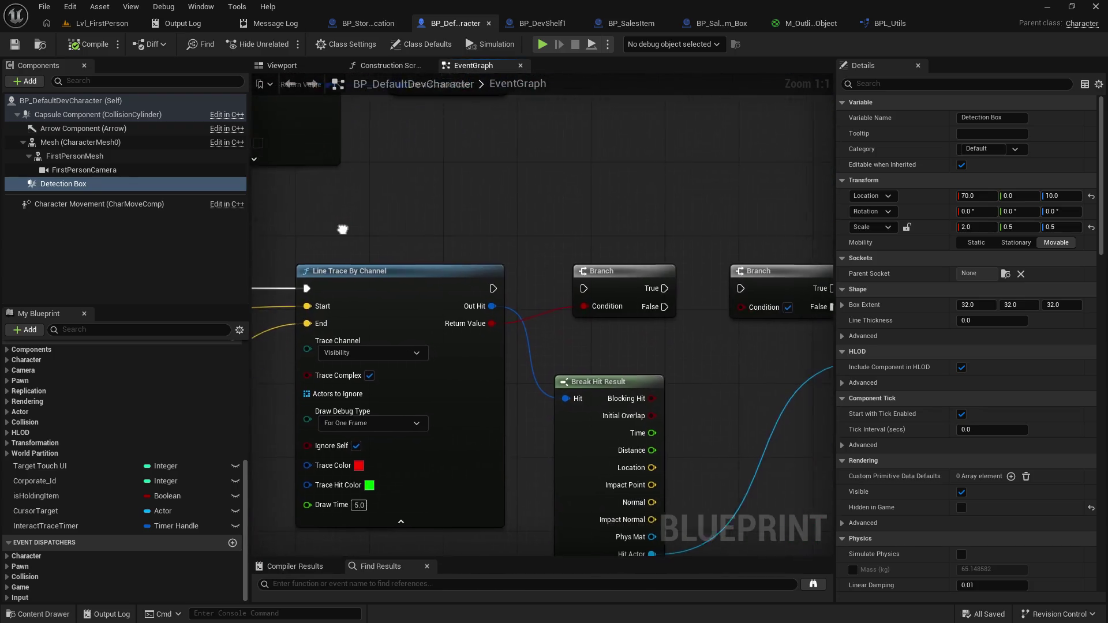
mouse_move(482, 289)
mouse_down()
mouse_move(532, 281)
mouse_move(490, 252)
mouse_move(572, 287)
mouse_up()
click(562, 193)
Step: Undo the node move, connect Line Trace's exec to the first Branch, and save
key(ctrl+z)
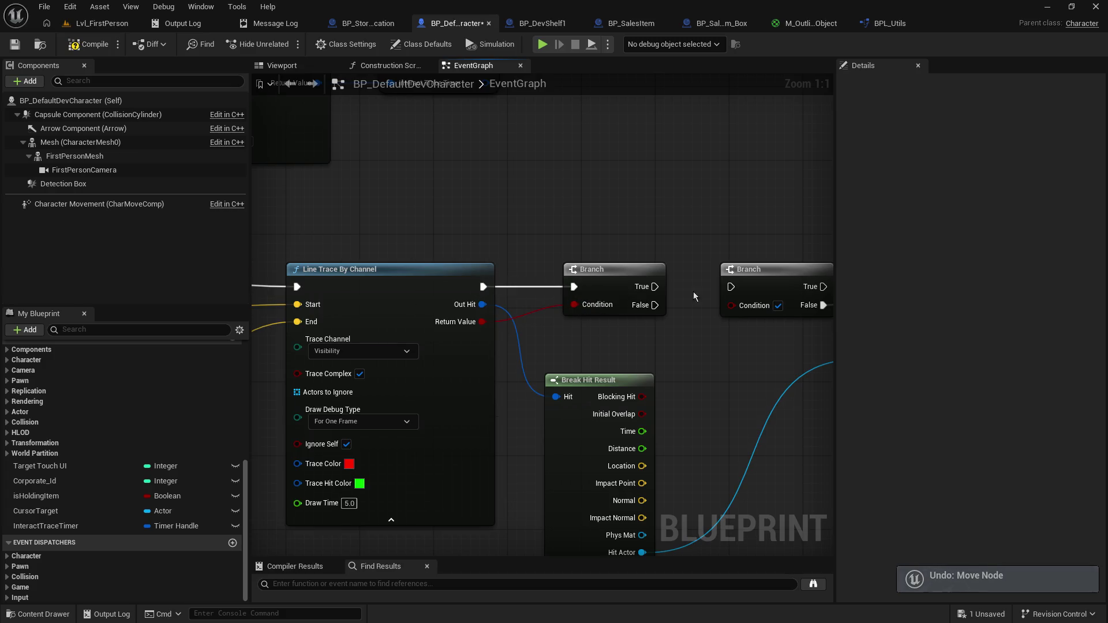
drag(655, 286, 730, 287)
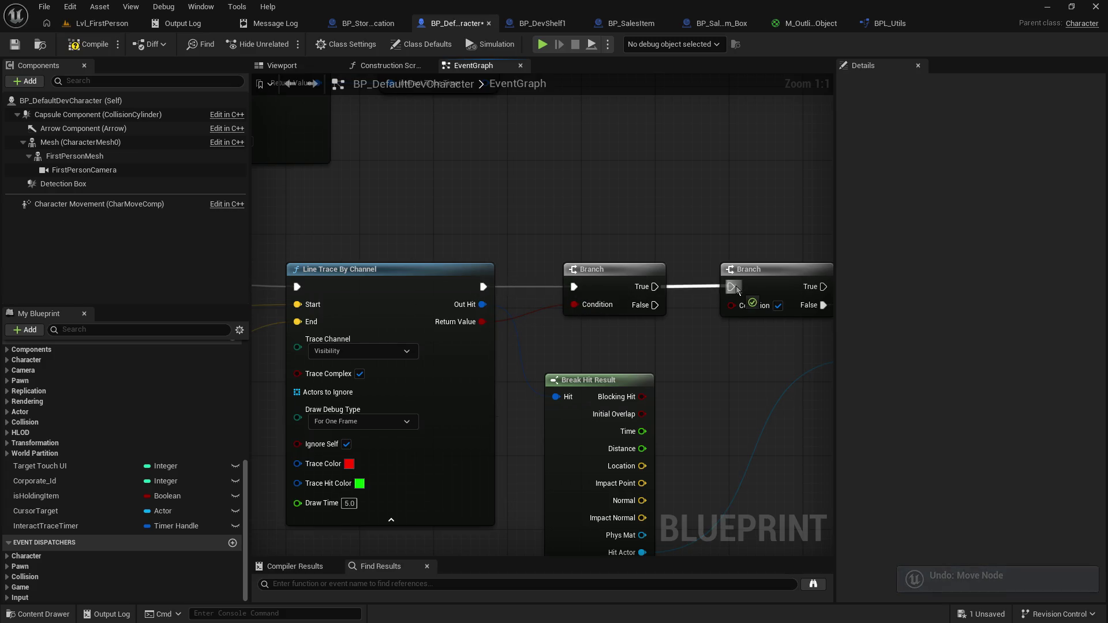
click(14, 44)
click(95, 28)
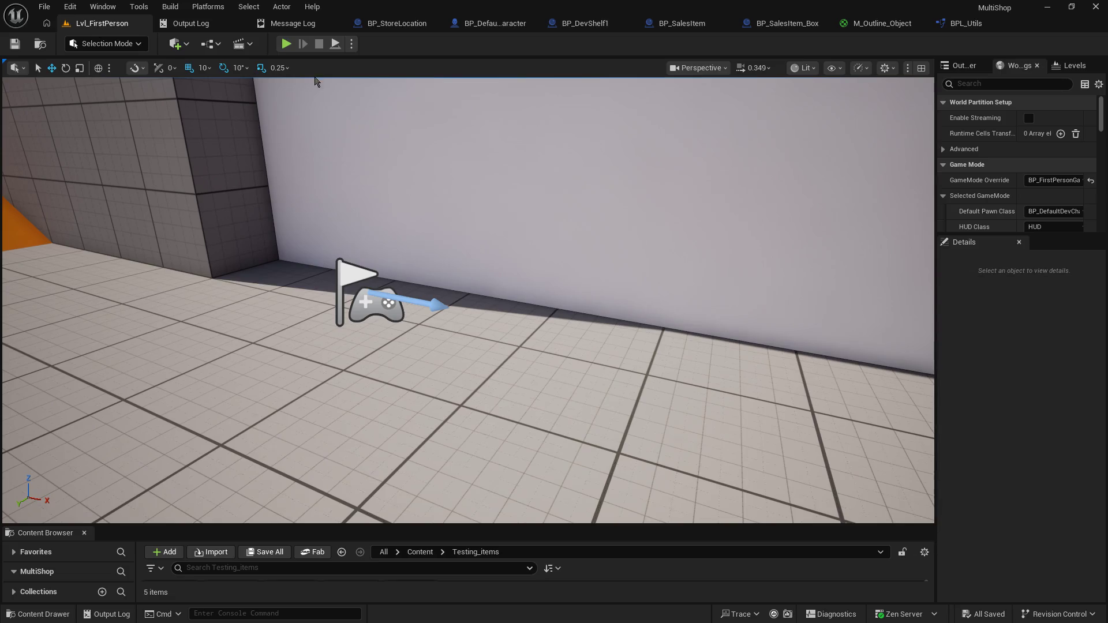
Step: Play-test by walking toward the white wall to watch the trace debug lines
click(287, 44)
click(584, 249)
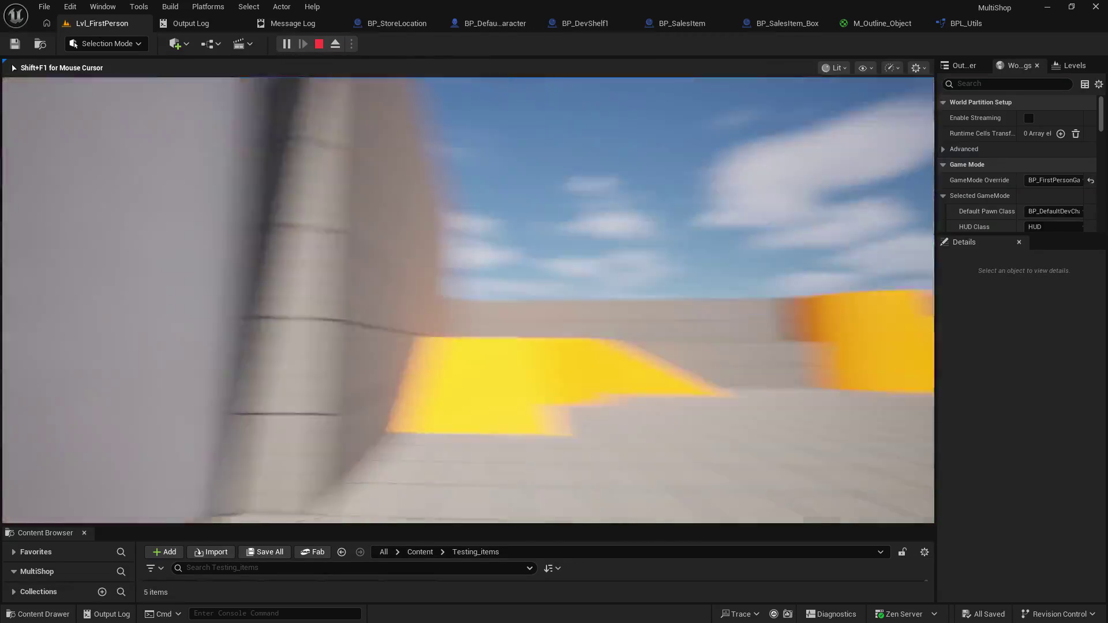
key(w)
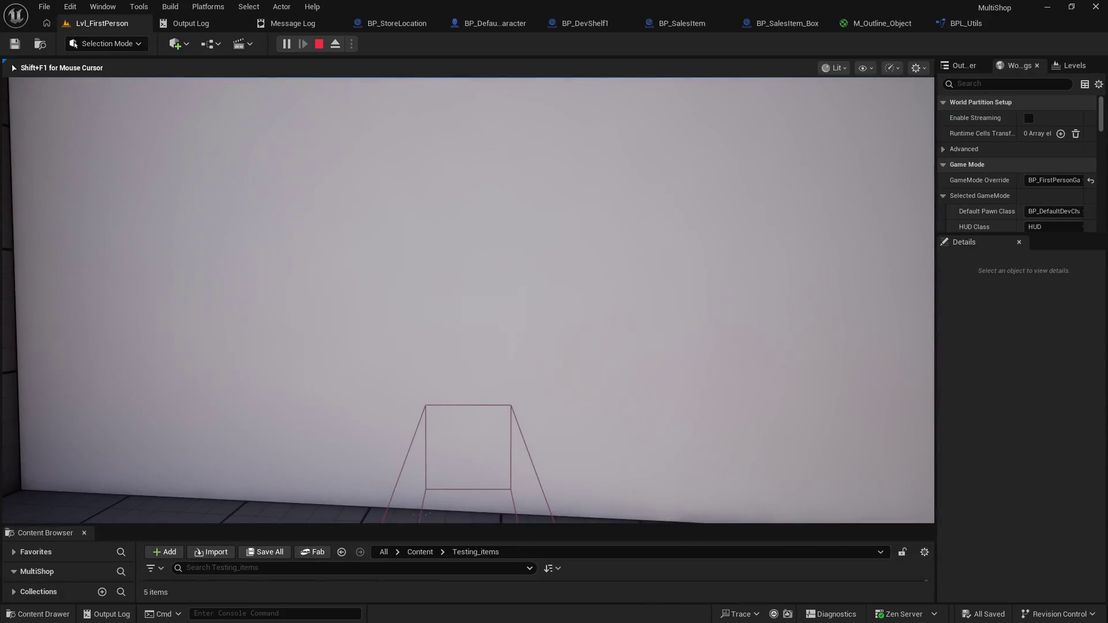
mouse_move(554, 311)
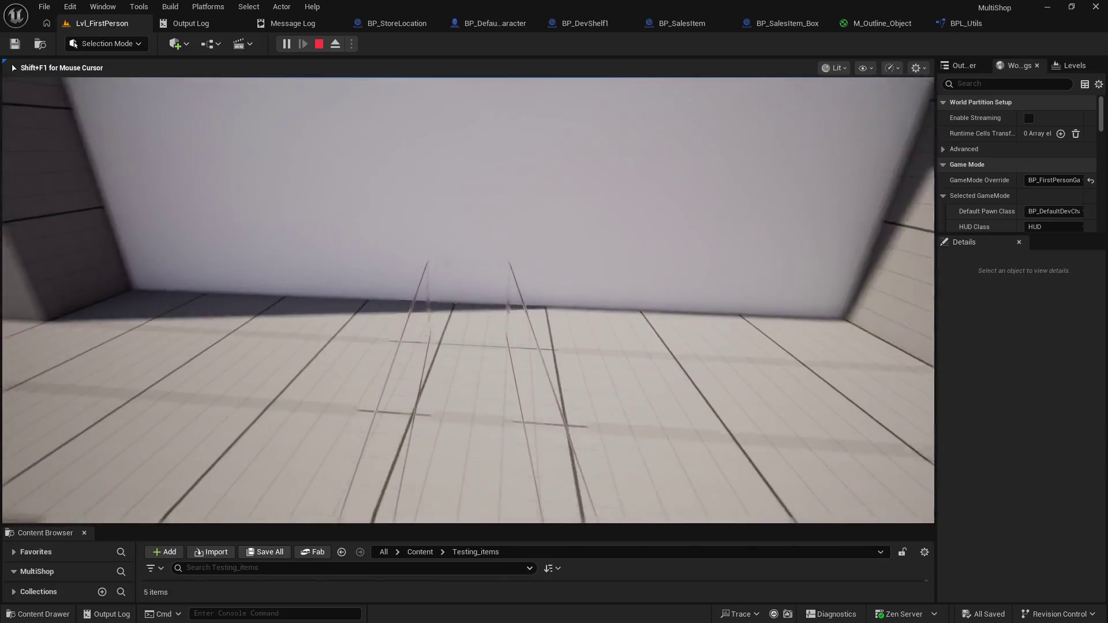
key(Escape)
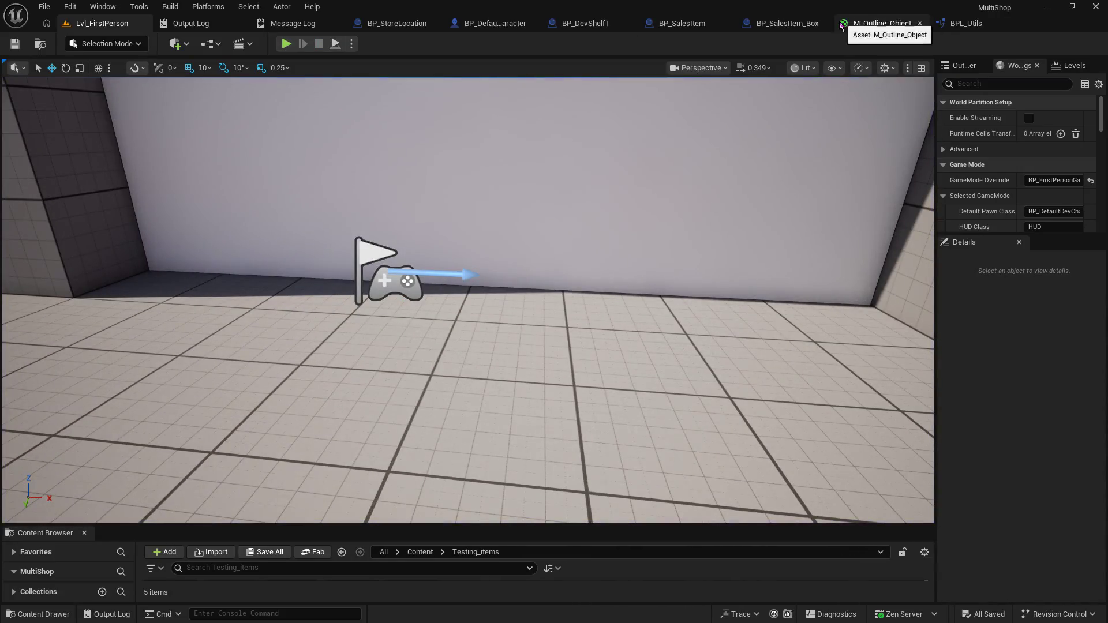
click(487, 27)
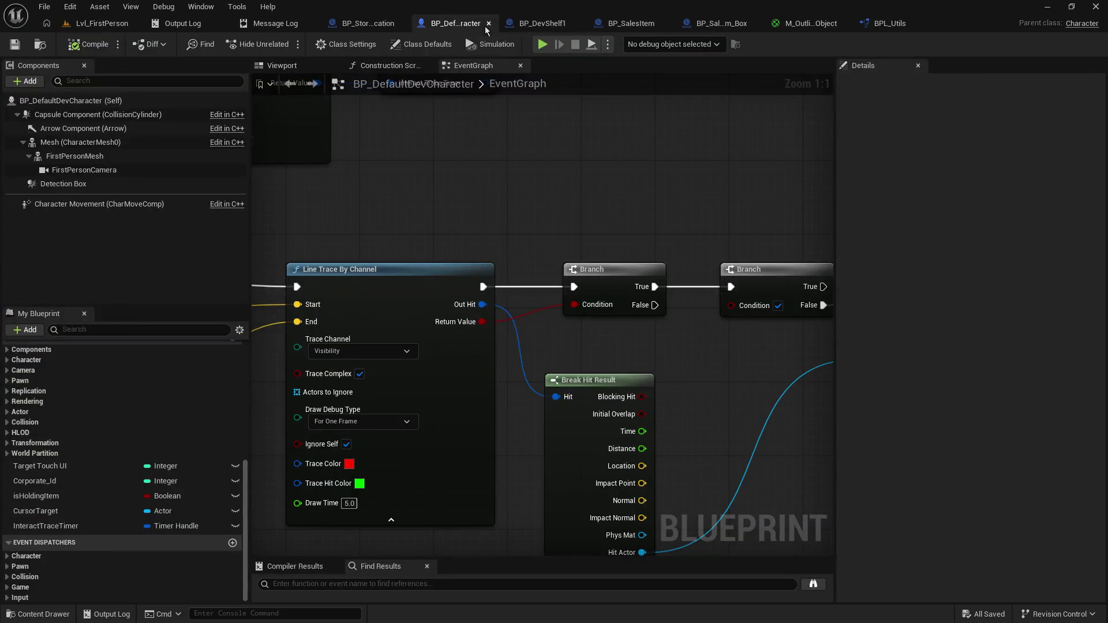
Step: Delete the second Branch and wire the first Branch's True output to SET Cursor Target
mouse_move(452, 234)
mouse_down()
mouse_move(652, 160)
mouse_move(502, 173)
mouse_move(405, 144)
mouse_move(361, 86)
mouse_up()
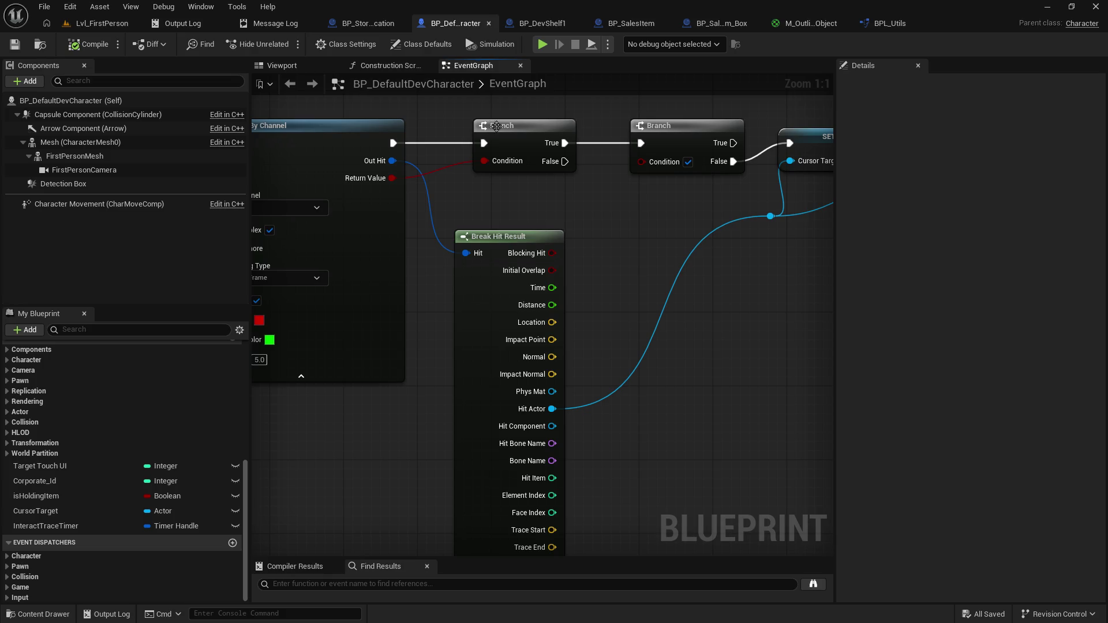
click(496, 125)
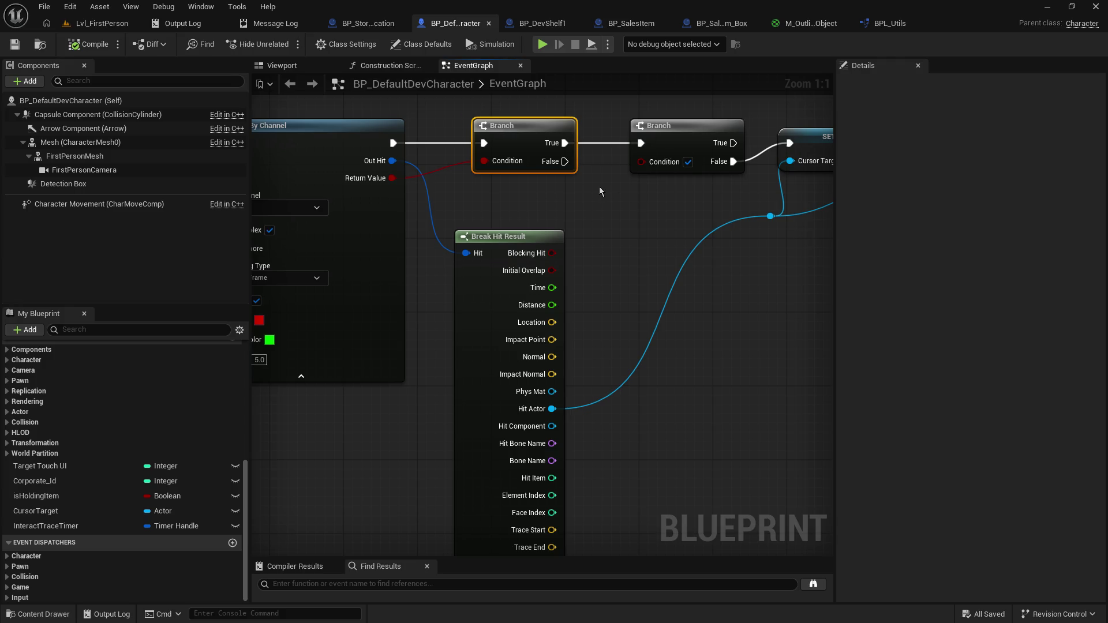
drag(413, 107, 556, 164)
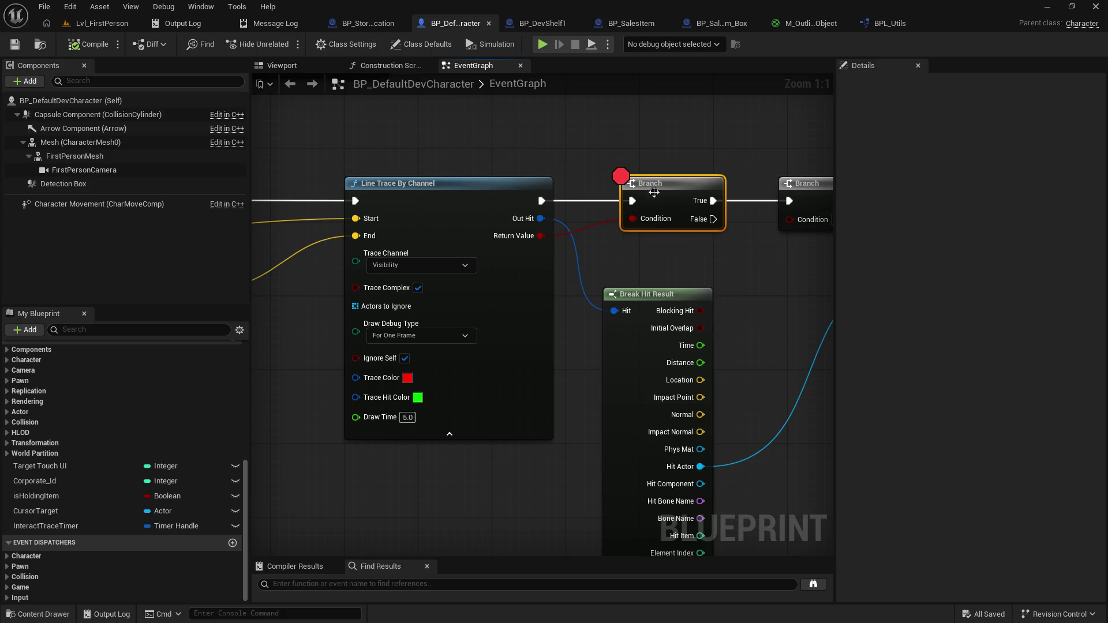
click(802, 183)
drag(722, 159, 580, 150)
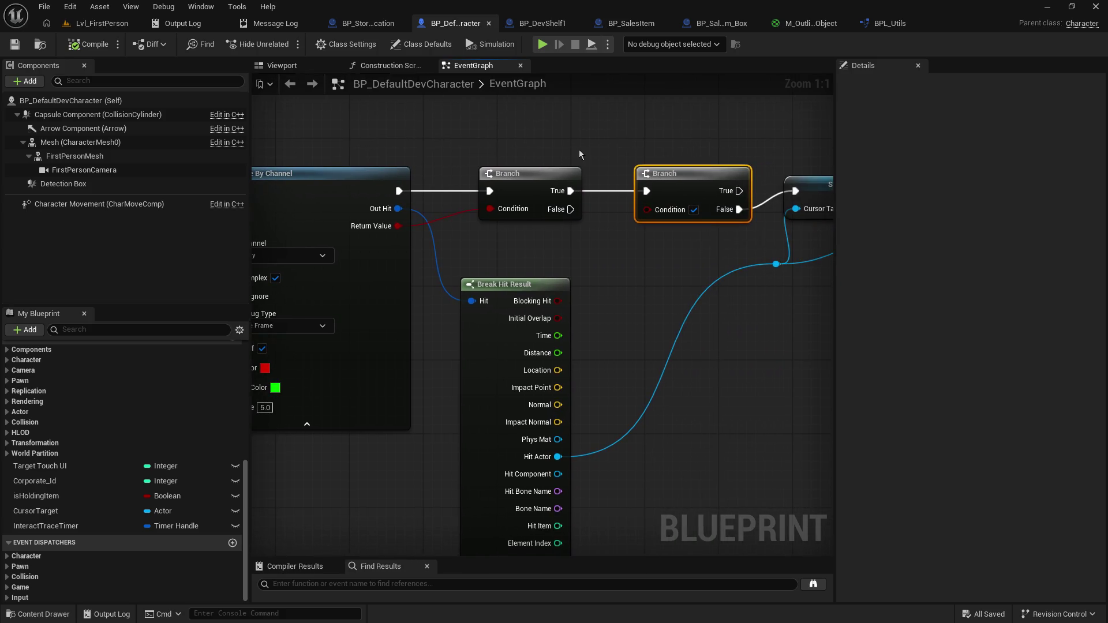
drag(623, 192, 515, 230)
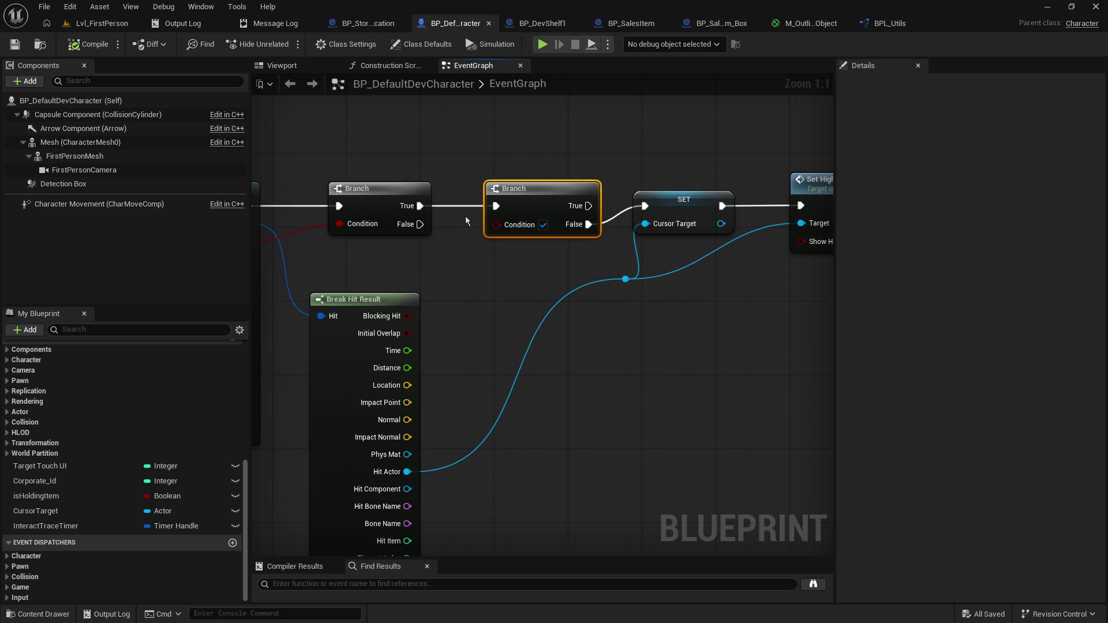
key(Delete)
drag(421, 206, 645, 206)
scroll(504, 280, down, 2)
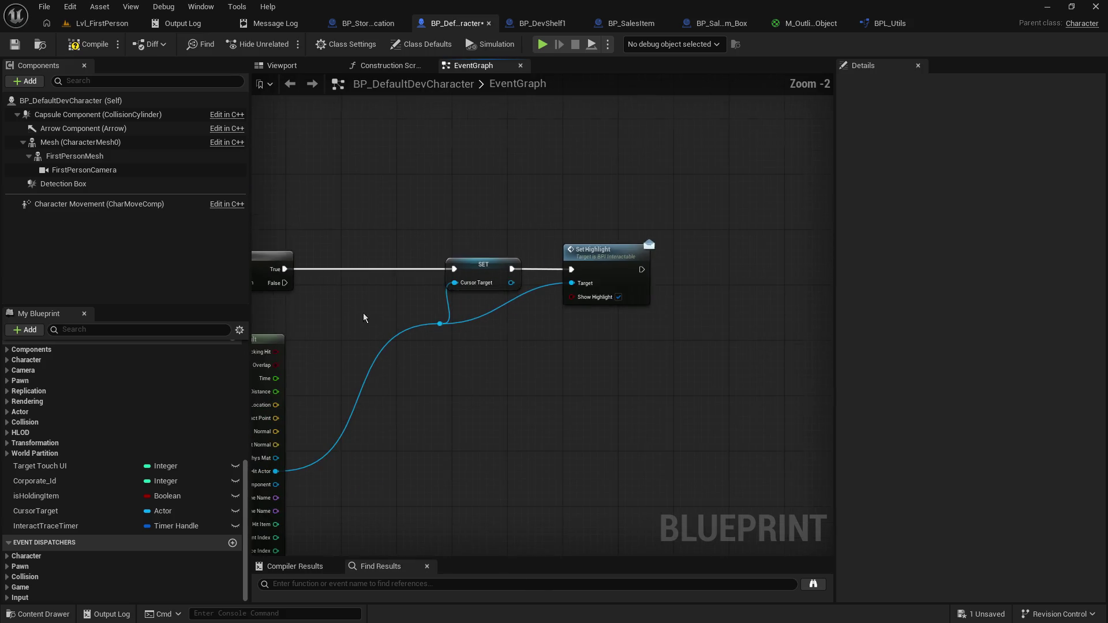
Step: Slide the SET, reroute and Set Highlight nodes left beside the Branch
drag(417, 218, 625, 369)
drag(484, 264, 372, 266)
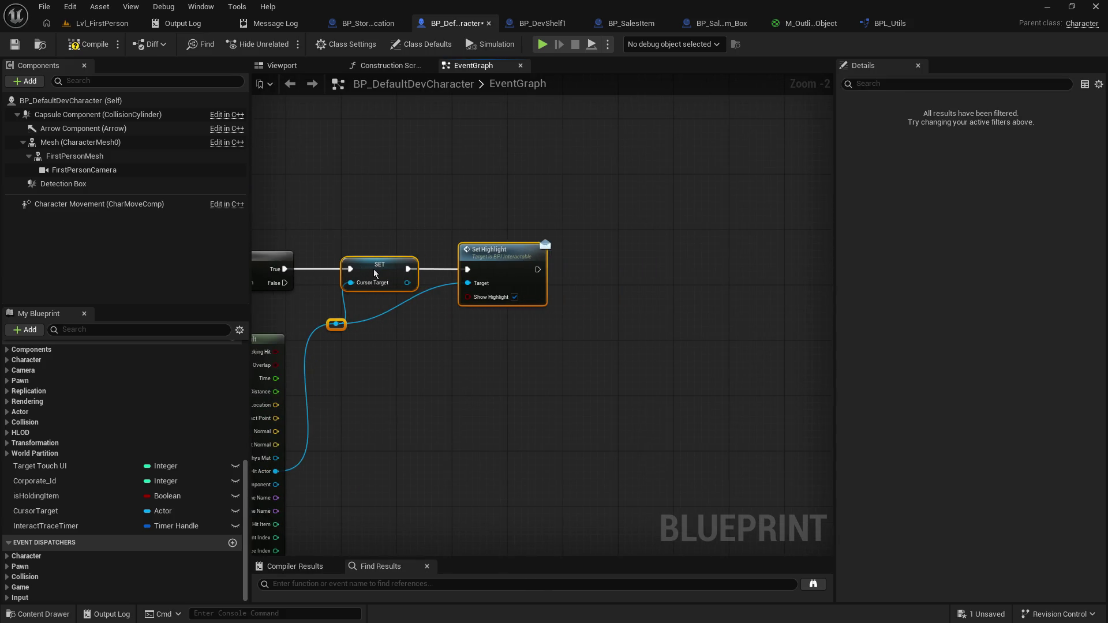
mouse_move(332, 203)
mouse_down()
mouse_move(510, 340)
mouse_move(525, 44)
mouse_up()
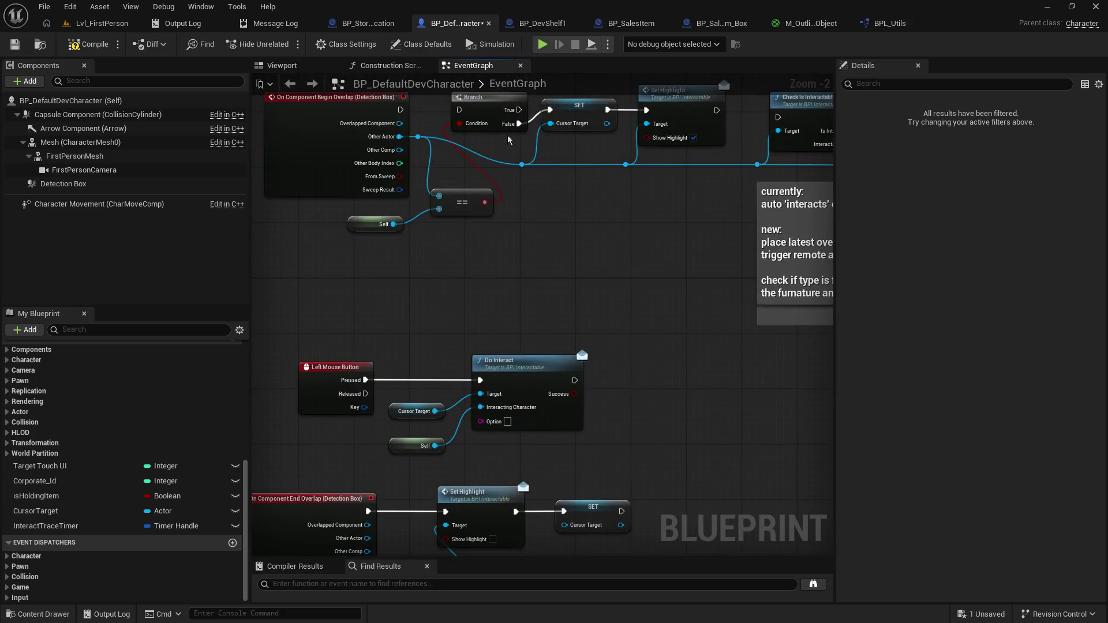
mouse_move(668, 387)
mouse_down()
mouse_move(701, 373)
mouse_move(558, 203)
mouse_move(582, 226)
mouse_move(598, 219)
mouse_move(566, 209)
mouse_up()
click(588, 209)
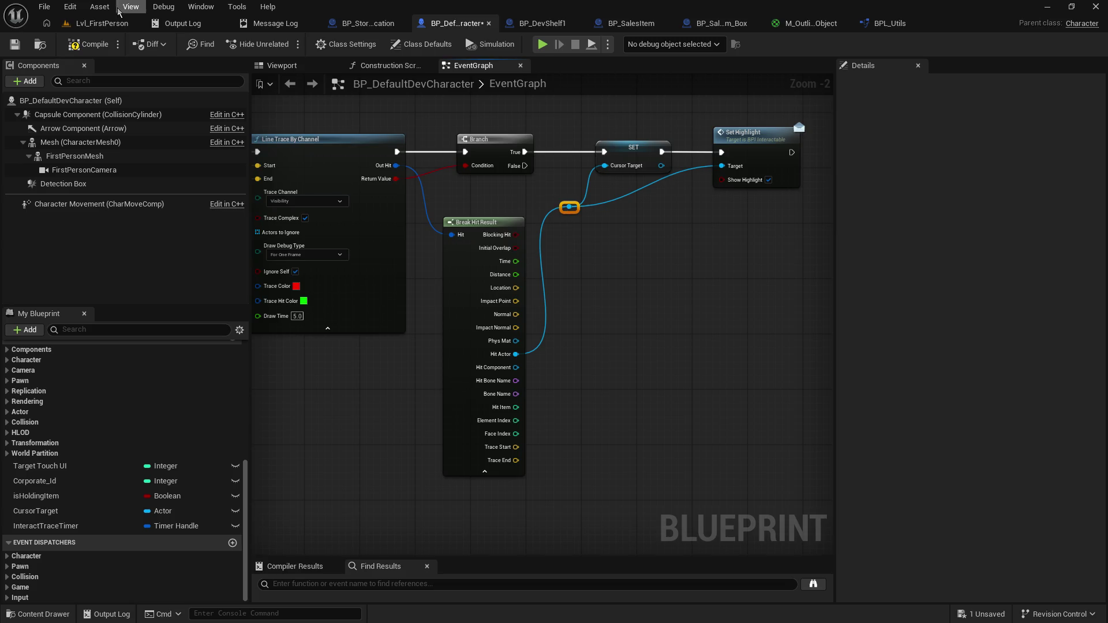
click(101, 23)
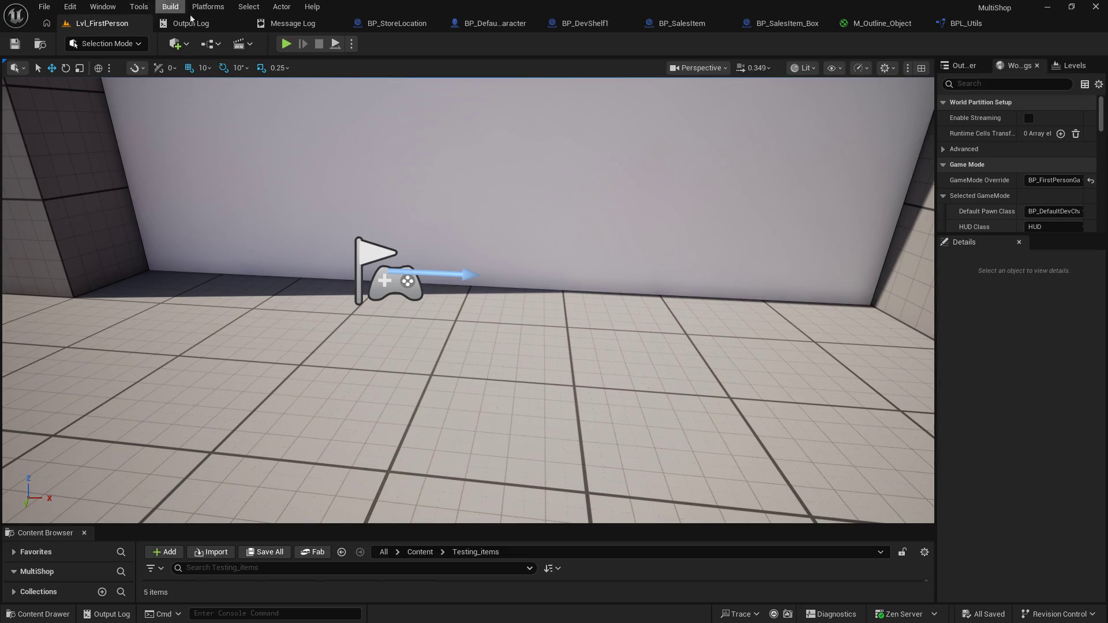
Step: Play-test the level and walk the character around to check the shelf's outline
click(284, 46)
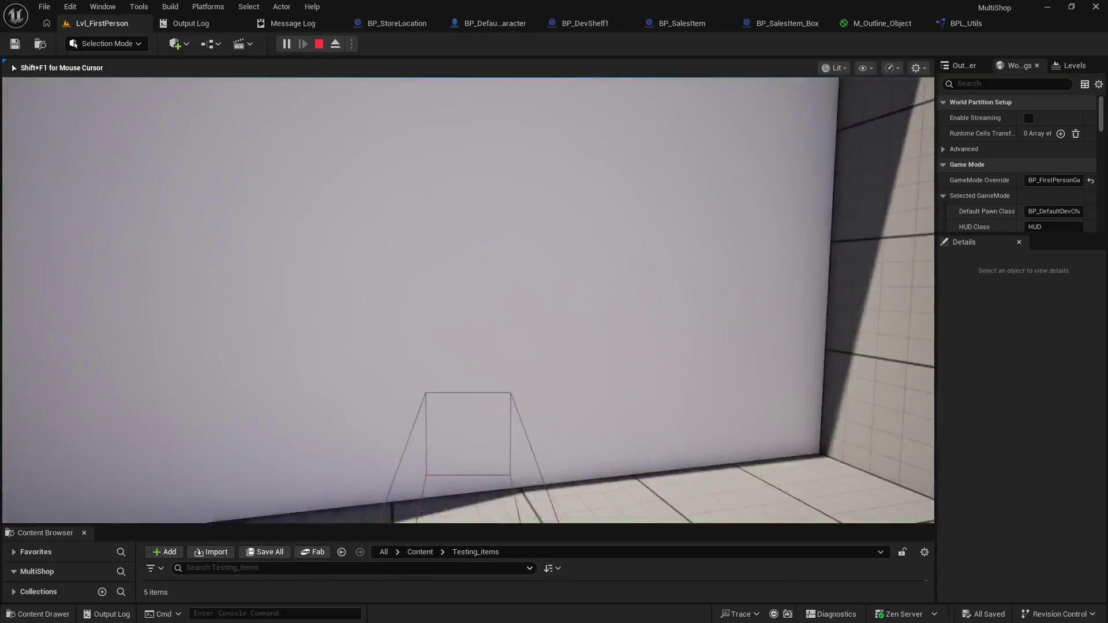
key(w)
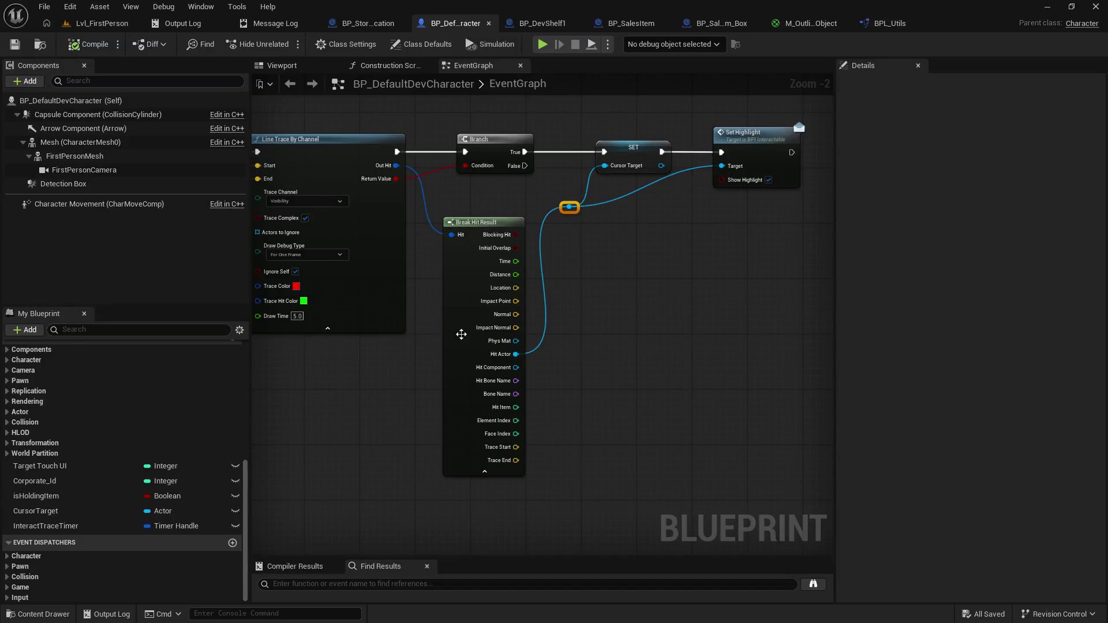
Step: Break the wire from the Detection Box End Overlap event to Set Highlight, then save the blueprint
scroll(460, 329, down, 4)
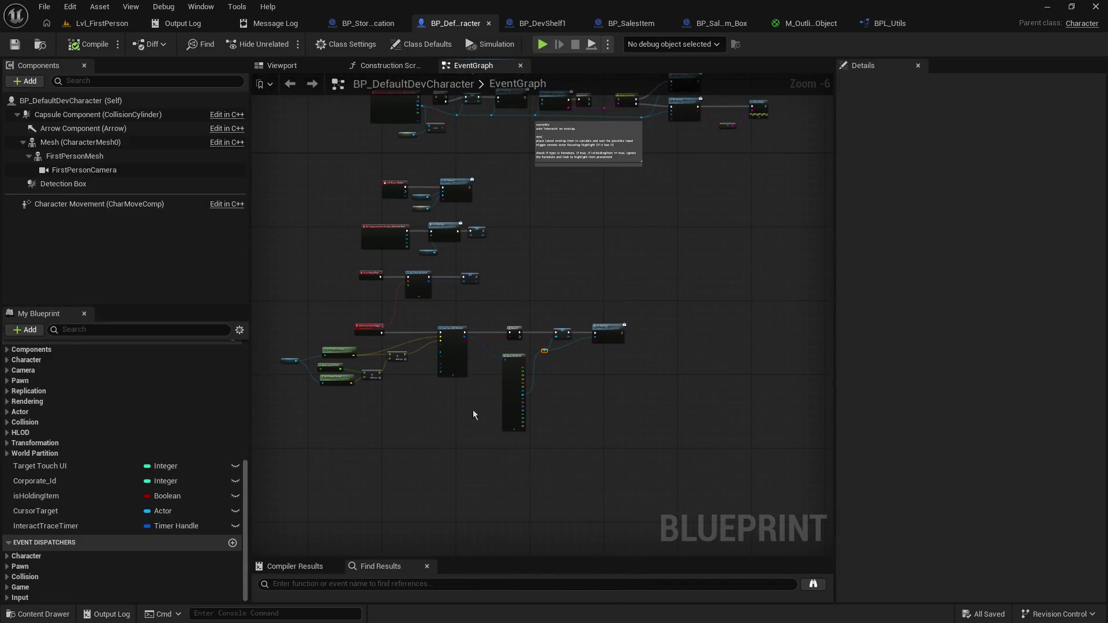
scroll(635, 341, up, 5)
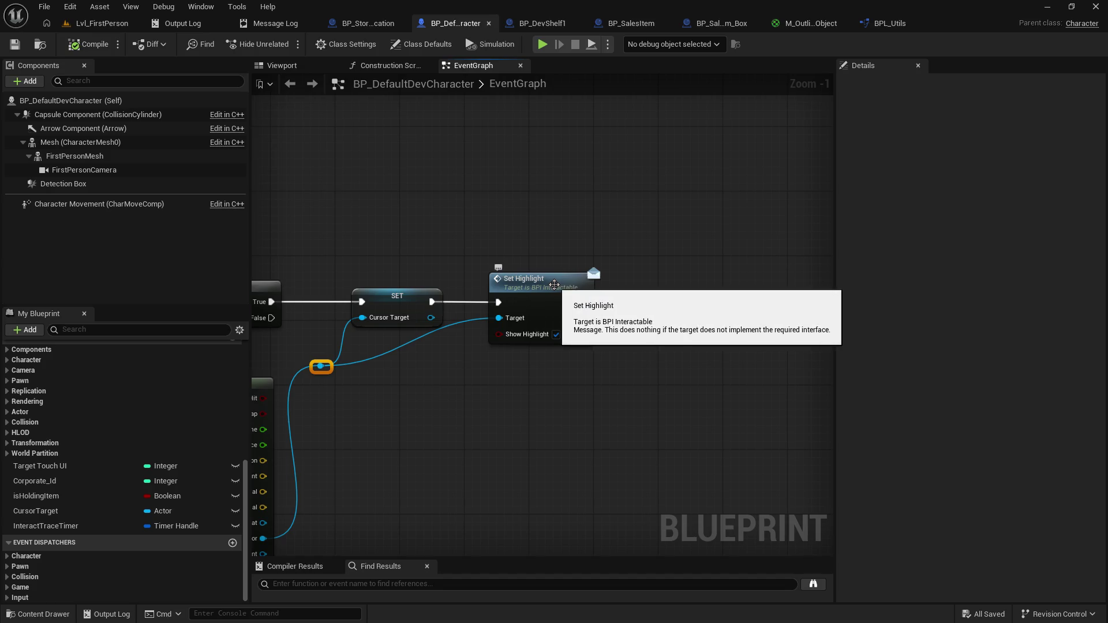
mouse_move(410, 243)
mouse_down()
mouse_move(653, 219)
mouse_move(461, 145)
mouse_move(490, 191)
mouse_move(499, 75)
mouse_move(441, 396)
mouse_up()
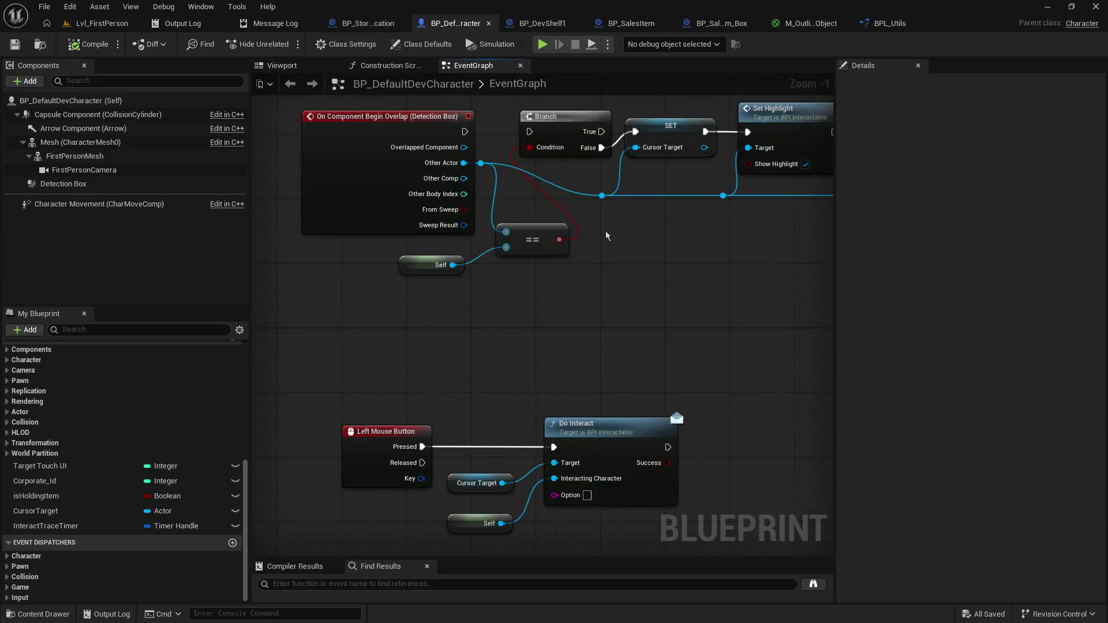
mouse_move(569, 365)
mouse_down()
mouse_move(603, 507)
mouse_move(566, 217)
mouse_move(541, 188)
mouse_up()
alt+click(496, 233)
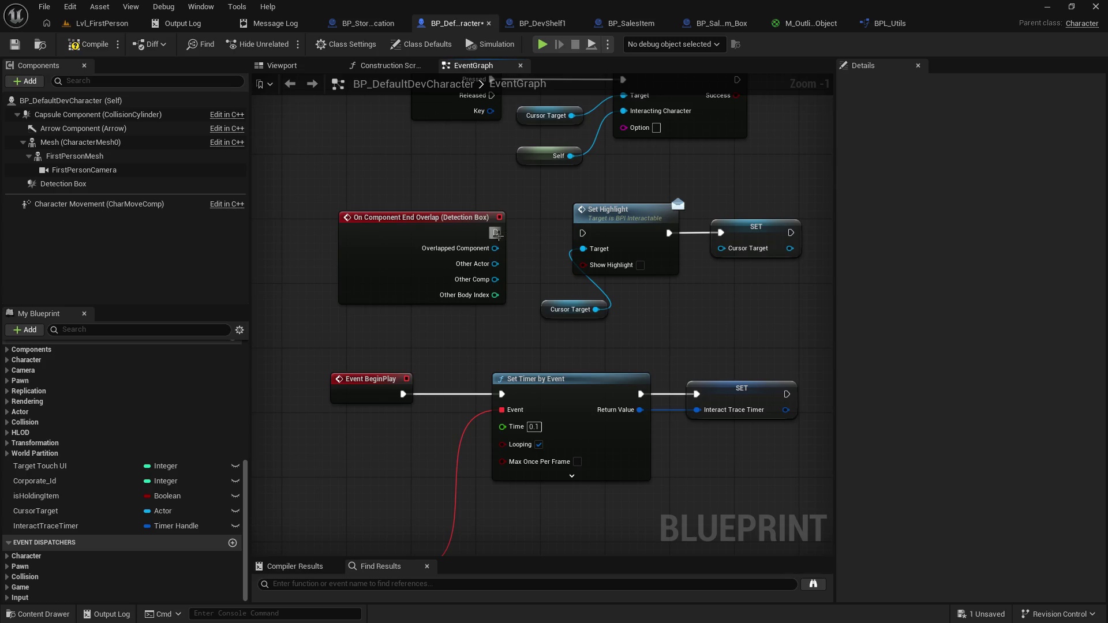
mouse_move(715, 314)
mouse_down()
mouse_move(624, 385)
mouse_move(600, 373)
mouse_up()
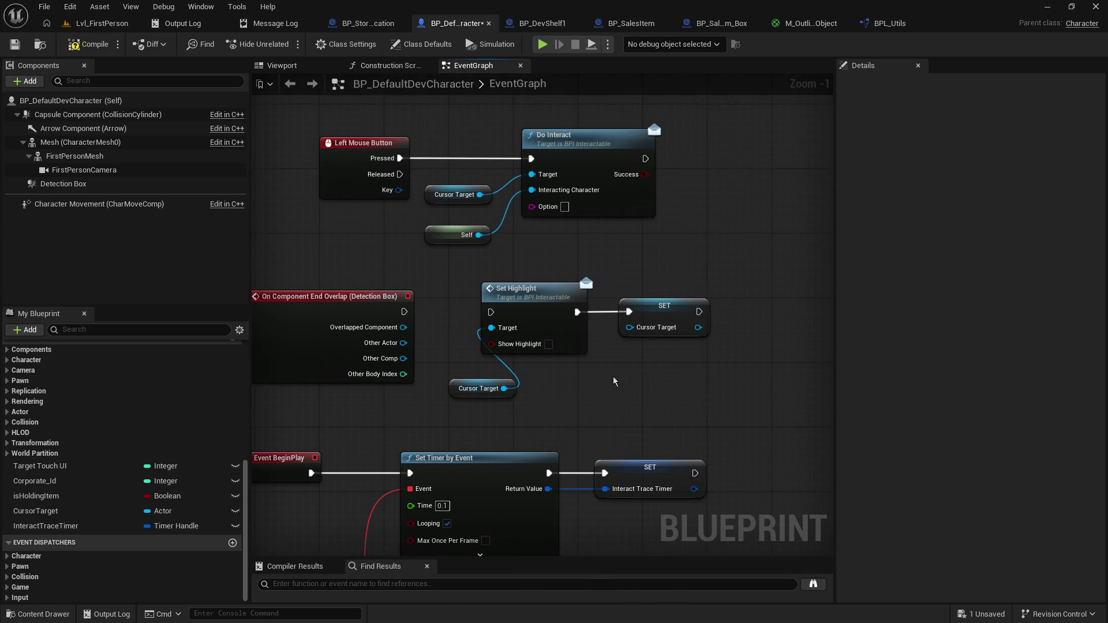
click(14, 44)
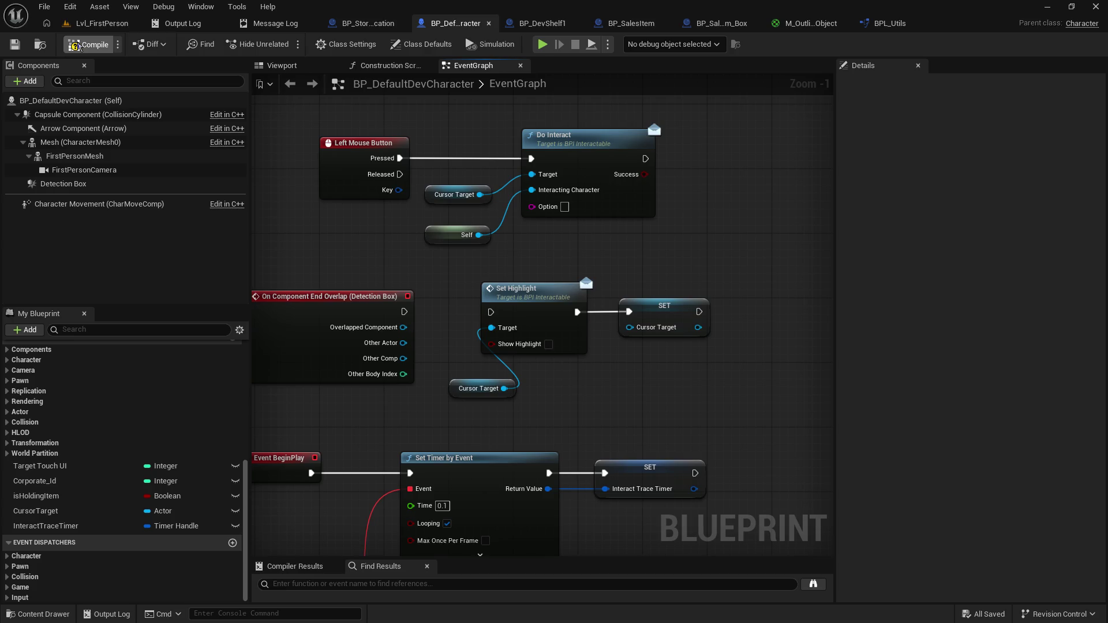
Step: Play Lvl_FirstPerson, walk toward and away from the shelf to confirm its yellow outline, then stop
click(96, 23)
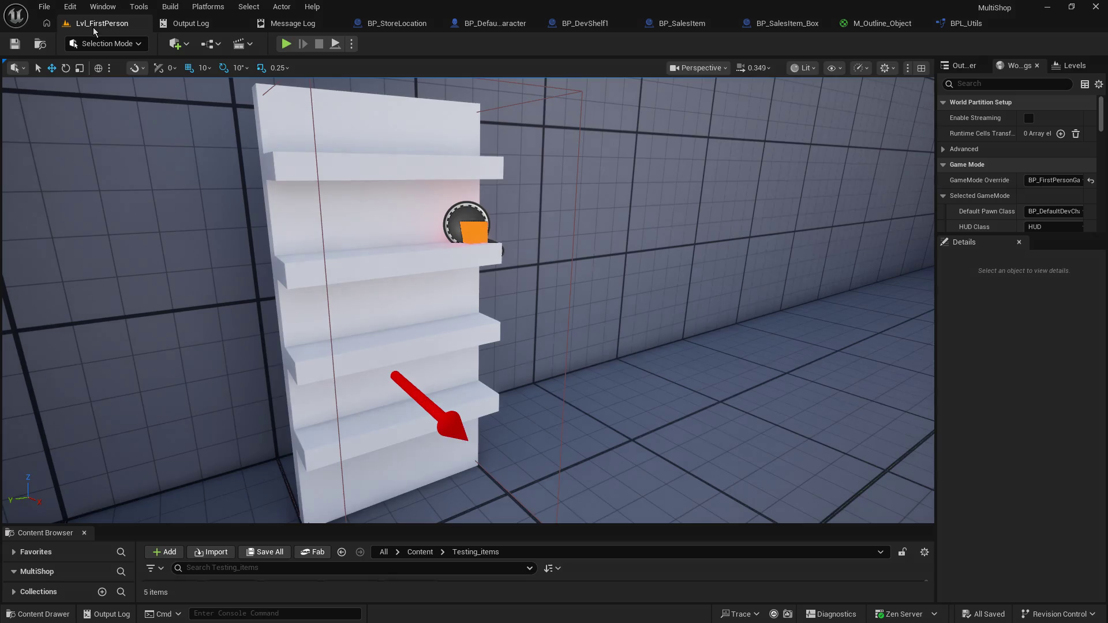
click(287, 44)
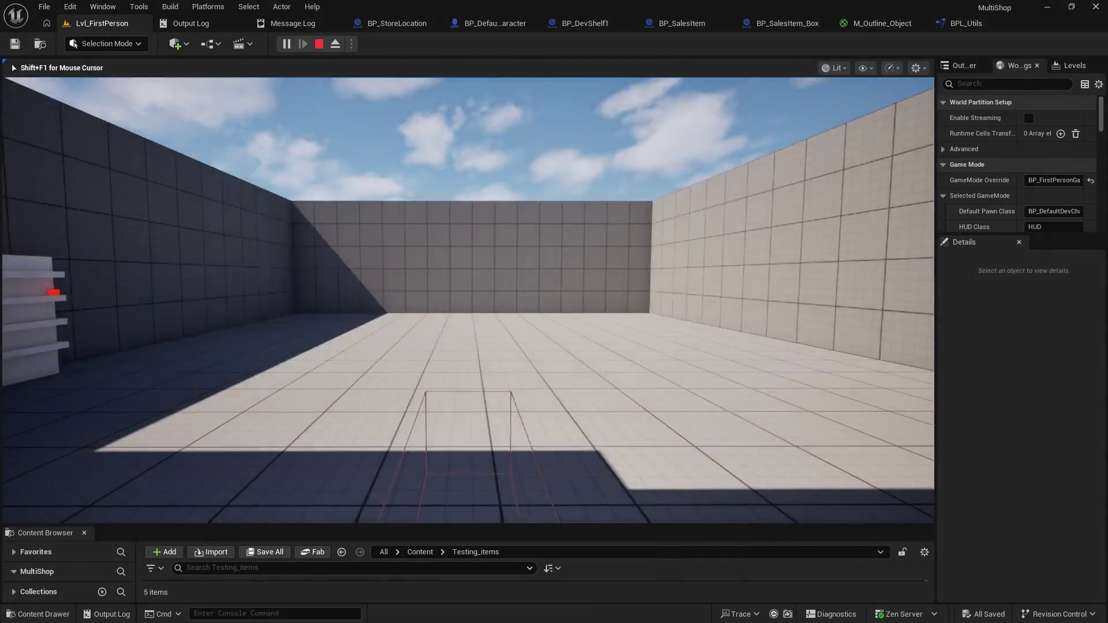
key(w)
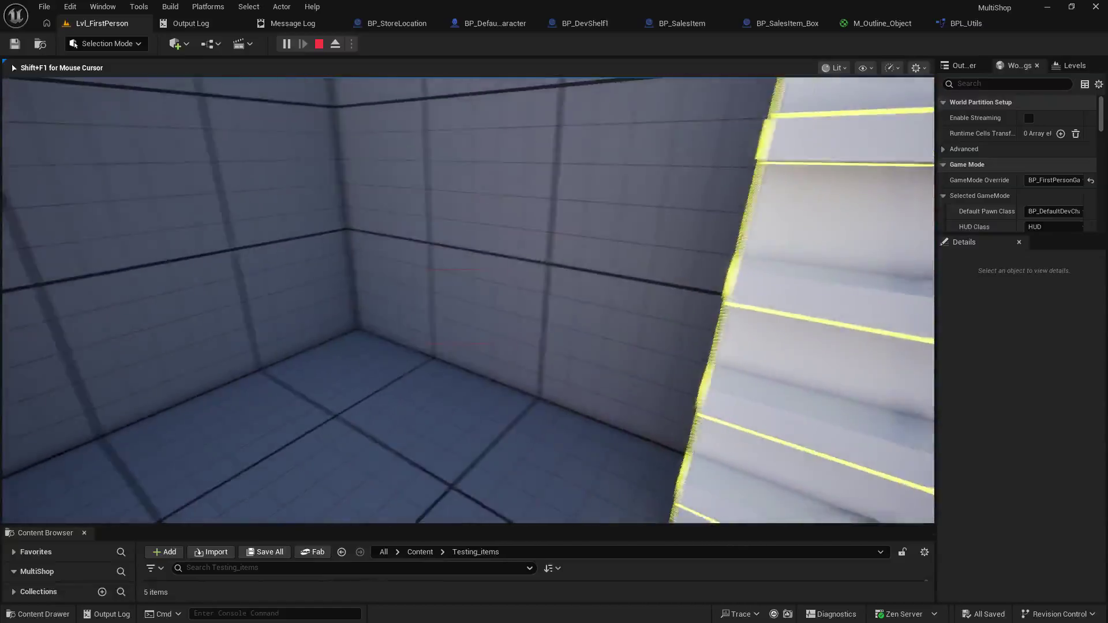
mouse_move(468, 300)
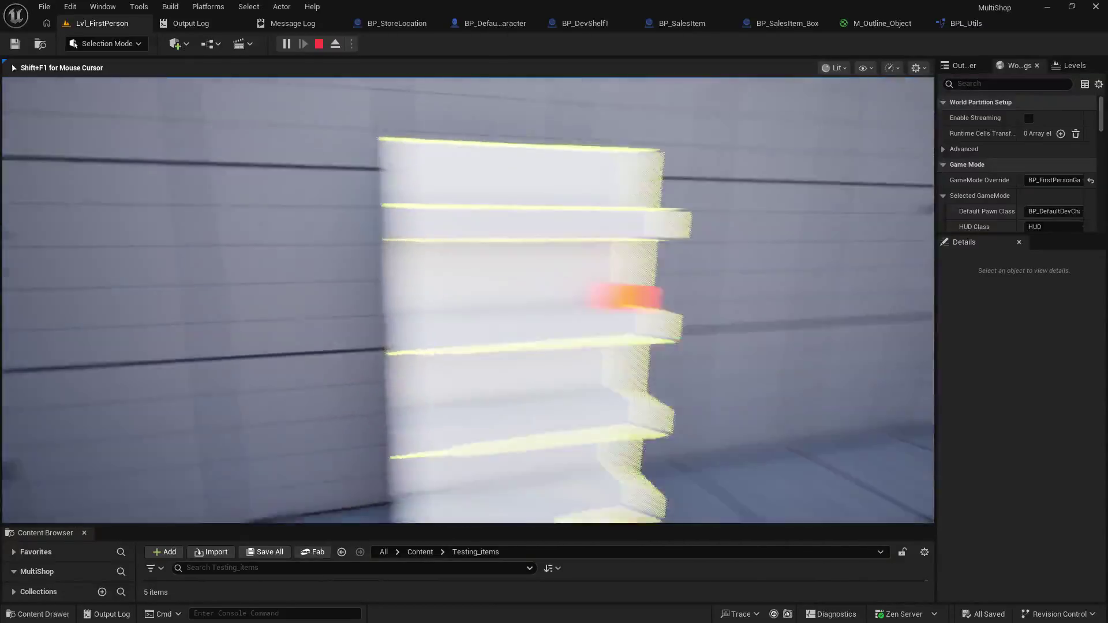
key(s)
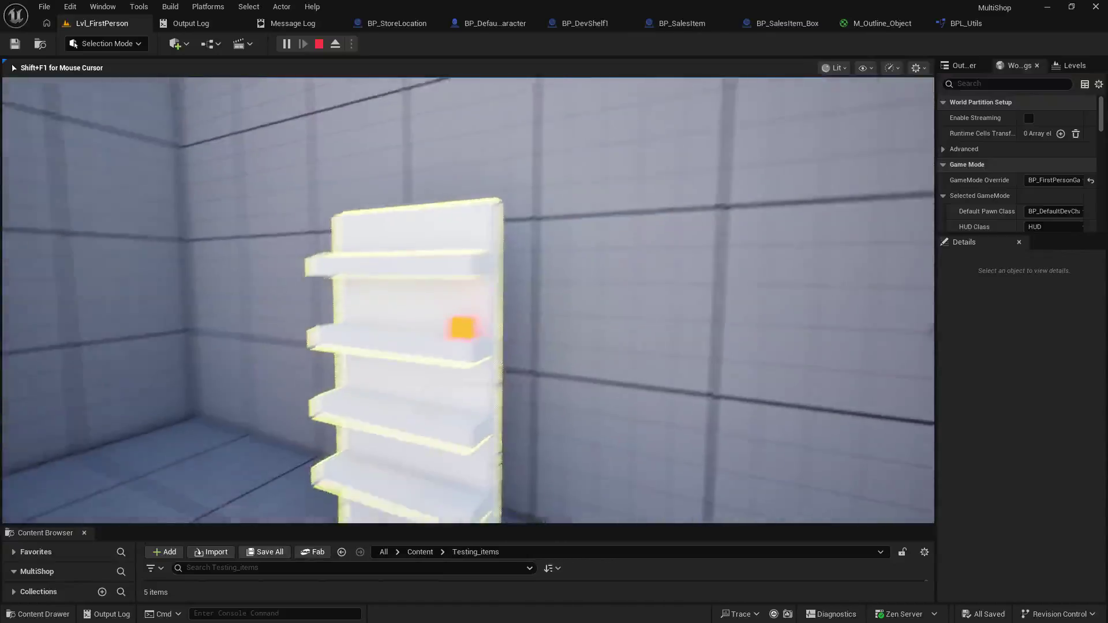
key(w)
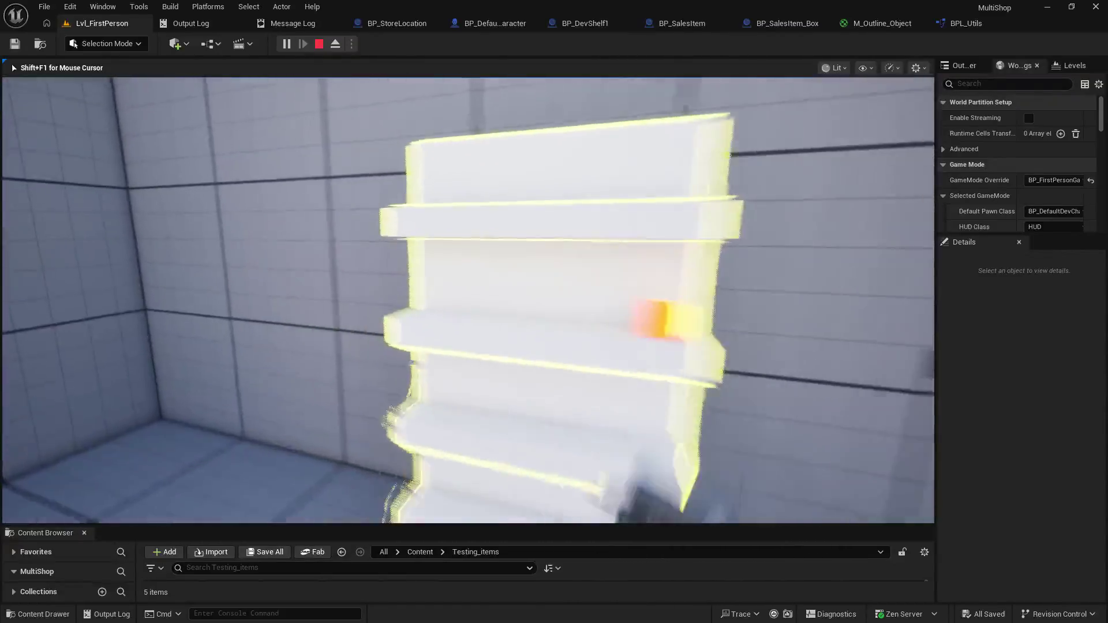
key(Escape)
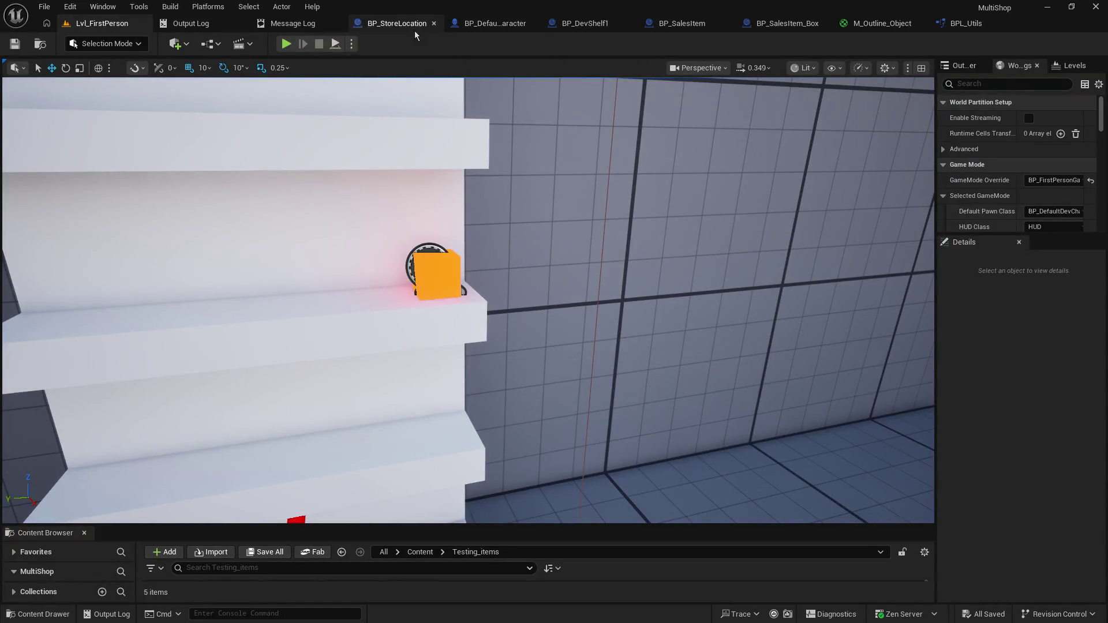
click(479, 23)
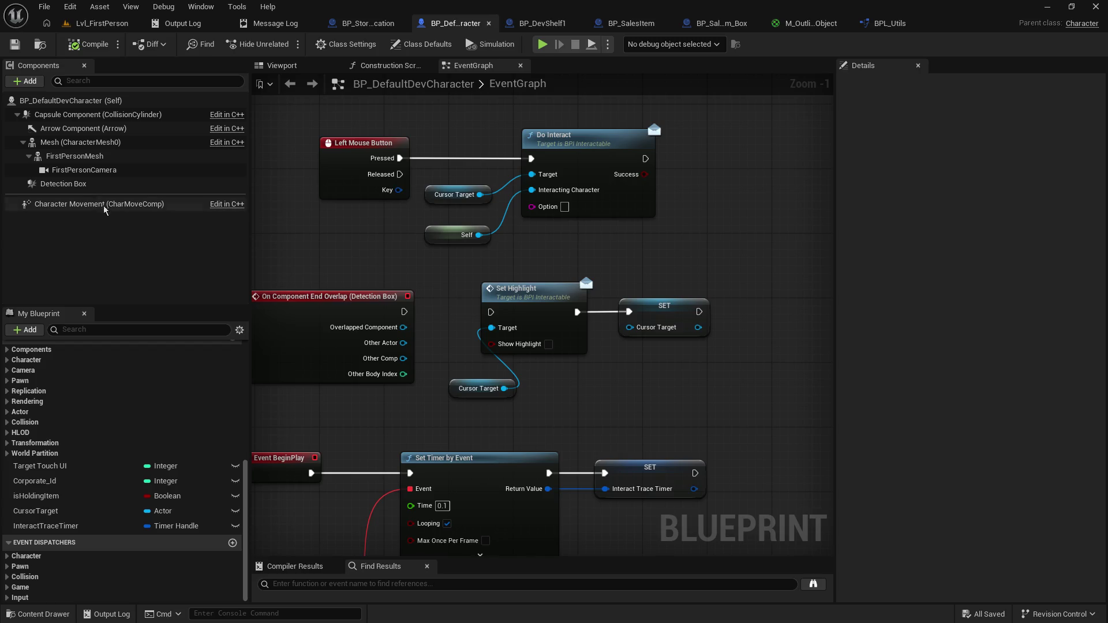
Step: Attempt to delete the Detection Box component, then cancel the deletion for now
click(63, 184)
scroll(987, 439, down, 5)
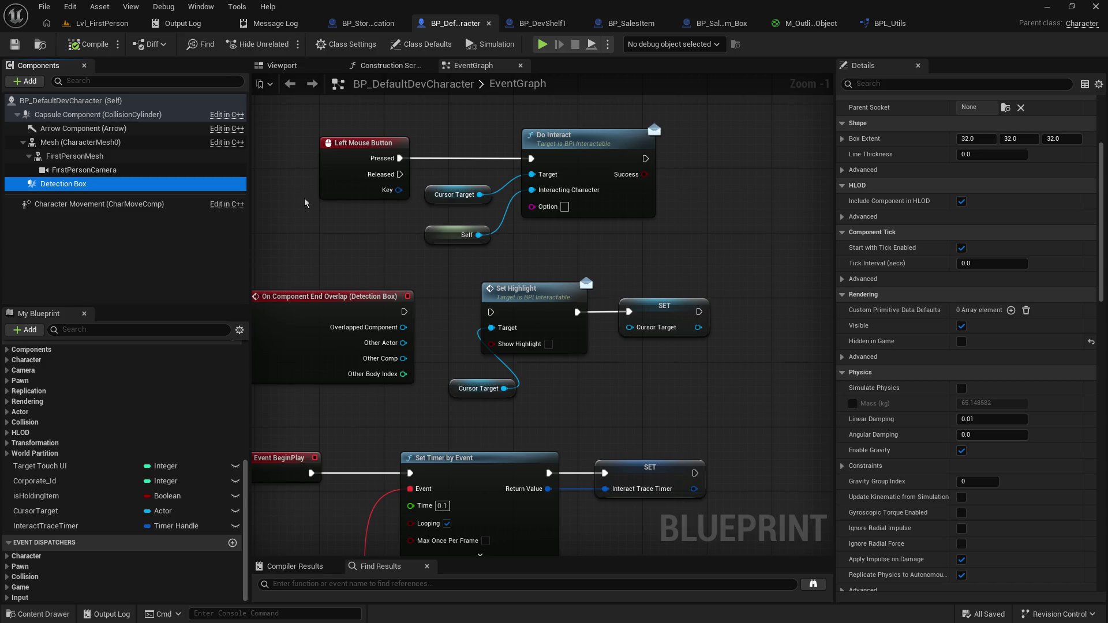
key(Delete)
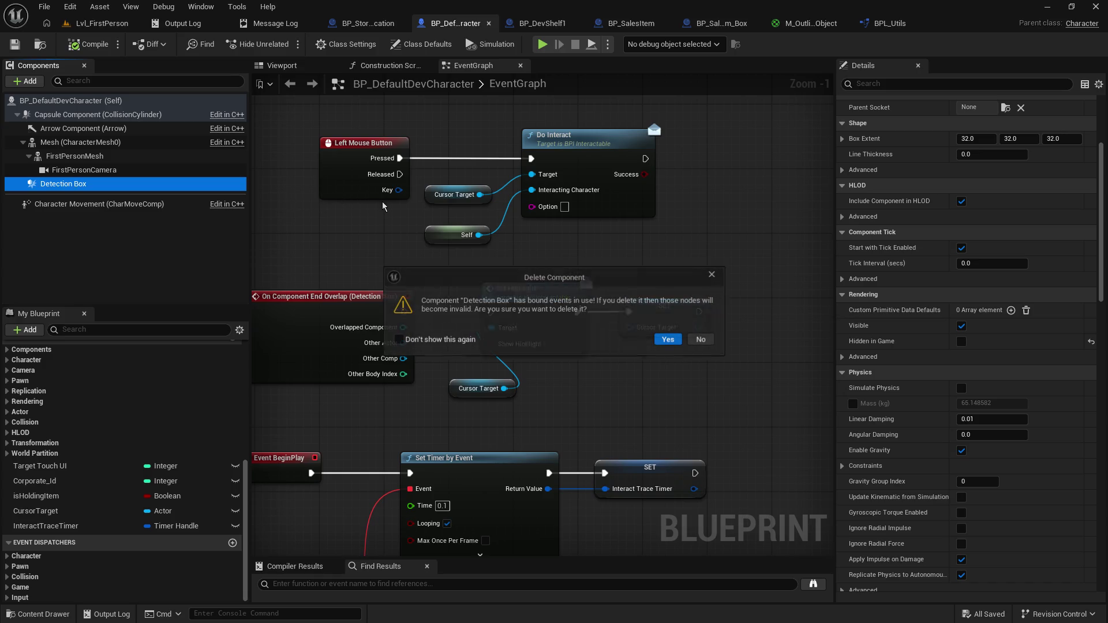
click(700, 343)
Step: Delete the Detection Box's On Component End Overlap and Begin Overlap event nodes
click(376, 296)
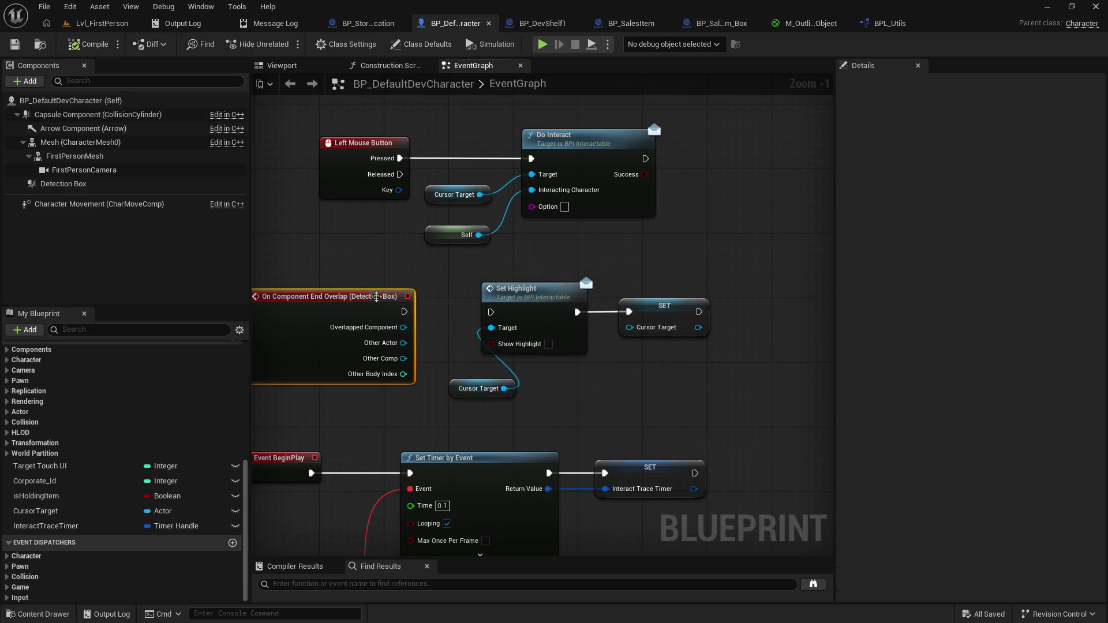
key(Delete)
scroll(441, 262, up, 3)
scroll(434, 258, up, 5)
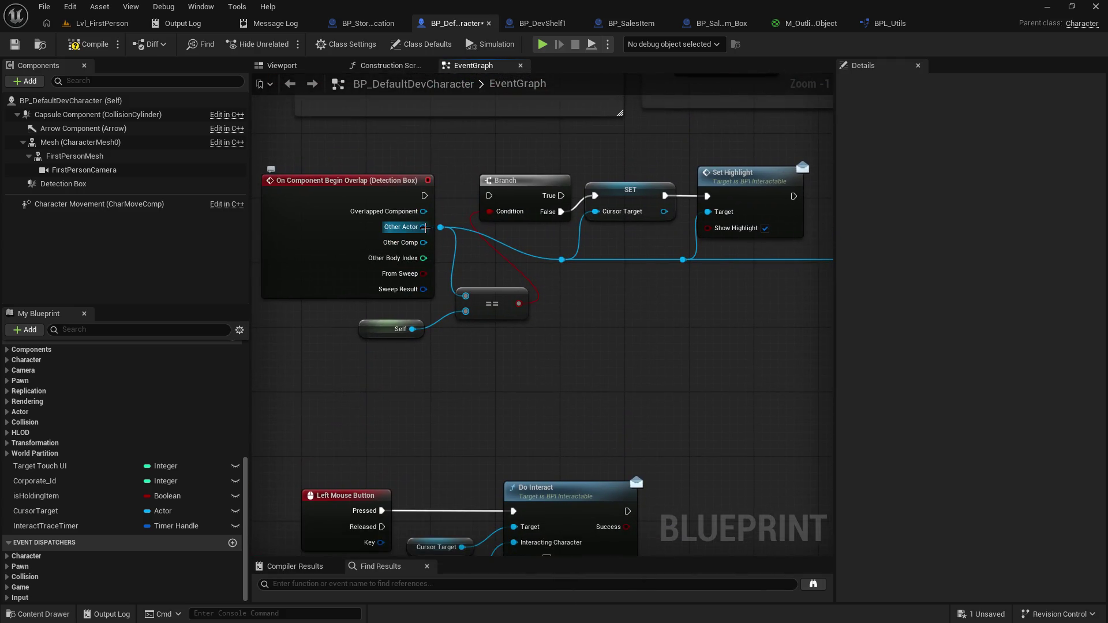
click(307, 238)
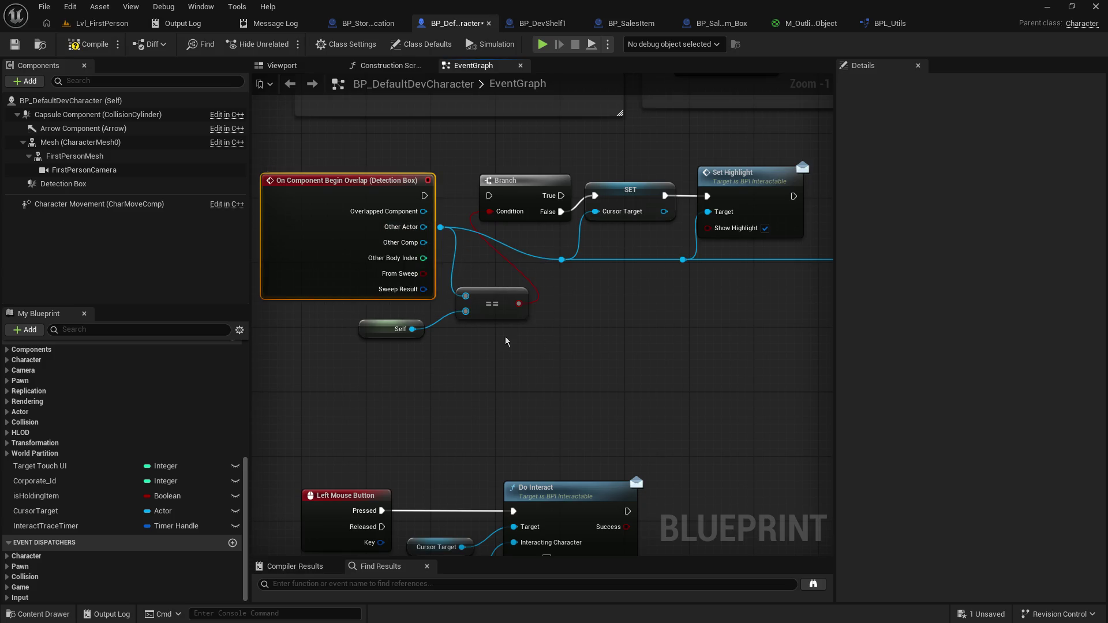
key(Delete)
Step: Delete the Detection Box component and compile the blueprint
click(69, 184)
key(Delete)
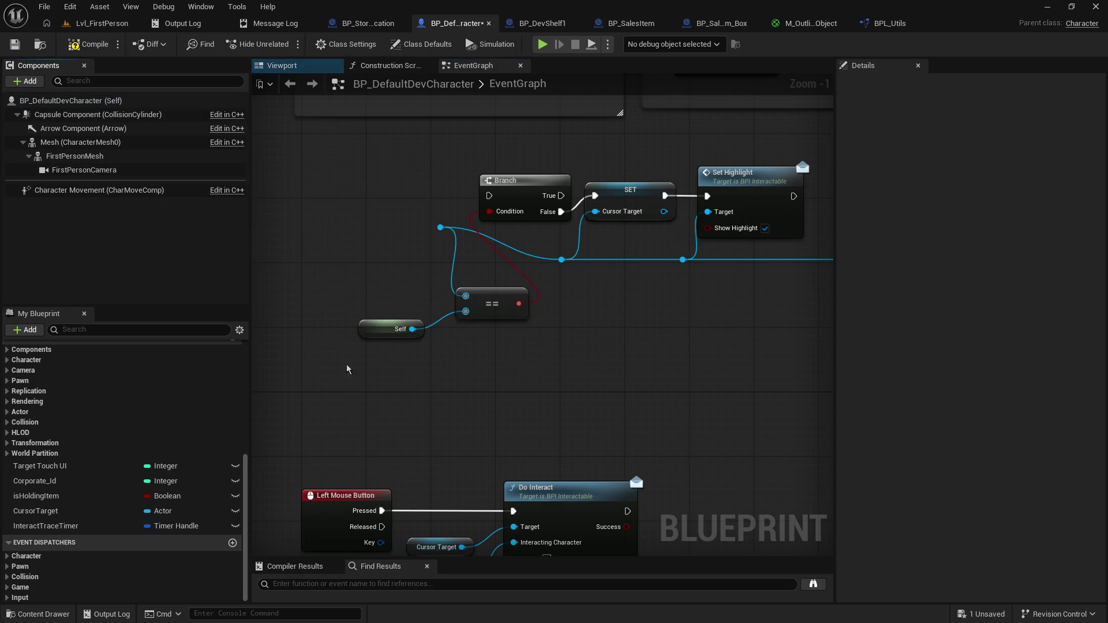
click(92, 47)
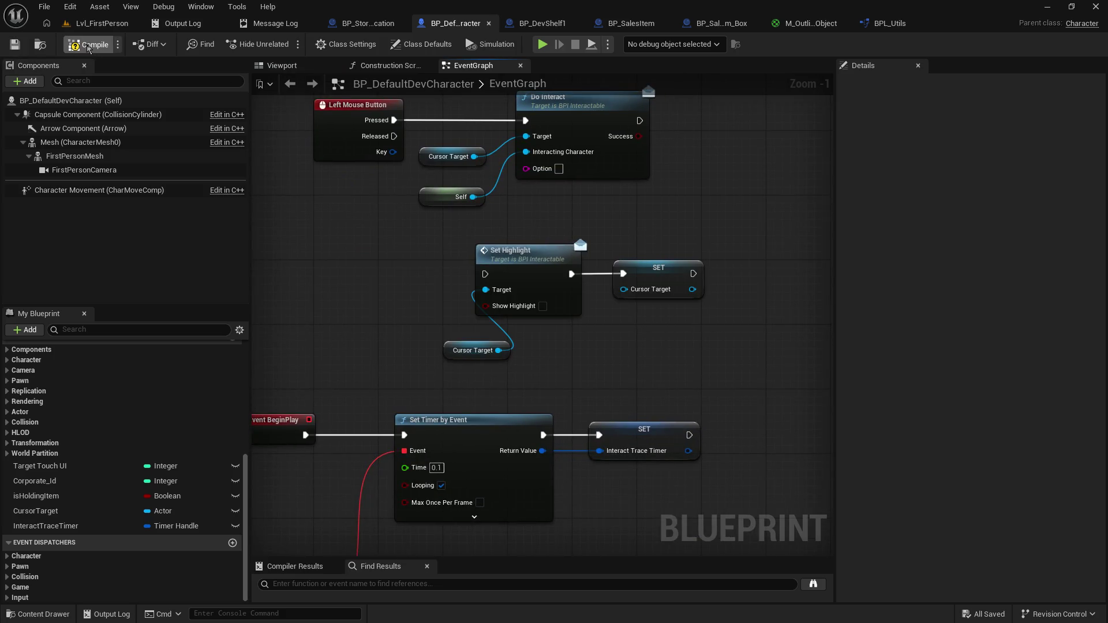
mouse_move(442, 364)
mouse_down()
mouse_move(479, 307)
mouse_move(485, 110)
mouse_move(341, 75)
mouse_up()
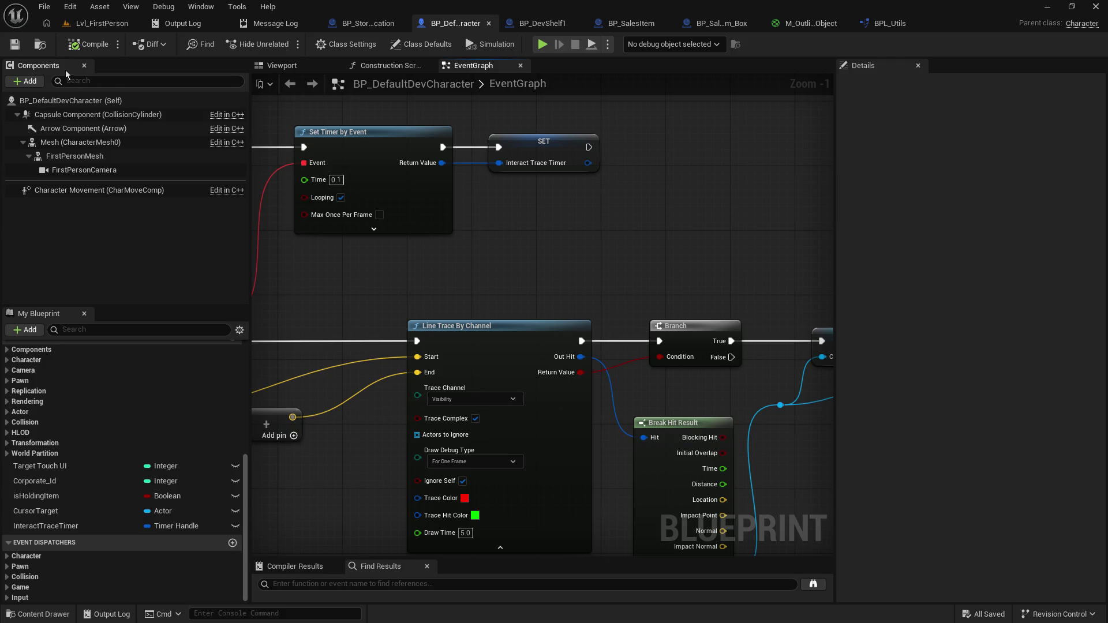
Step: Add a Box Collision component to BP_DefaultDevCharacter, found by searching 'collid'
click(21, 80)
text(collid)
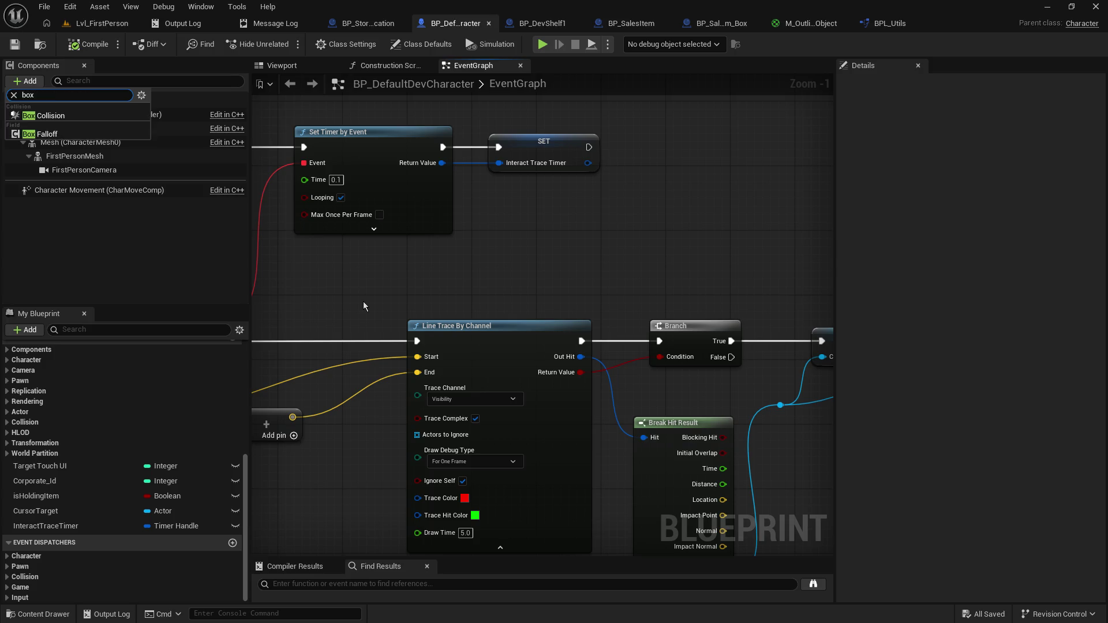
click(52, 130)
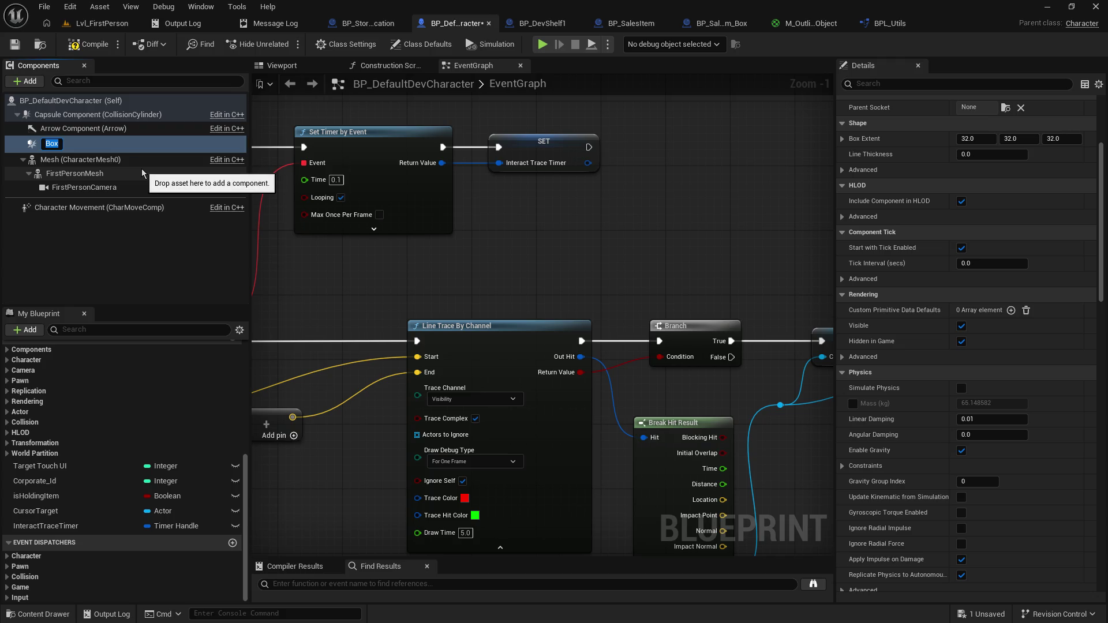
click(119, 220)
click(72, 144)
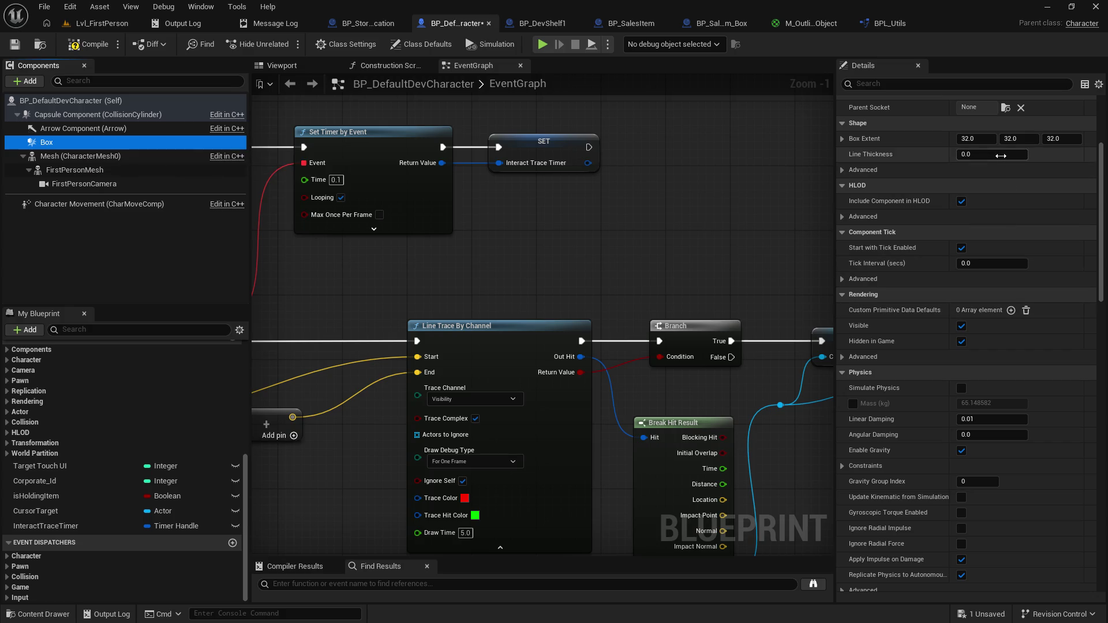
Step: In the Viewport, move the Box forward to X 120 and set its X scale to 3.0
scroll(973, 340, up, 5)
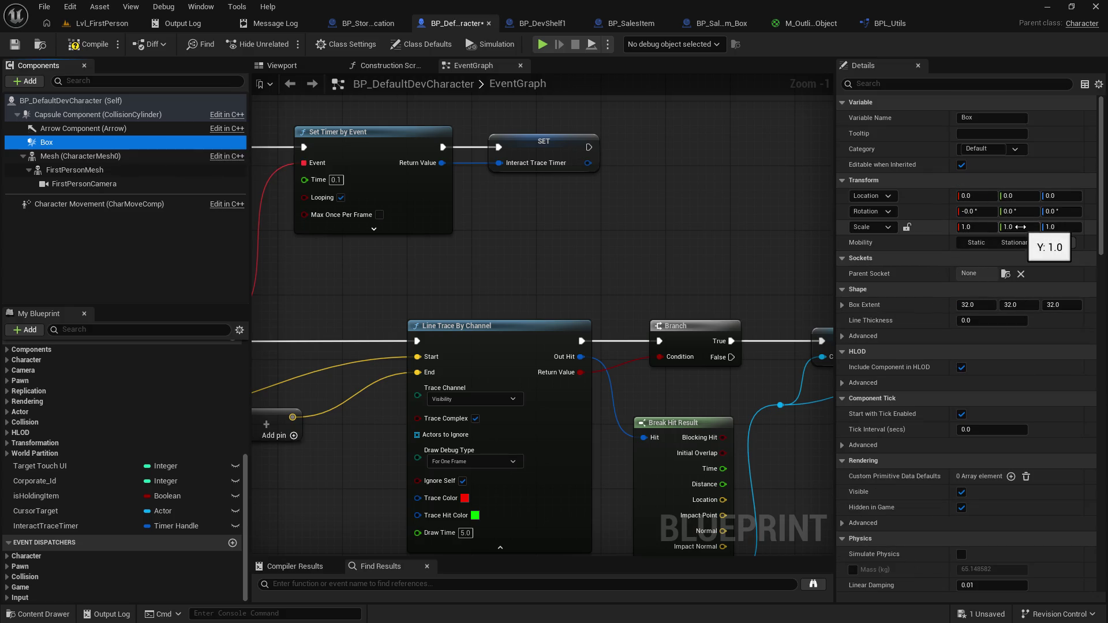
click(282, 65)
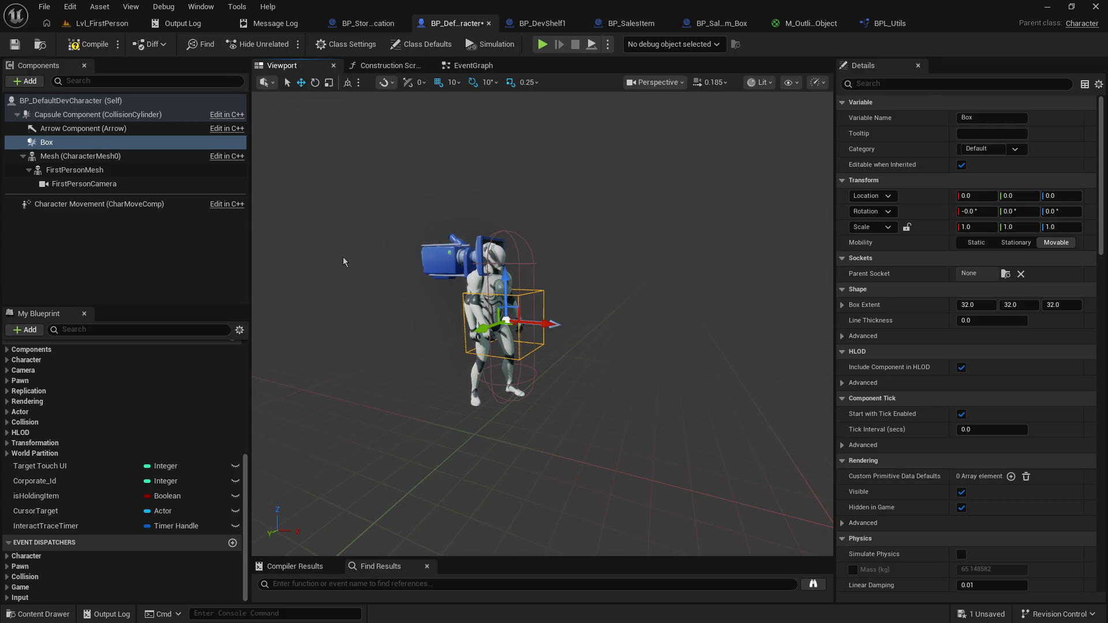
mouse_move(551, 327)
mouse_down()
mouse_move(658, 345)
mouse_move(617, 341)
mouse_move(626, 342)
mouse_up()
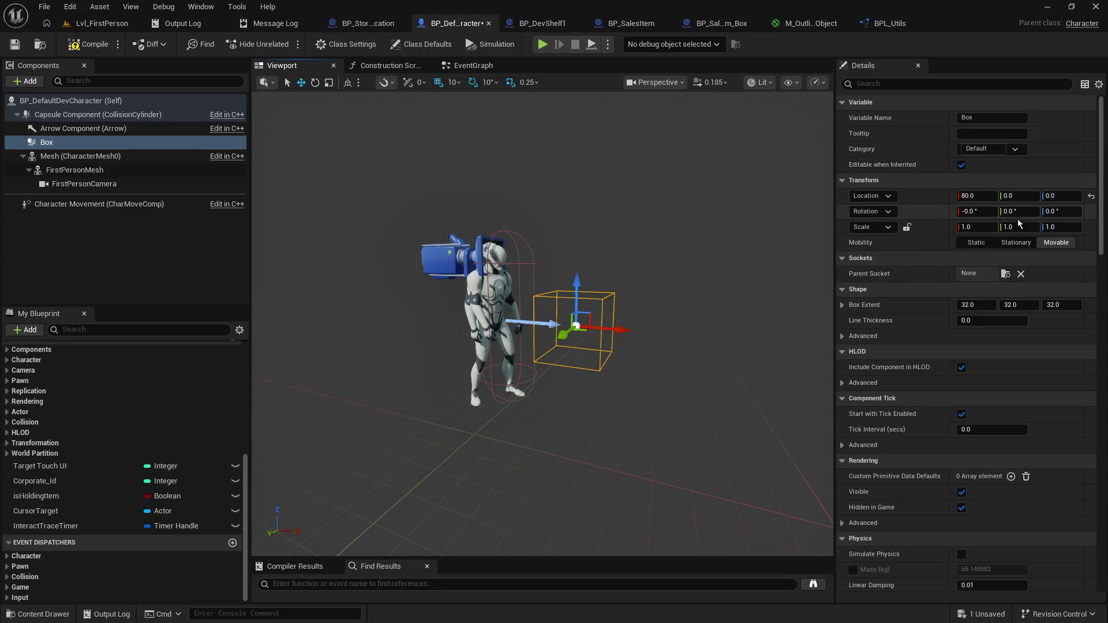
click(974, 227)
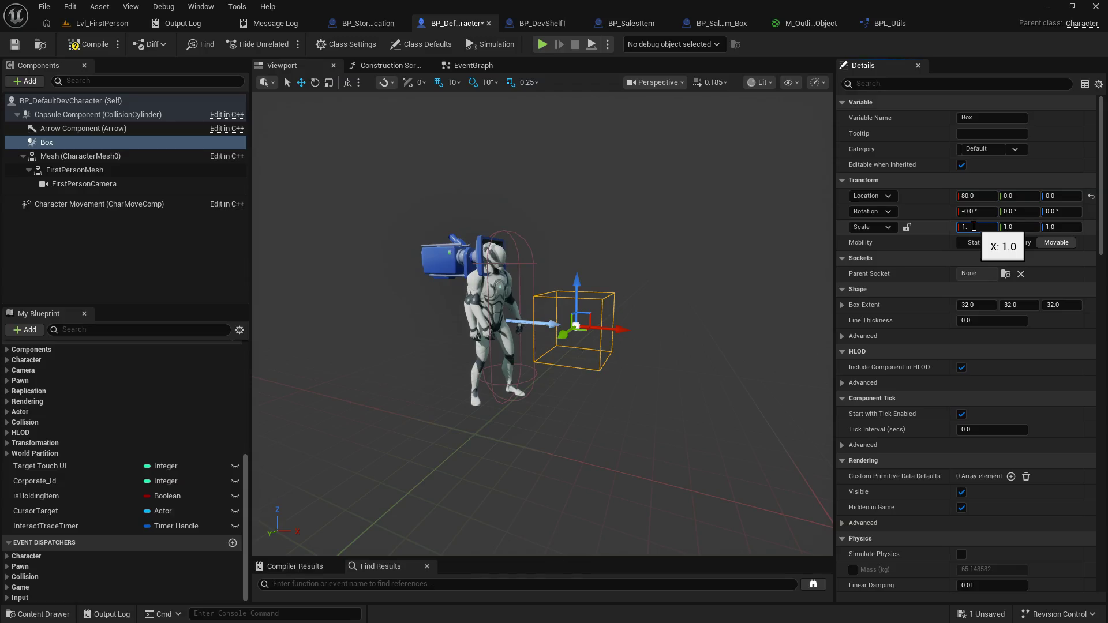
text(53)
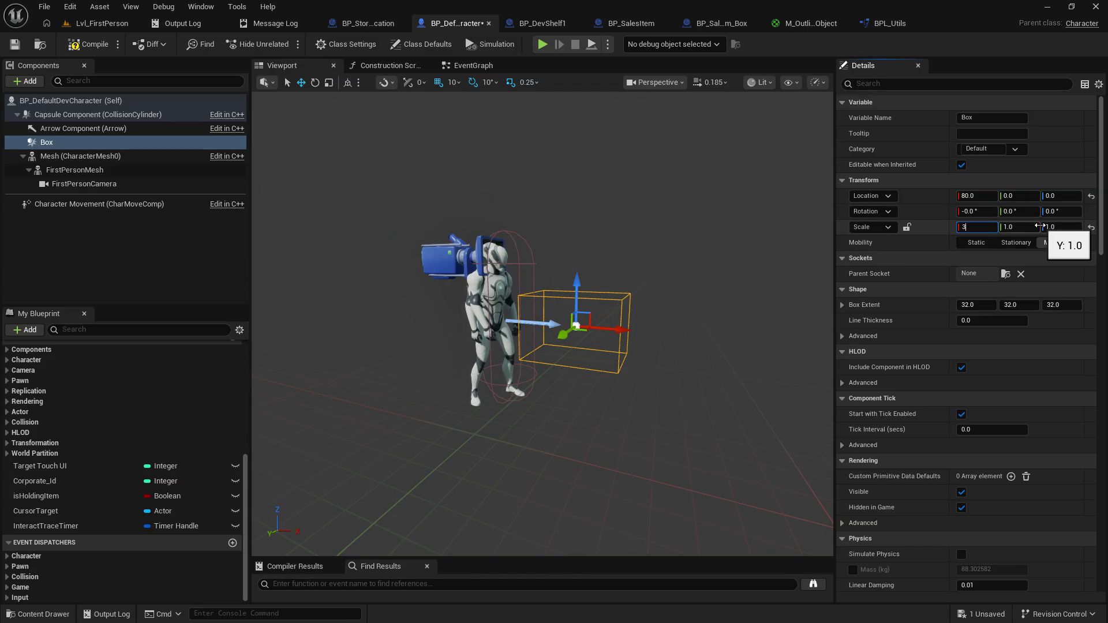
key(Return)
drag(618, 330, 663, 330)
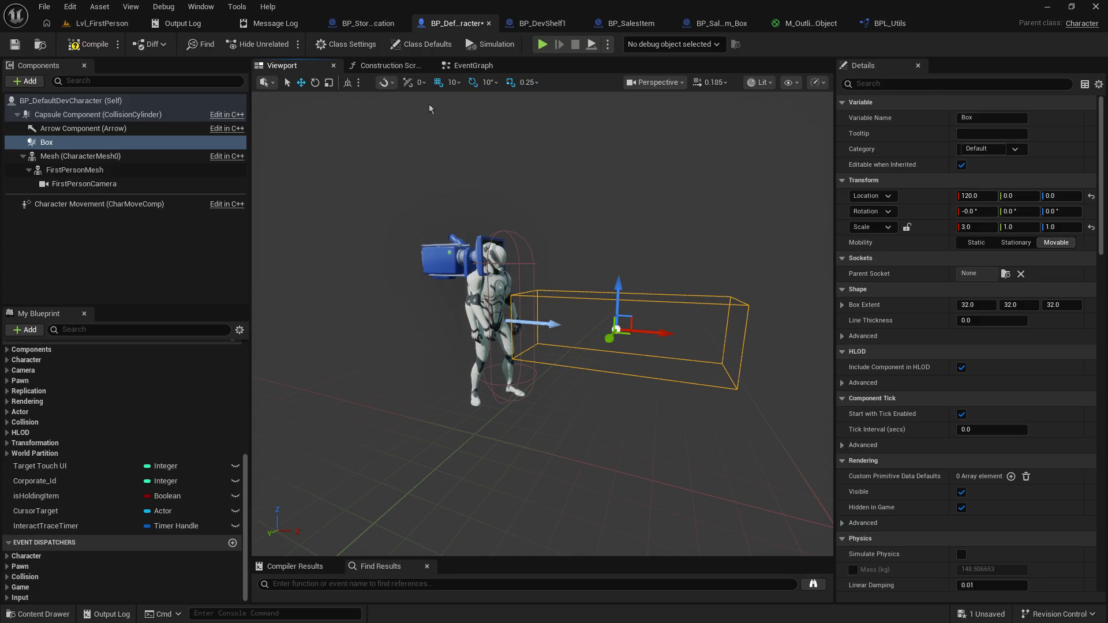
click(473, 65)
mouse_move(423, 220)
mouse_down()
mouse_move(685, 459)
mouse_move(504, 497)
mouse_up()
scroll(943, 471, down, 5)
scroll(960, 494, down, 15)
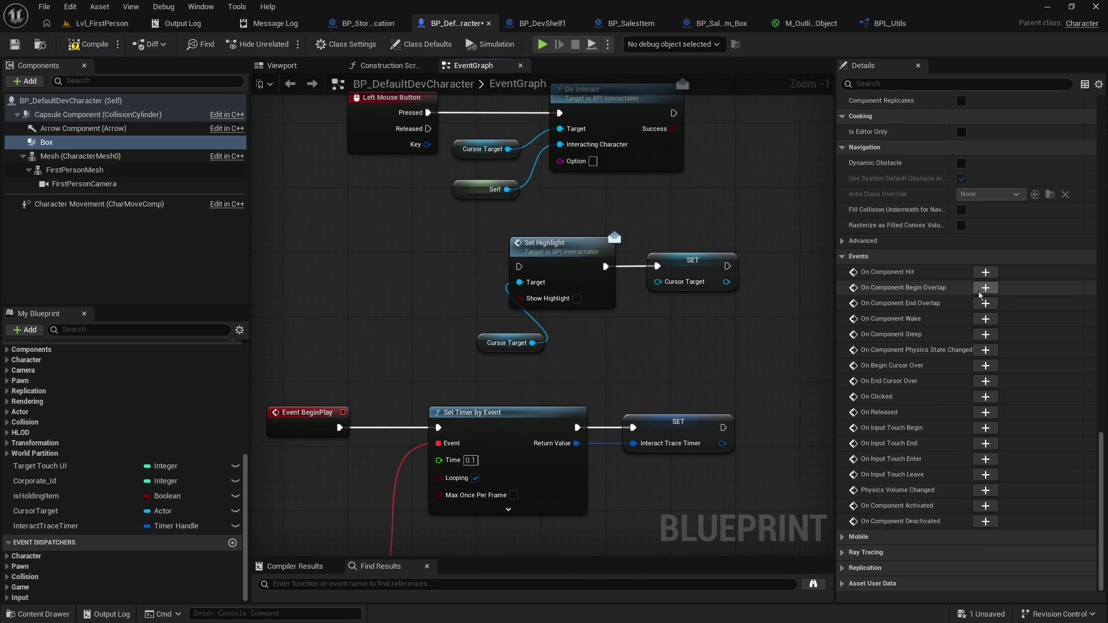
Step: Add a Box On Component Begin Overlap event, place it left-centre, and wire it from the reroute point
click(985, 380)
mouse_move(519, 254)
mouse_down()
mouse_move(479, 170)
mouse_move(501, 161)
mouse_move(611, 184)
mouse_move(306, 393)
mouse_move(423, 382)
mouse_up()
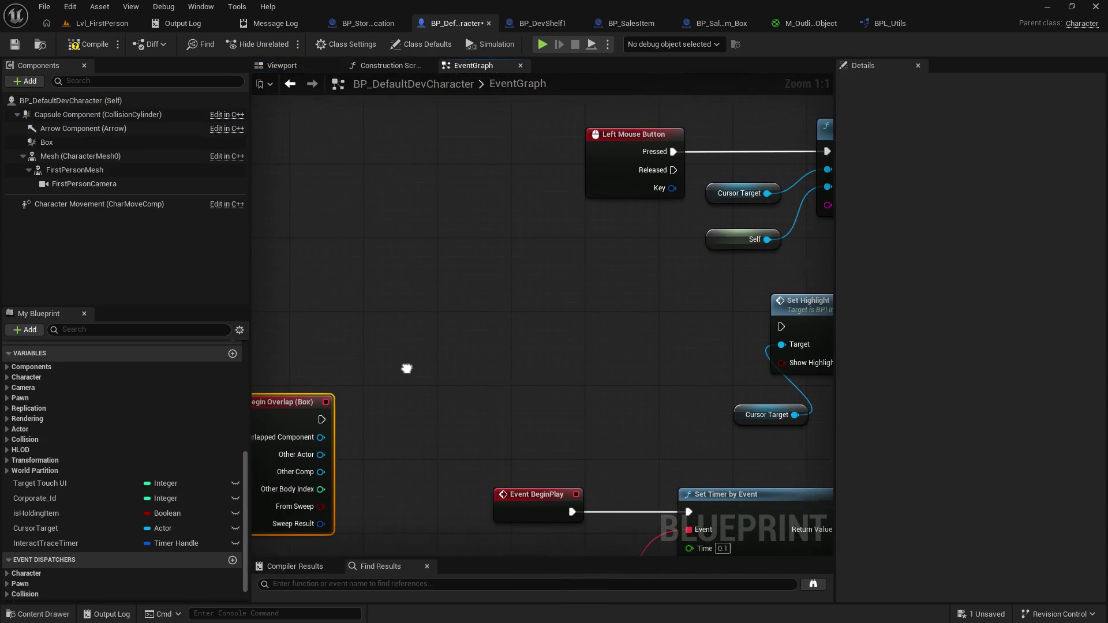
mouse_move(284, 439)
mouse_down()
mouse_move(390, 326)
mouse_move(471, 159)
mouse_up()
mouse_move(624, 193)
mouse_down()
mouse_move(498, 251)
mouse_move(615, 548)
mouse_up()
mouse_move(437, 524)
mouse_down()
mouse_move(566, 68)
mouse_move(570, 311)
mouse_move(588, 300)
mouse_up()
mouse_move(720, 335)
mouse_down()
mouse_move(447, 326)
mouse_move(536, 324)
mouse_up()
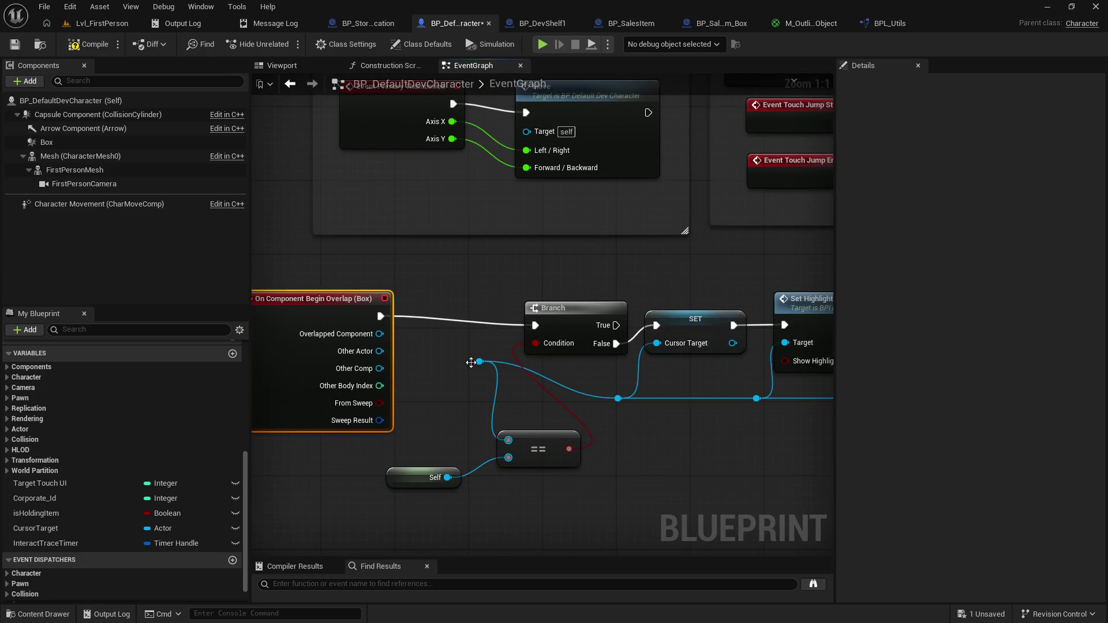
drag(479, 362, 381, 357)
Step: Compile and save the blueprint, then start a play-test of Lvl_FirstPerson
click(81, 53)
click(15, 44)
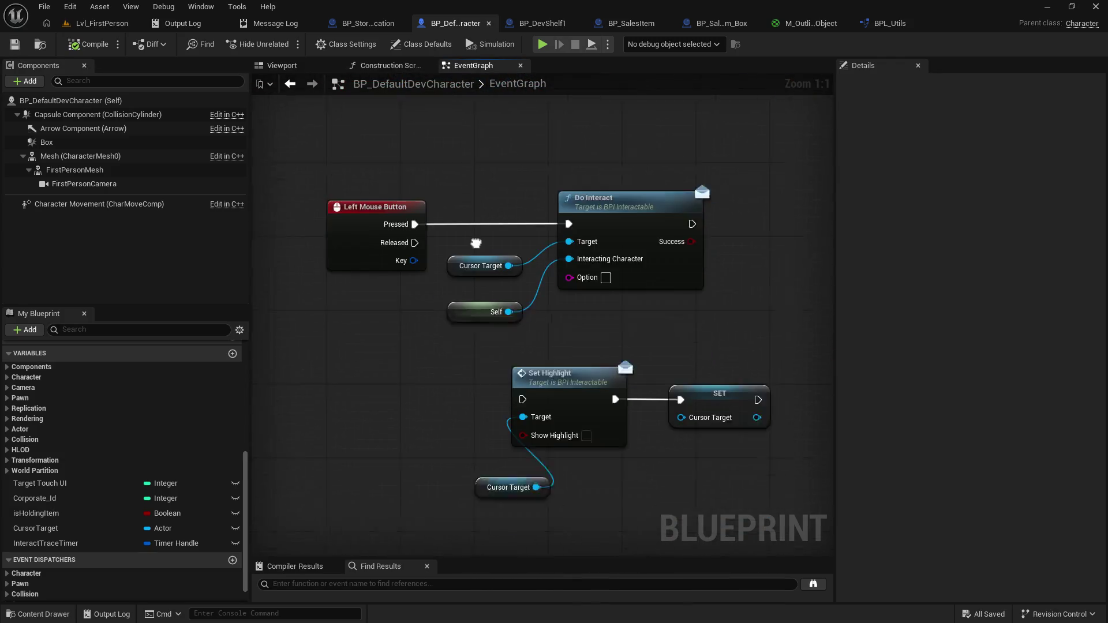
drag(591, 91, 545, 371)
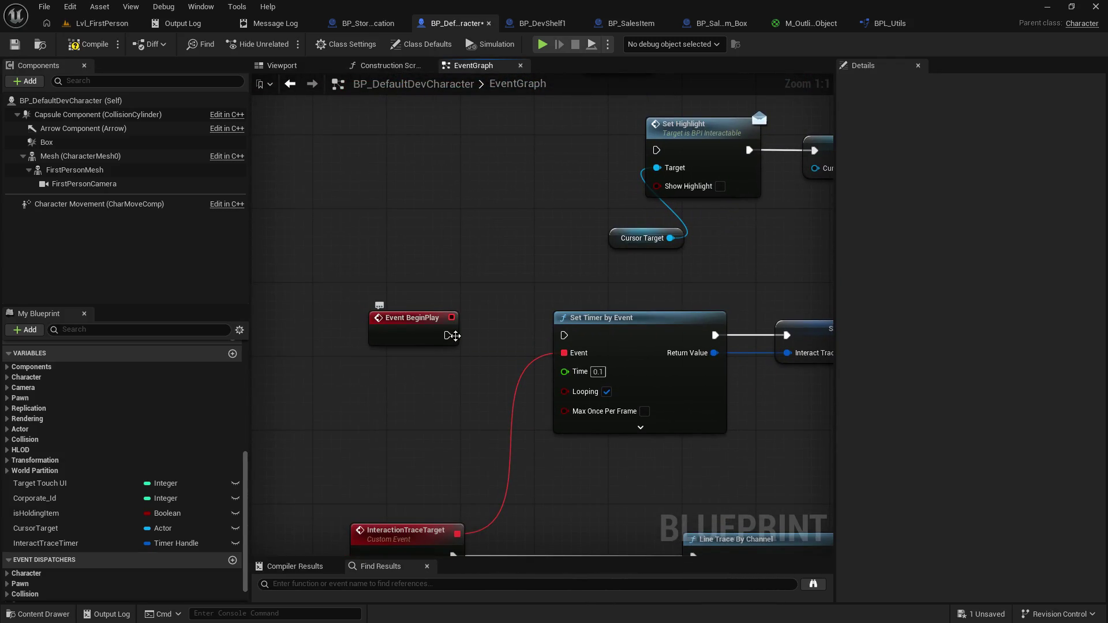
click(103, 24)
click(286, 44)
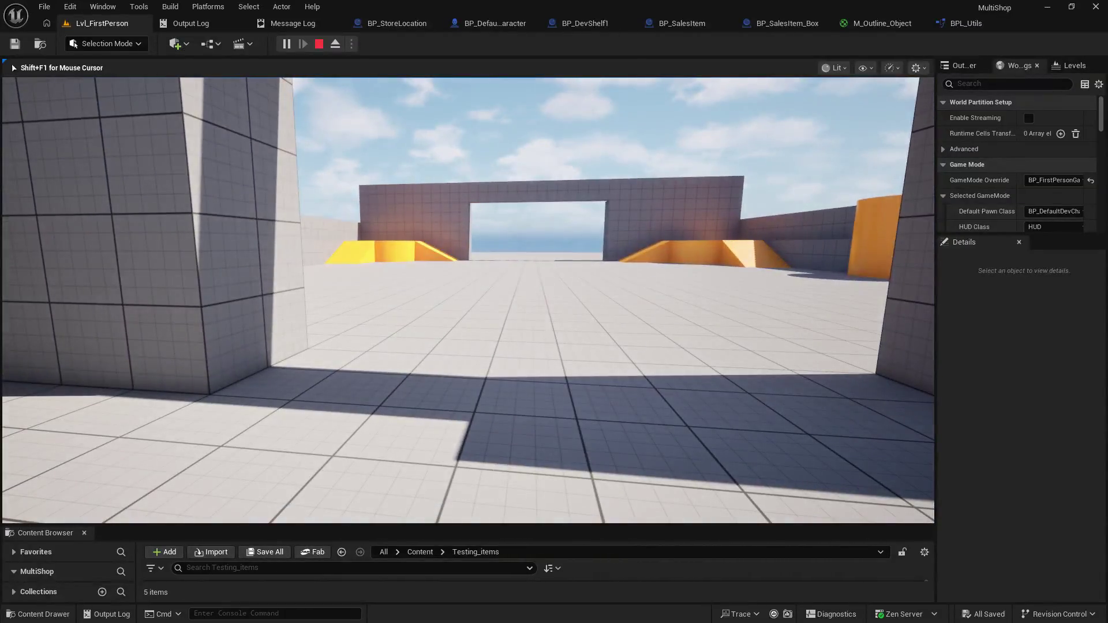
Step: Stop the play session, look around the level viewport, and reopen BP_DefaultDevCharacter's event graph
key(Escape)
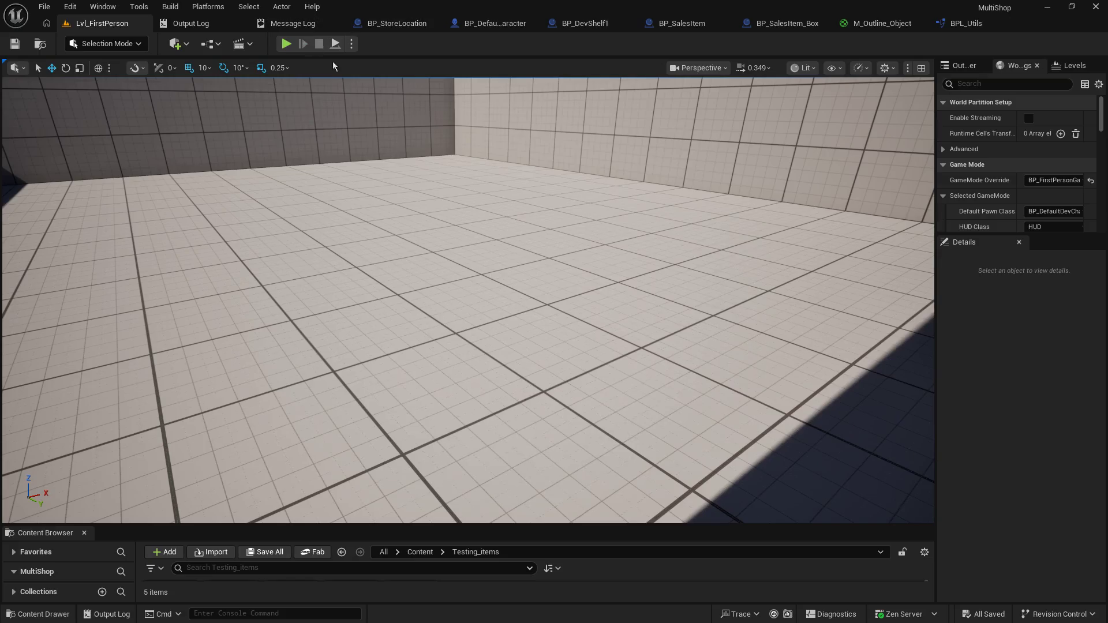
drag(526, 188, 526, 188)
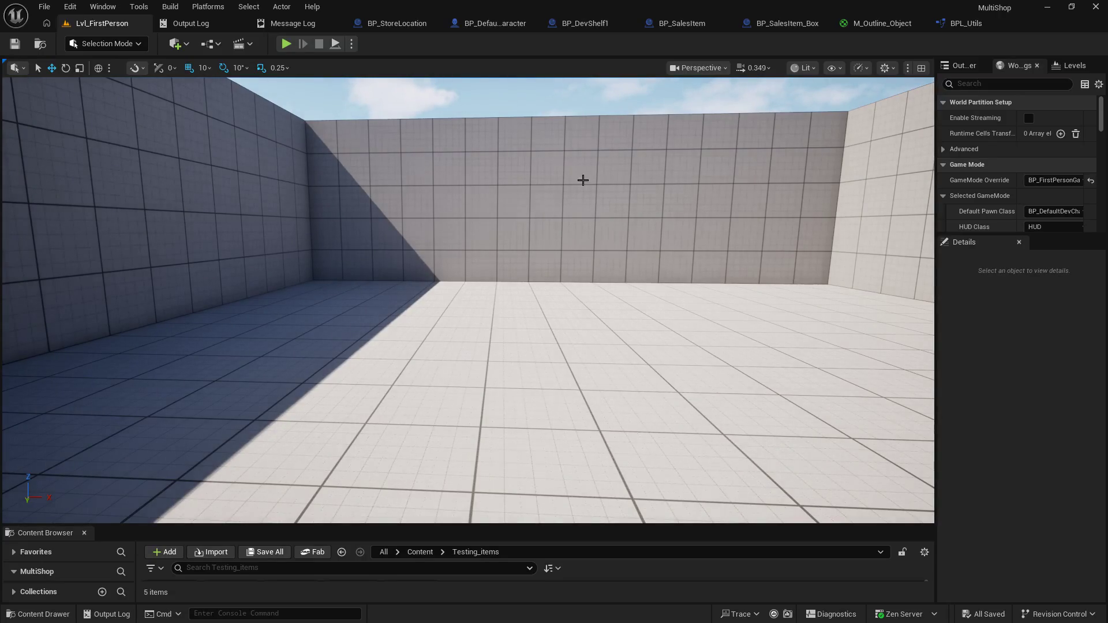
drag(582, 180, 583, 180)
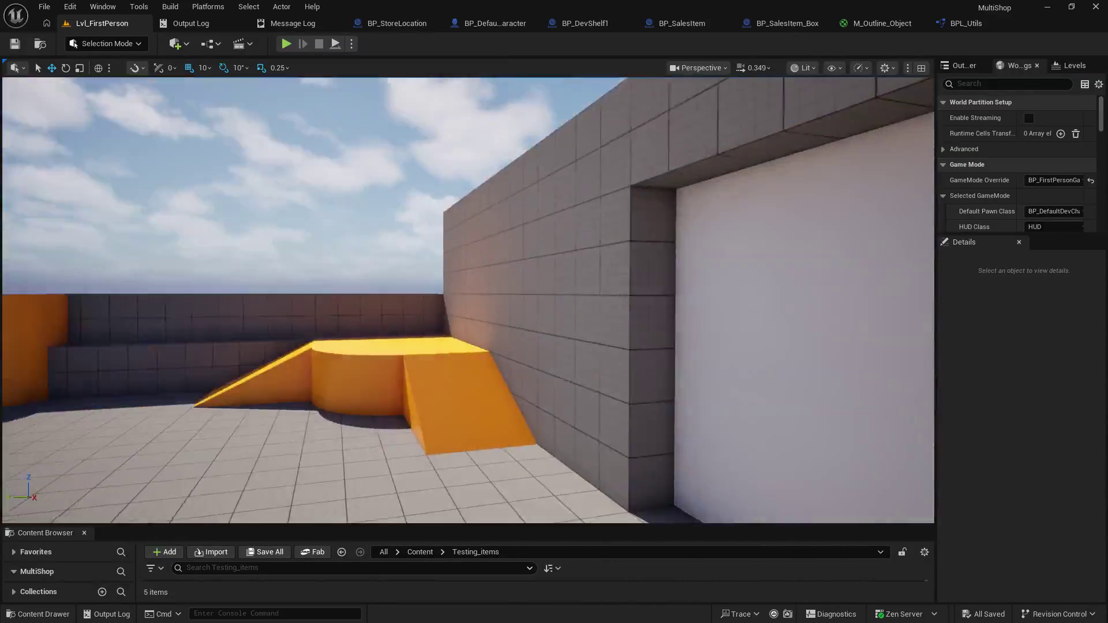
drag(635, 332, 636, 331)
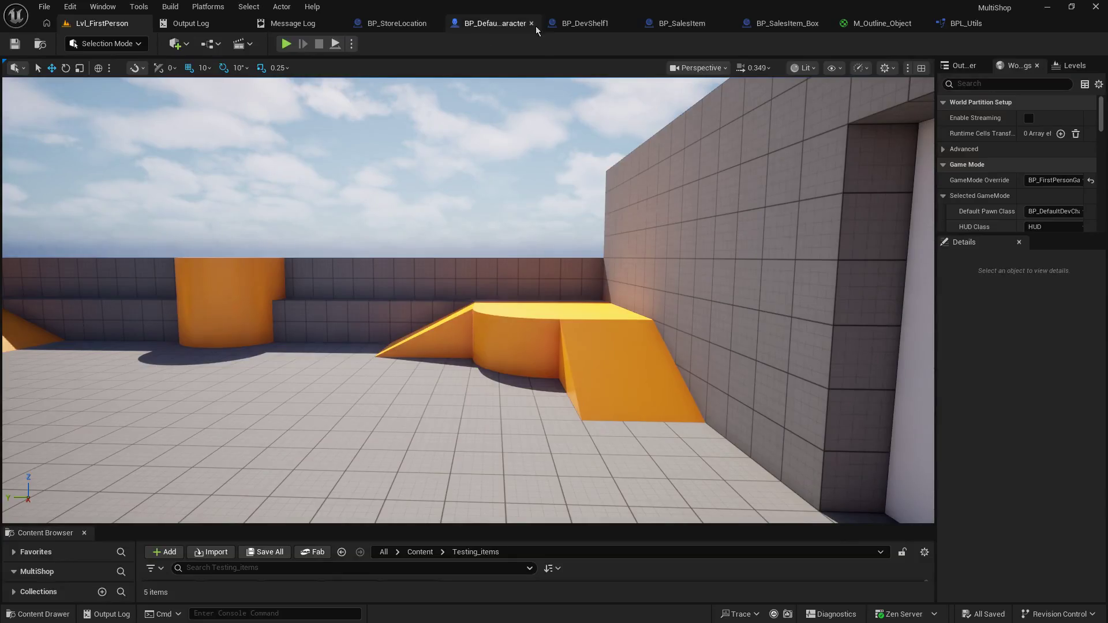
click(495, 23)
drag(464, 350, 625, 359)
Step: Delete the On Component Begin Overlap (Box) node and save the blueprint
scroll(624, 361, down, 5)
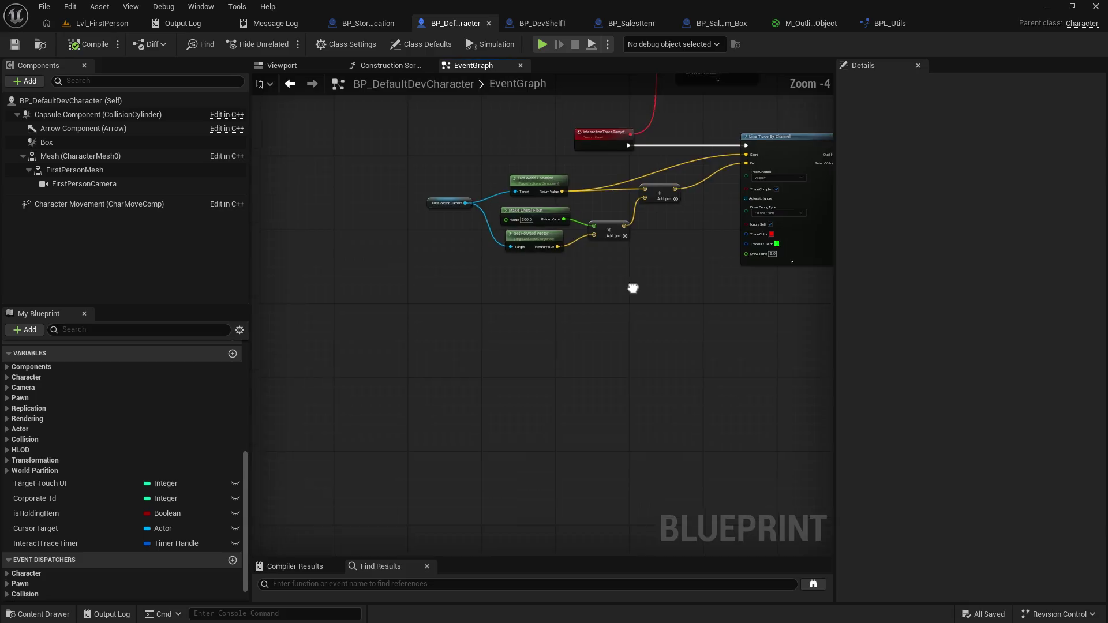
mouse_move(406, 381)
mouse_down()
mouse_move(435, 274)
mouse_move(419, 268)
mouse_move(381, 414)
mouse_up()
scroll(381, 415, up, 4)
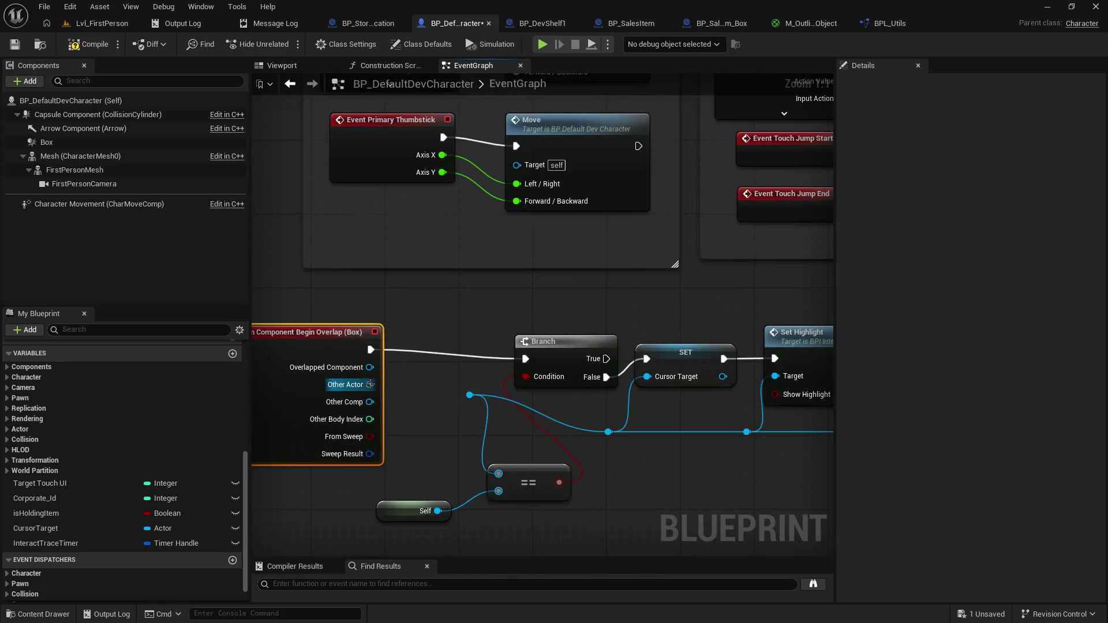
drag(370, 385, 500, 362)
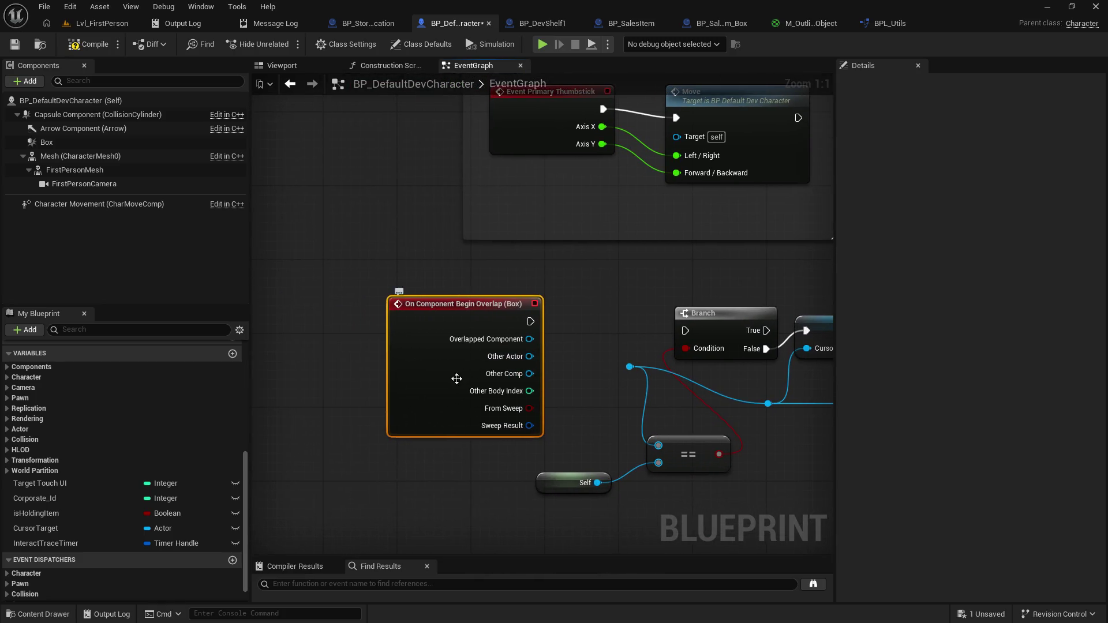
key(Delete)
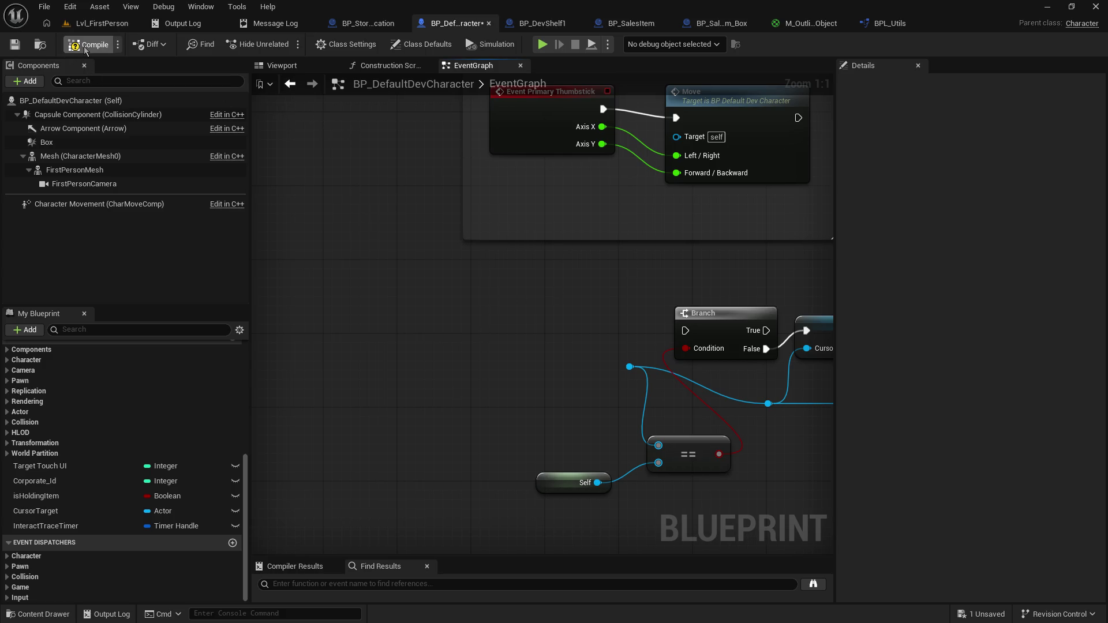
click(15, 45)
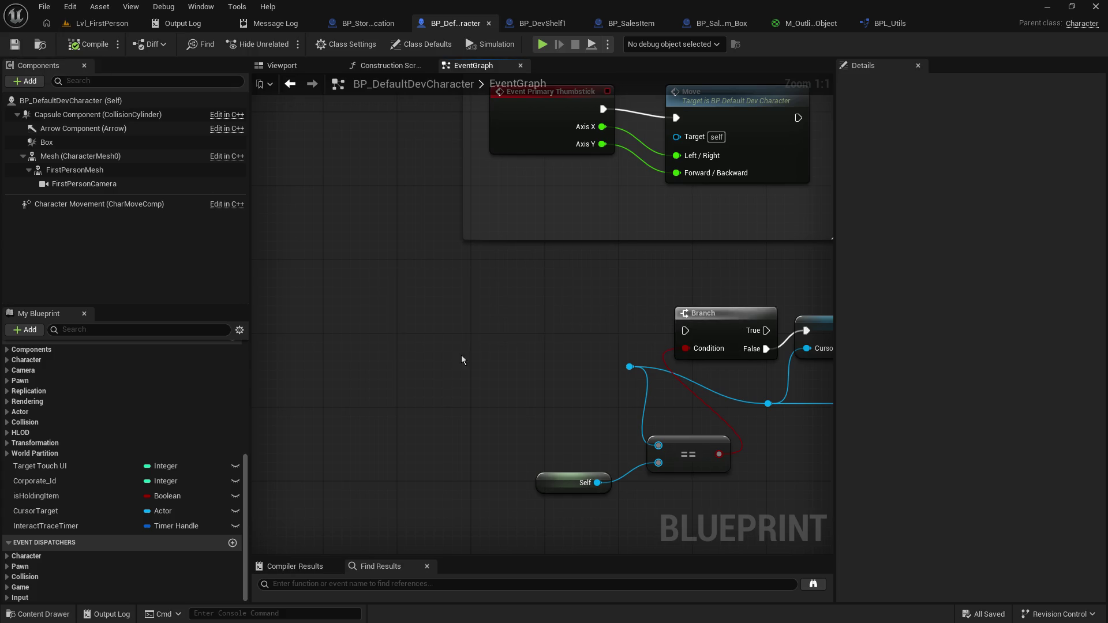
Step: Pan across the graph to review the Branch, SET, Set Highlight and Left Mouse Button nodes
drag(462, 358, 389, 234)
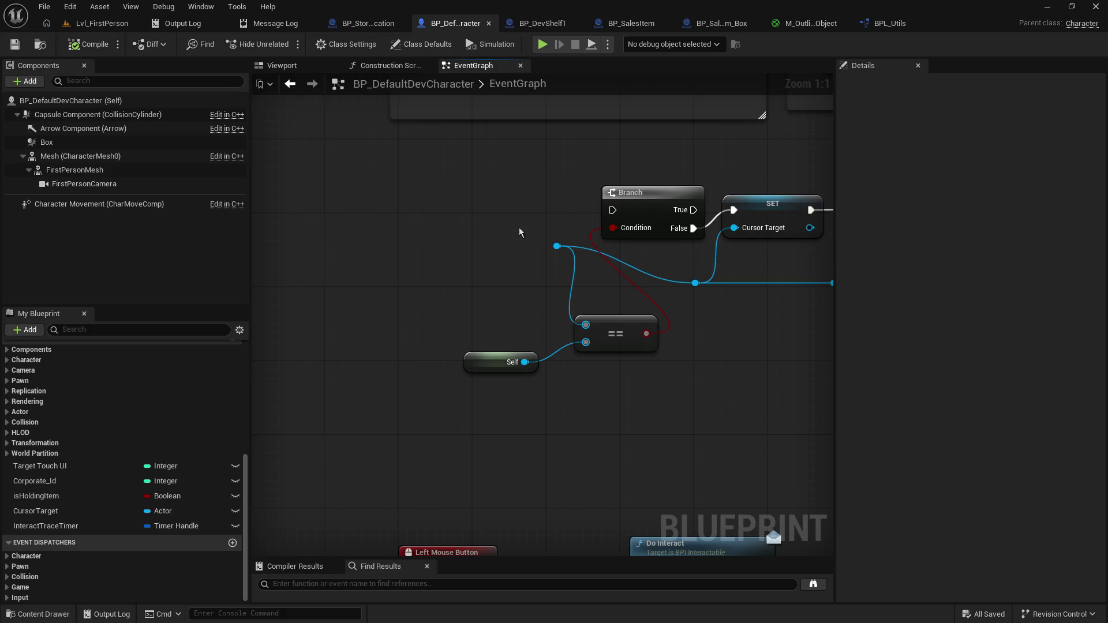
drag(488, 279, 317, 311)
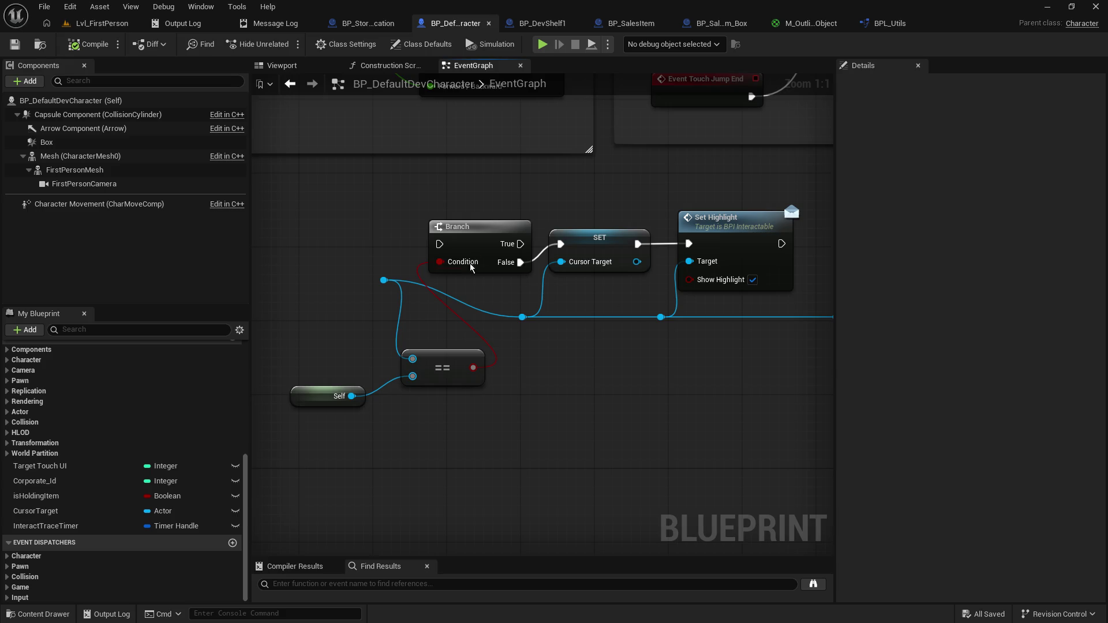
drag(427, 345, 744, 314)
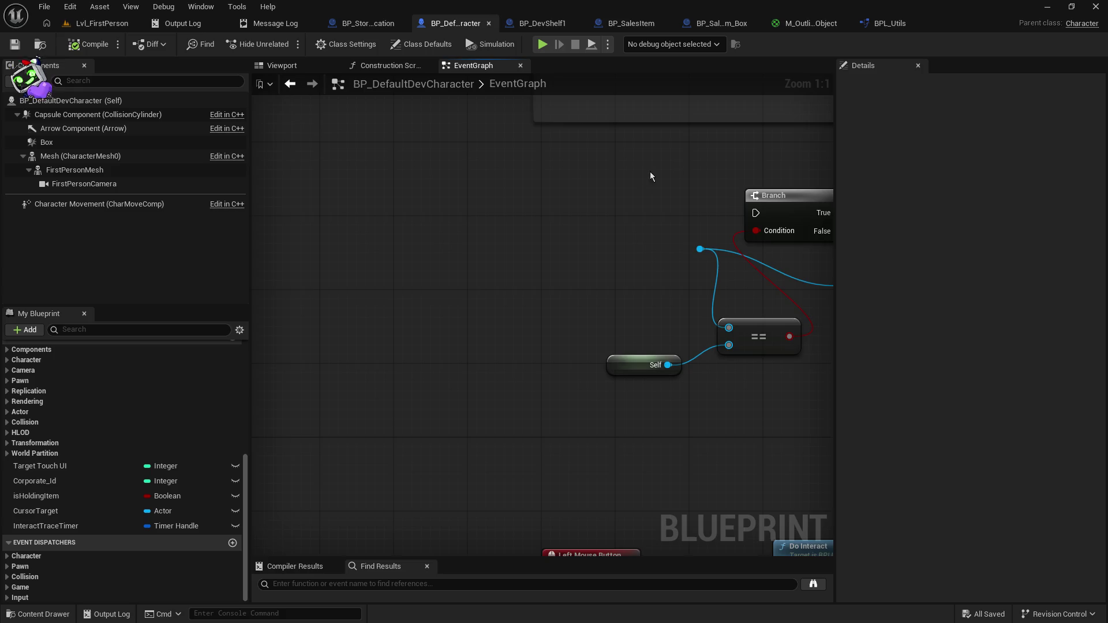
mouse_move(650, 171)
mouse_down()
mouse_move(329, 144)
mouse_move(304, 134)
mouse_move(331, 82)
mouse_up()
mouse_move(536, 335)
mouse_down()
mouse_move(633, 230)
mouse_move(636, 147)
mouse_move(668, 138)
mouse_up()
drag(676, 213, 618, 173)
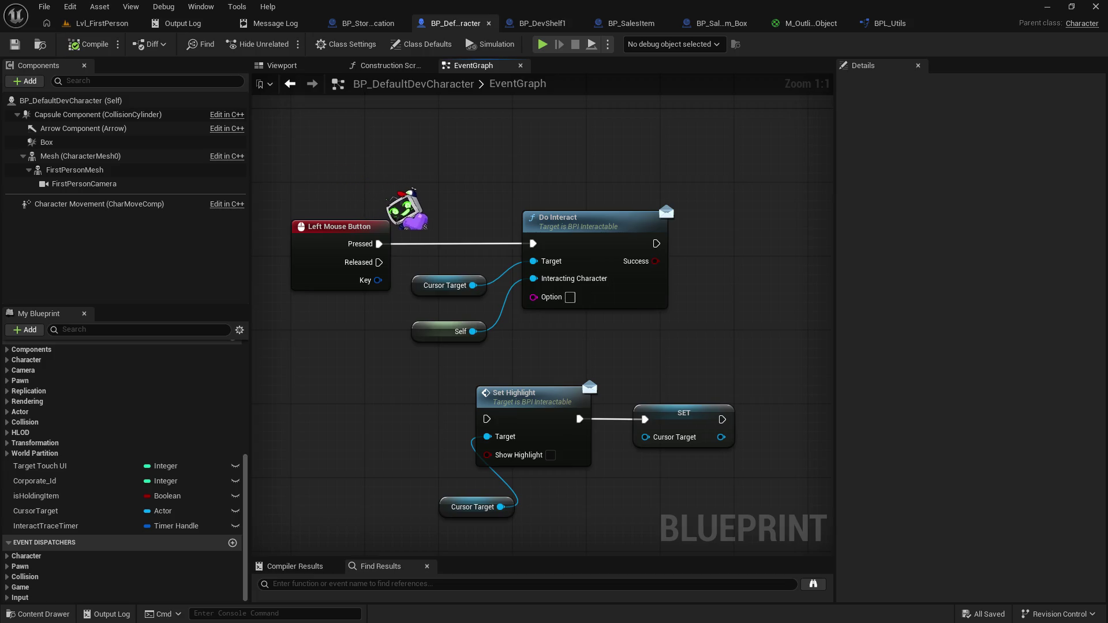
mouse_move(821, 378)
mouse_down()
mouse_move(820, 333)
mouse_move(685, 317)
mouse_move(533, 286)
mouse_move(542, 281)
mouse_move(525, 374)
mouse_up()
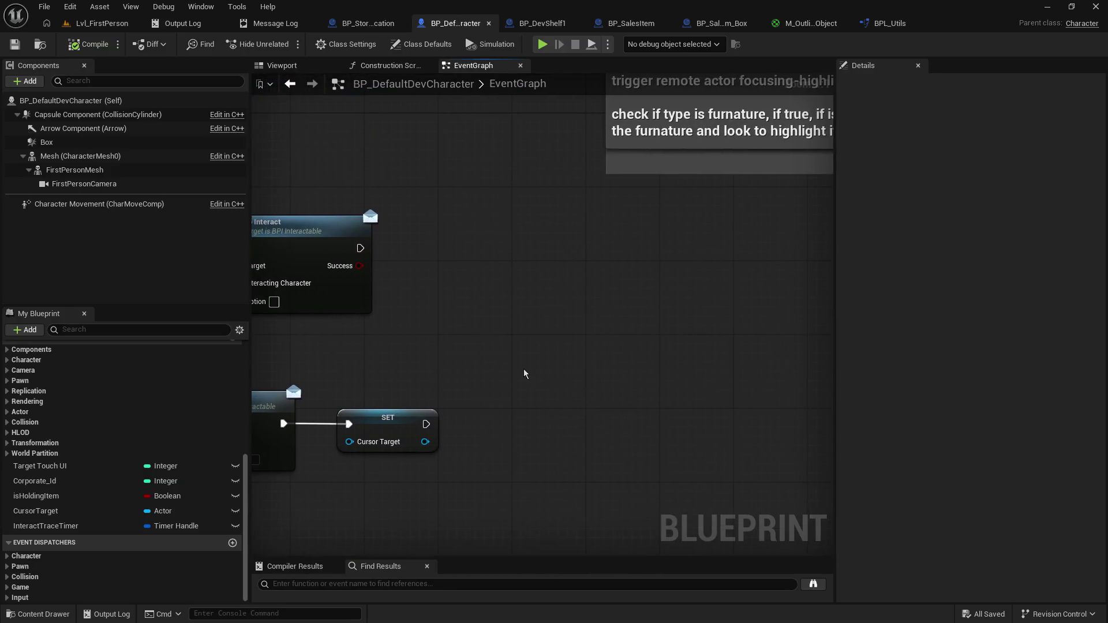
Step: Create a comment box titled 'AFK FOR ADS ! BRB' above Line Trace By Channel
text(c)
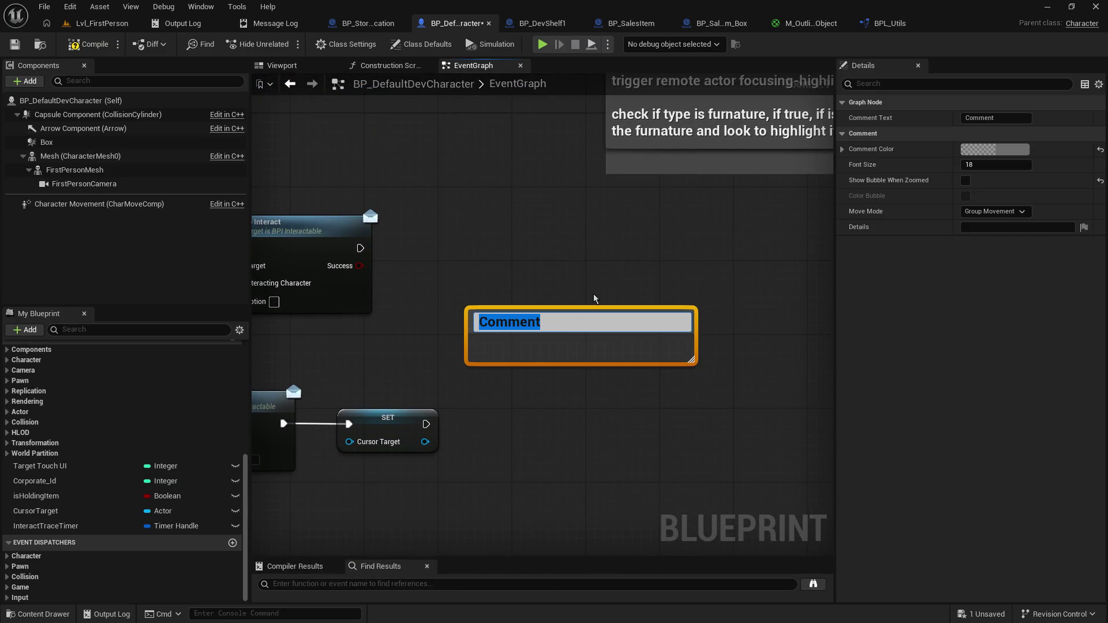
text(AFK FOR ADS ! BRB)
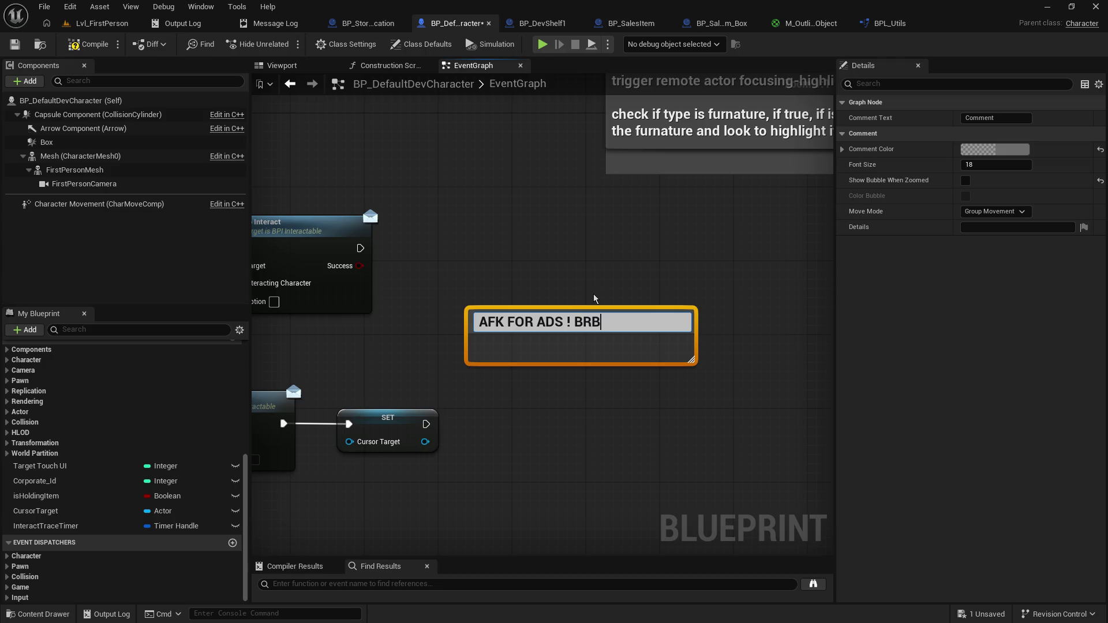
key(Return)
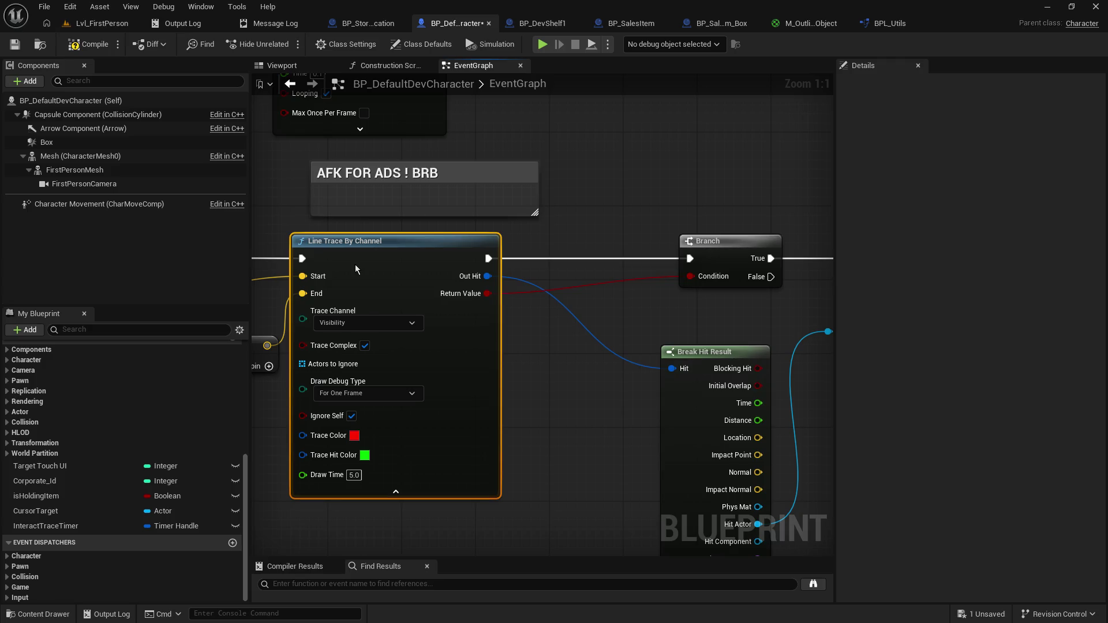
Step: Delete the 'AFK FOR ADS ! BRB' comment box
click(499, 196)
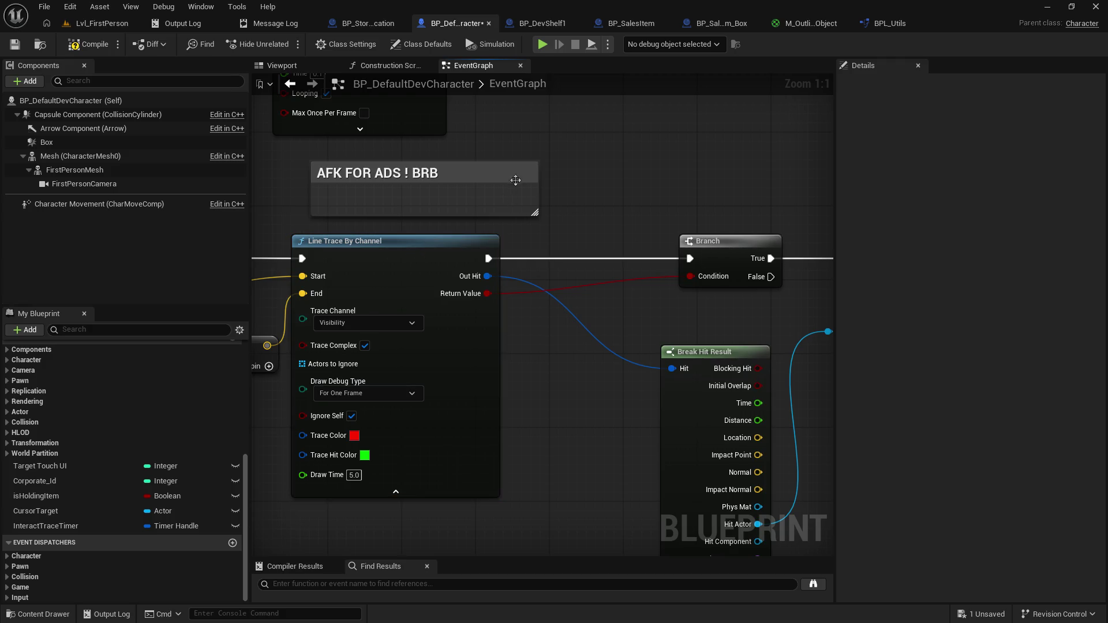
click(485, 181)
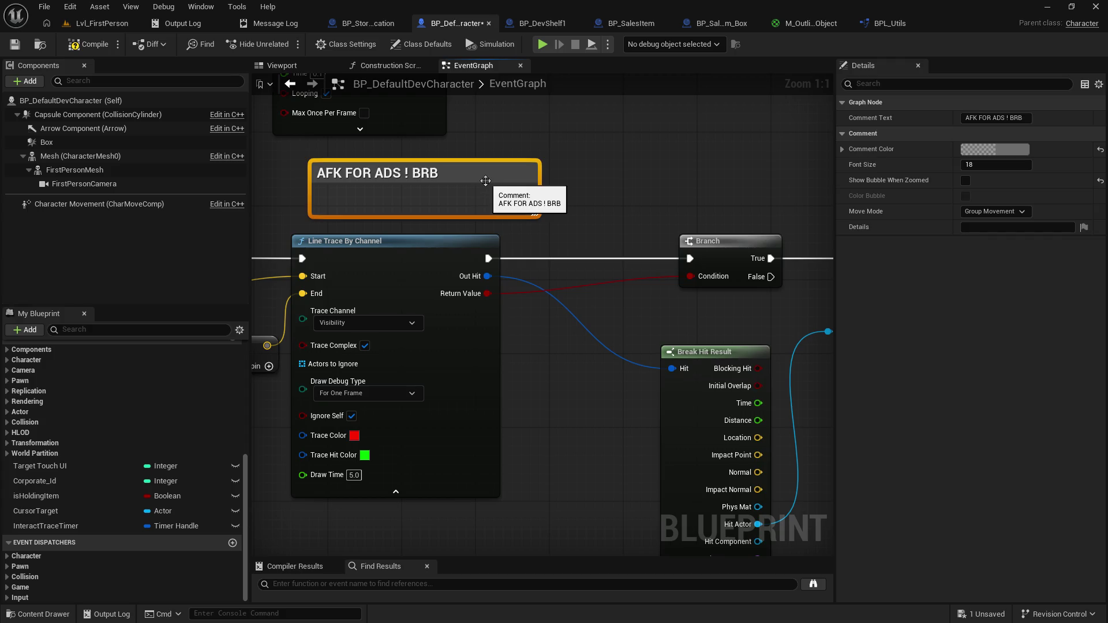
key(Delete)
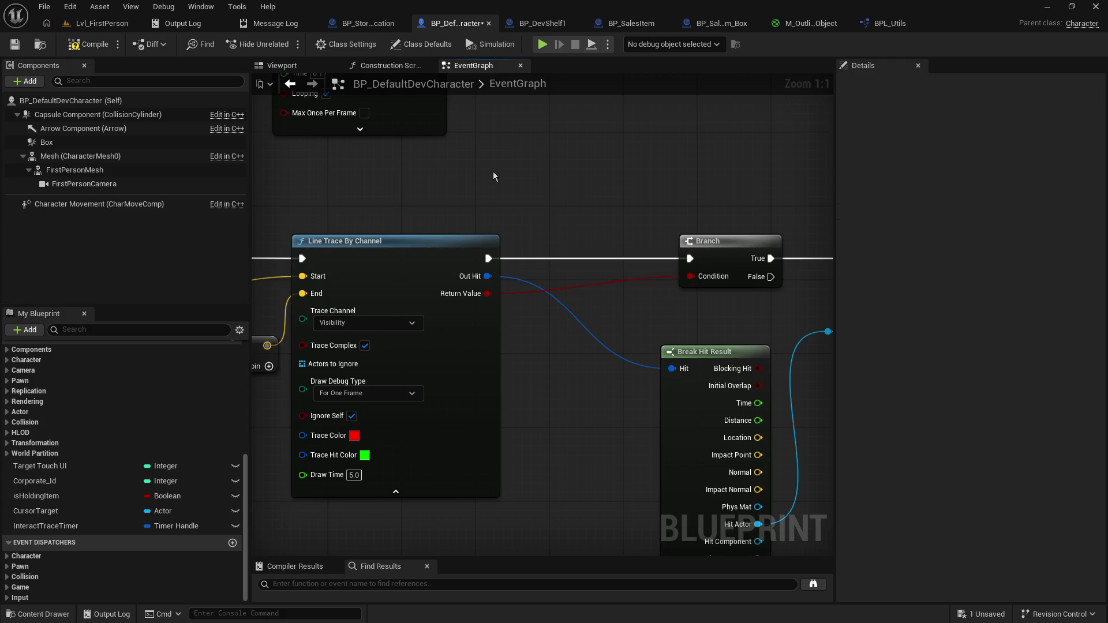
Step: Shift the Branch, SET and Break Hit Result nodes to the left
scroll(493, 171, down, 2)
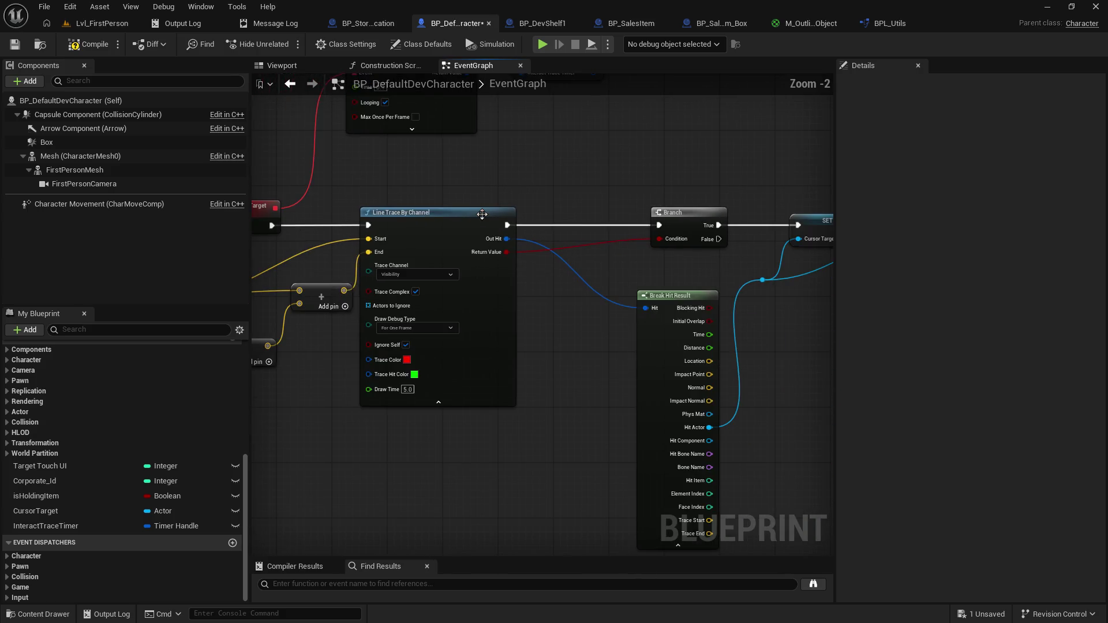
drag(666, 308, 526, 308)
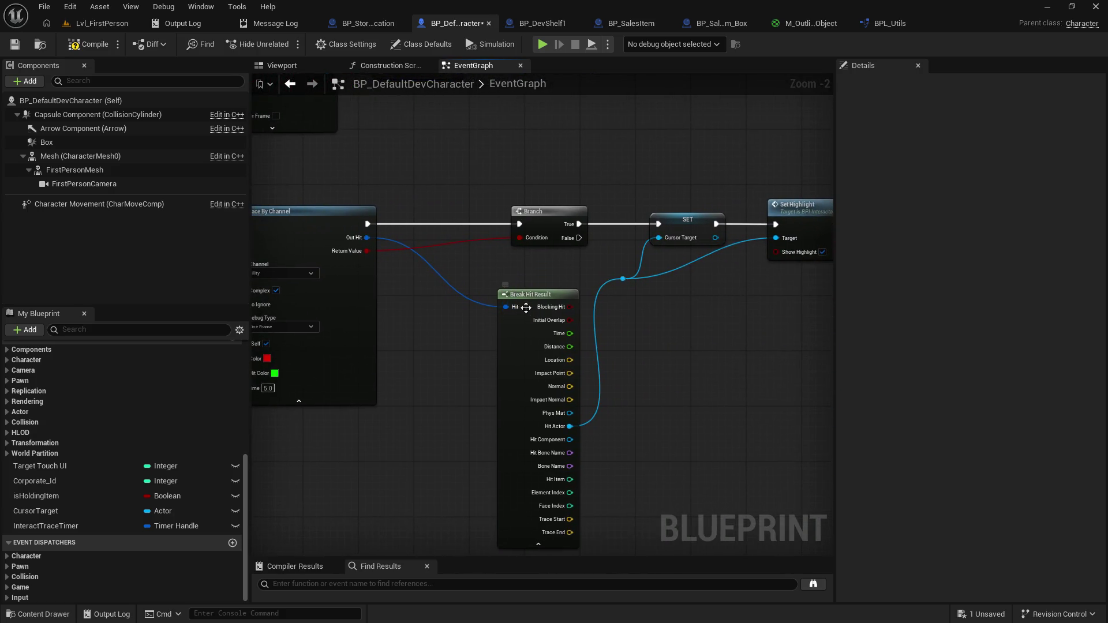
mouse_move(441, 196)
mouse_down()
mouse_move(362, 227)
mouse_move(757, 417)
mouse_up()
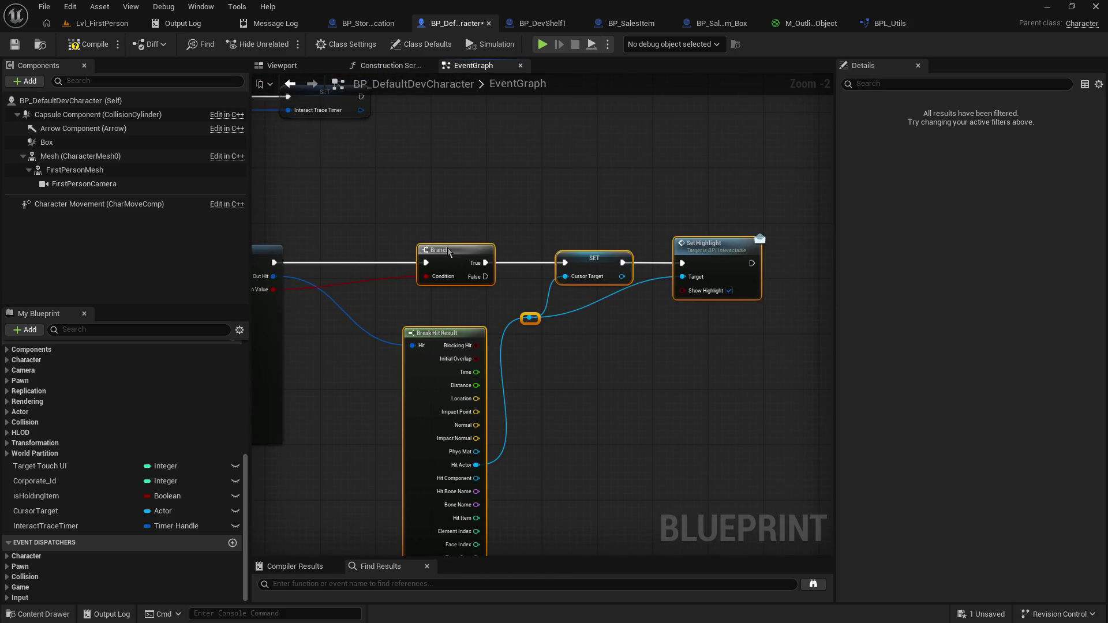
mouse_move(450, 252)
mouse_down()
mouse_move(367, 251)
mouse_move(716, 292)
mouse_move(691, 296)
mouse_move(410, 231)
mouse_up()
right_click(371, 217)
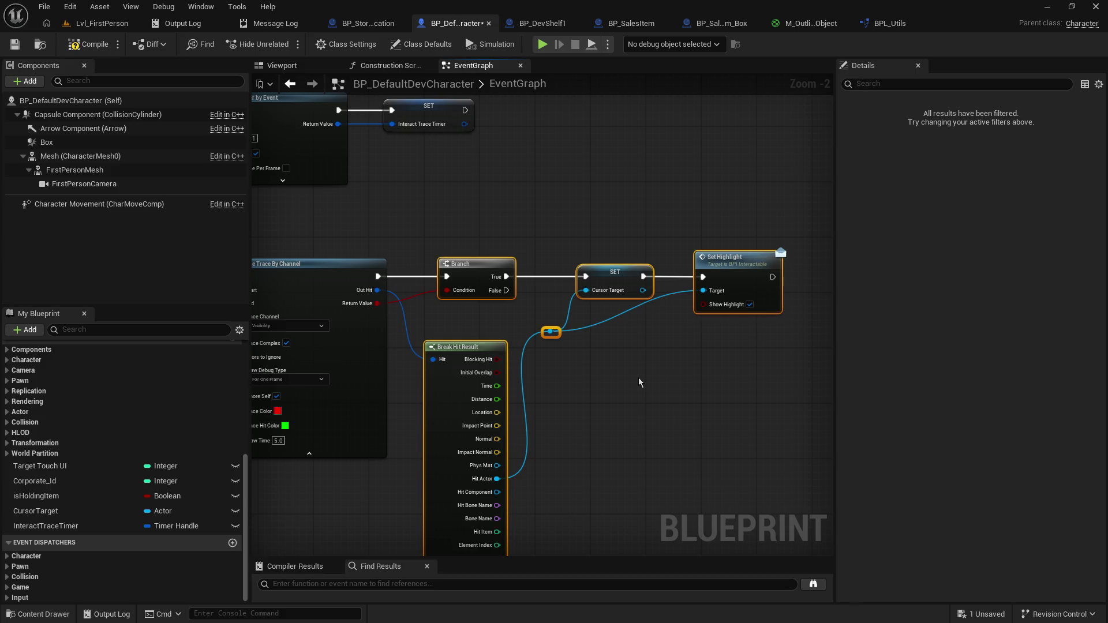
Step: Shift the SET and Set Highlight nodes right and add a reroute point on the Target wire below SET
mouse_move(610, 357)
mouse_down()
mouse_move(627, 432)
mouse_move(664, 434)
mouse_move(802, 322)
mouse_up()
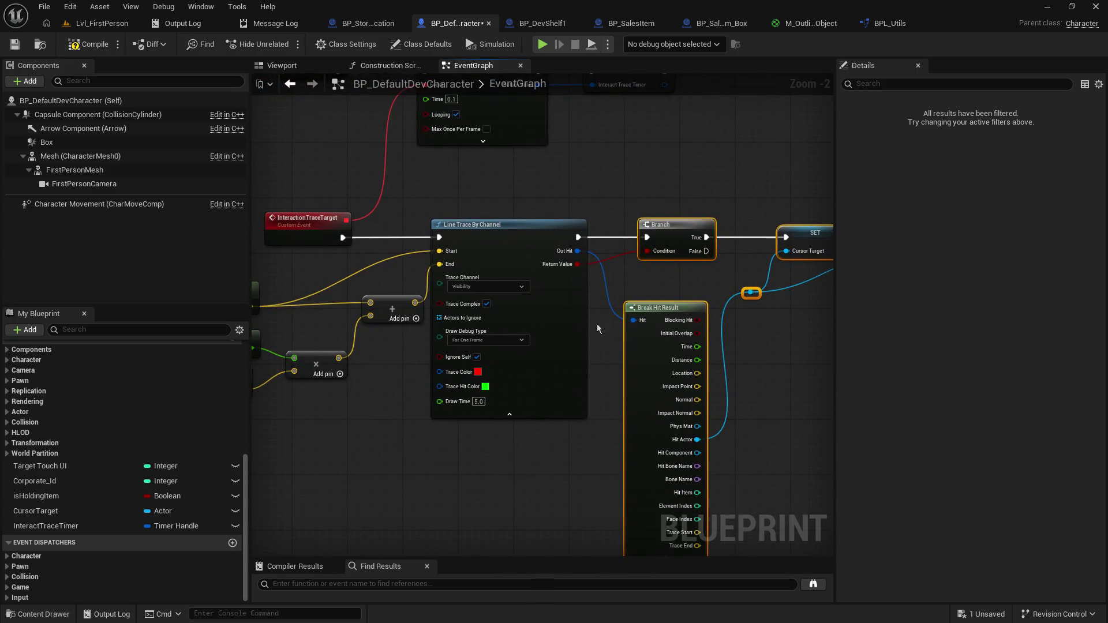
drag(785, 385, 550, 444)
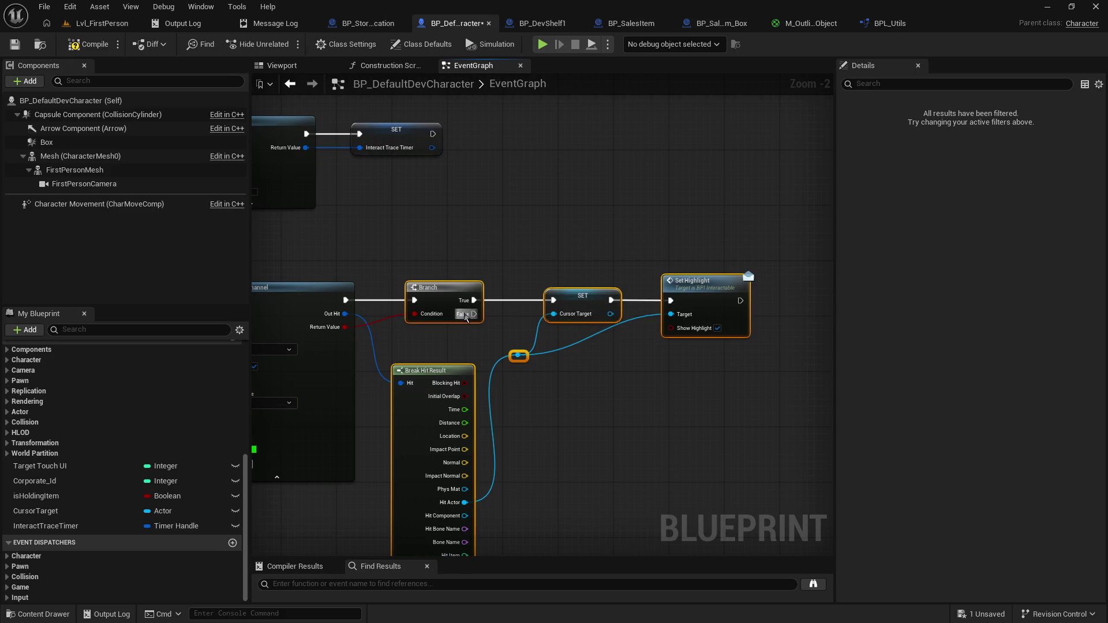
drag(355, 343, 410, 317)
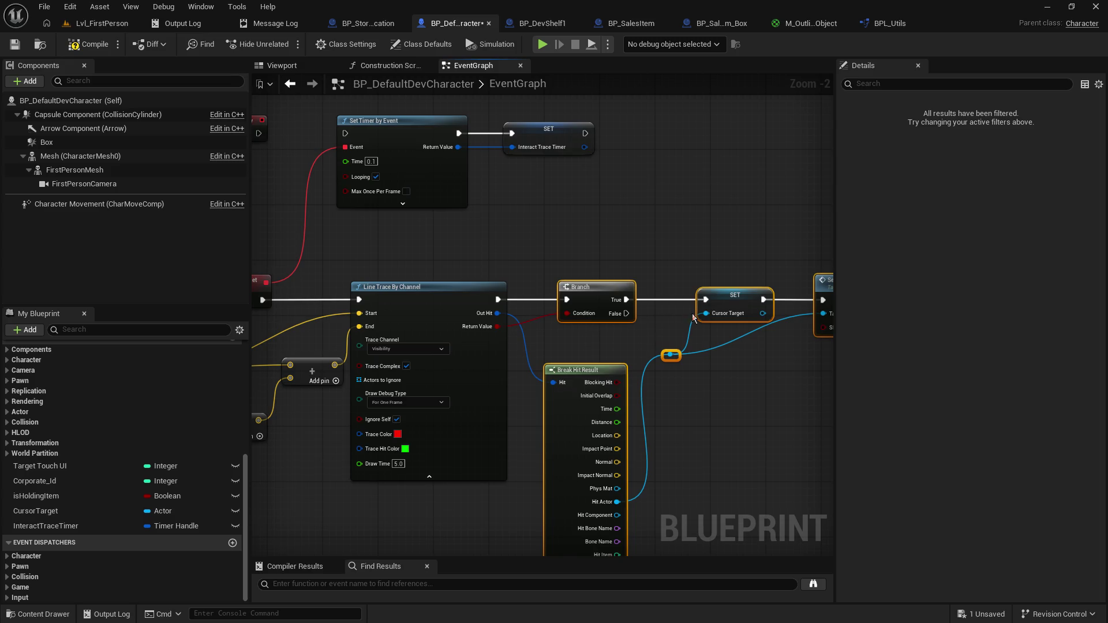
drag(665, 340, 578, 358)
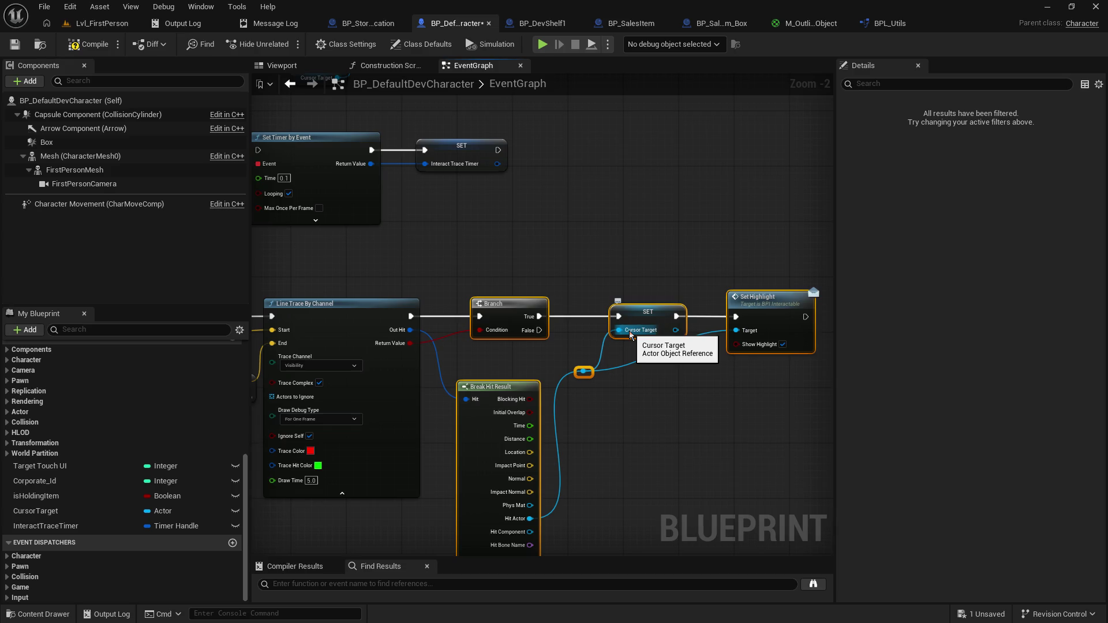
drag(709, 344, 561, 350)
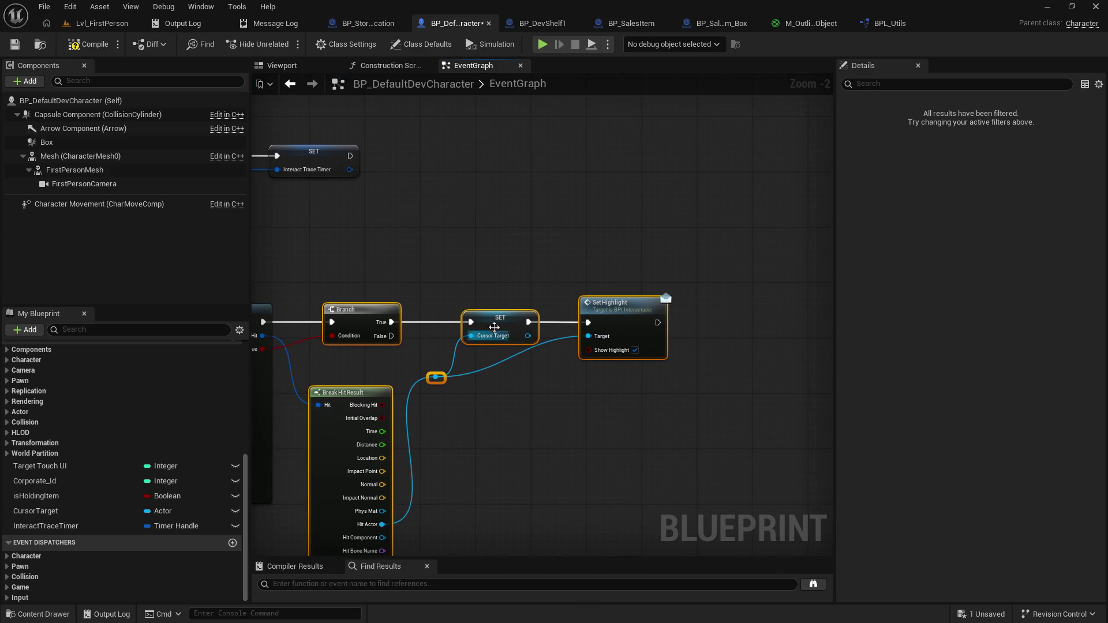
drag(504, 256, 686, 383)
drag(500, 317, 569, 317)
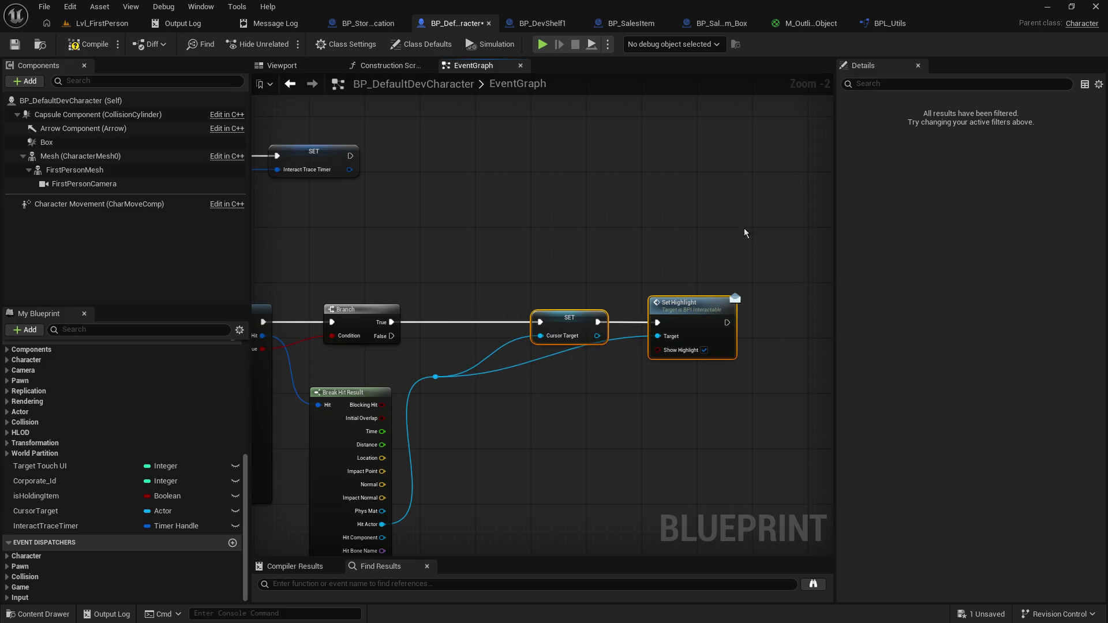
click(530, 367)
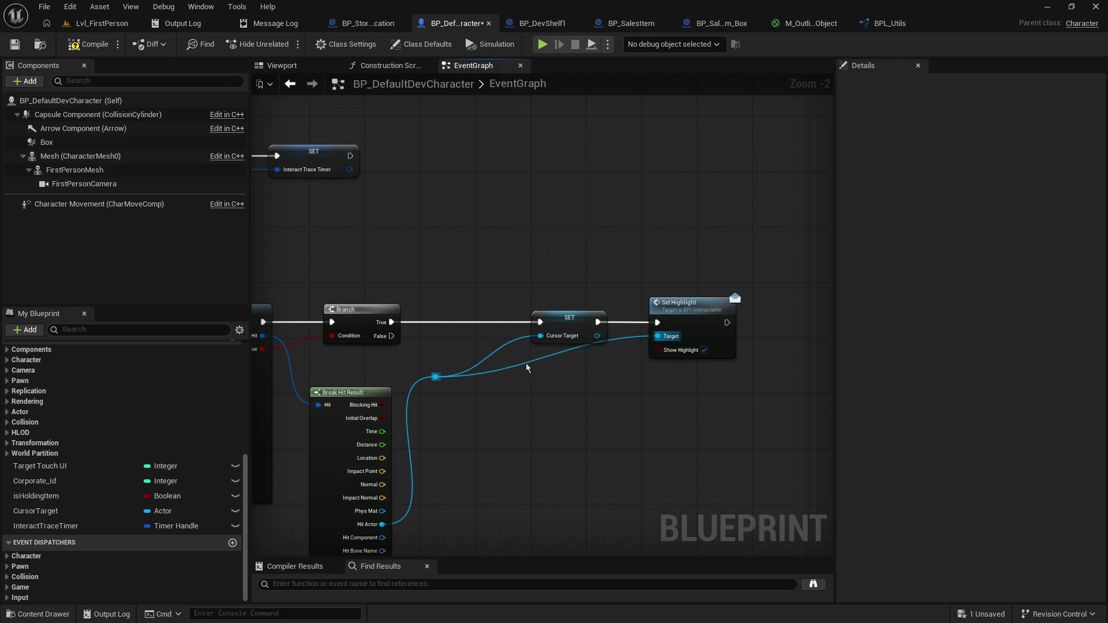
double_click(522, 361)
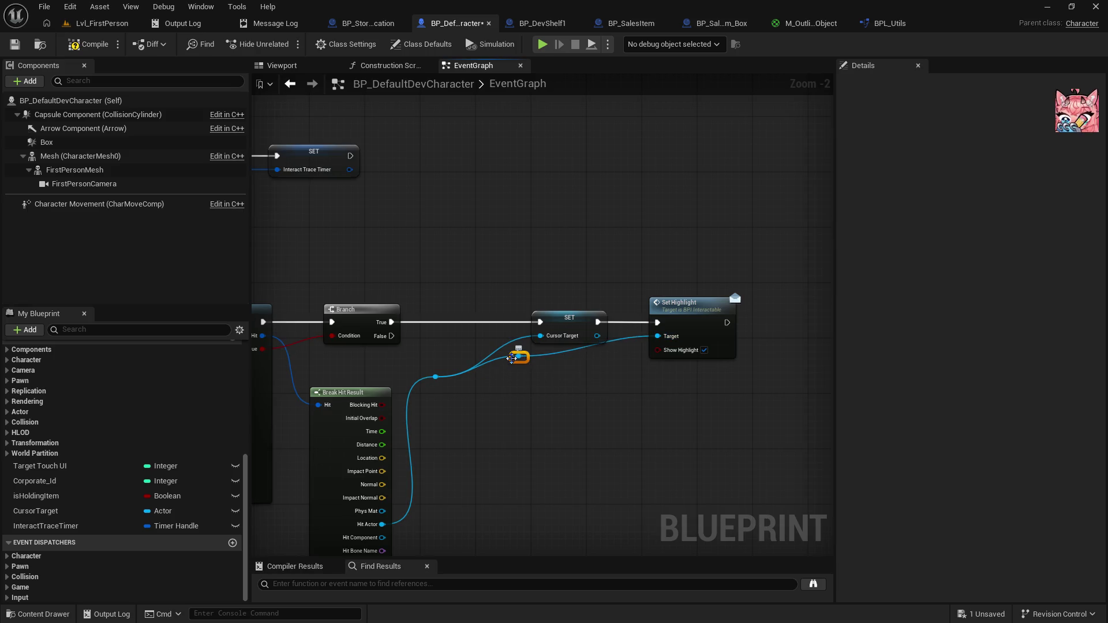
drag(512, 358, 612, 382)
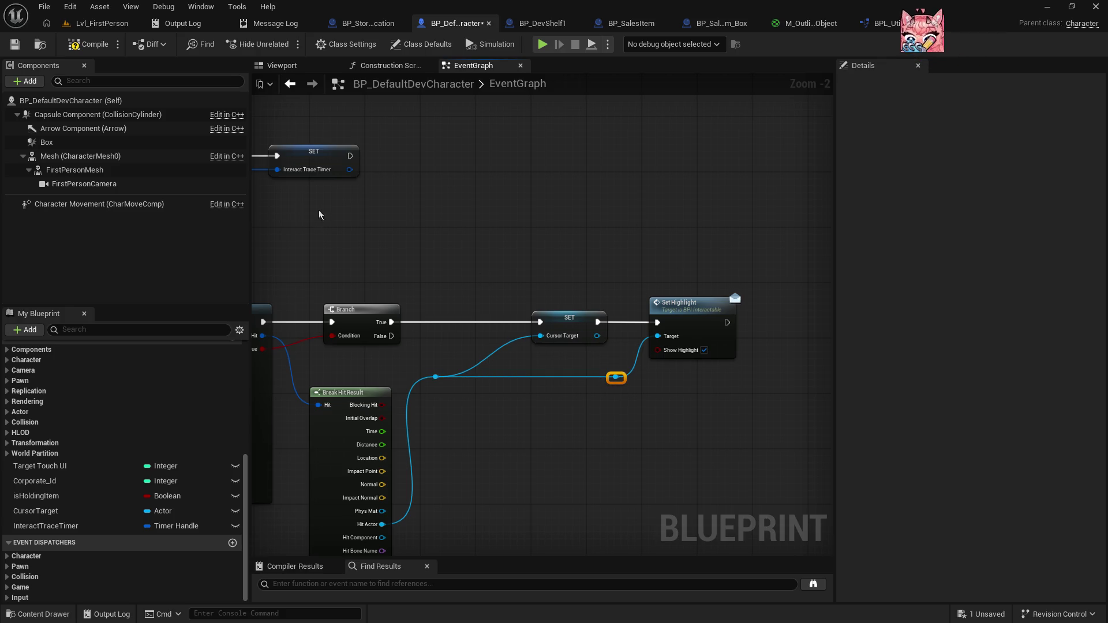
Step: Insert a new Branch on the first Branch's True exec line and spread the SET, reroute and Set Highlight nodes around it
drag(318, 215, 357, 163)
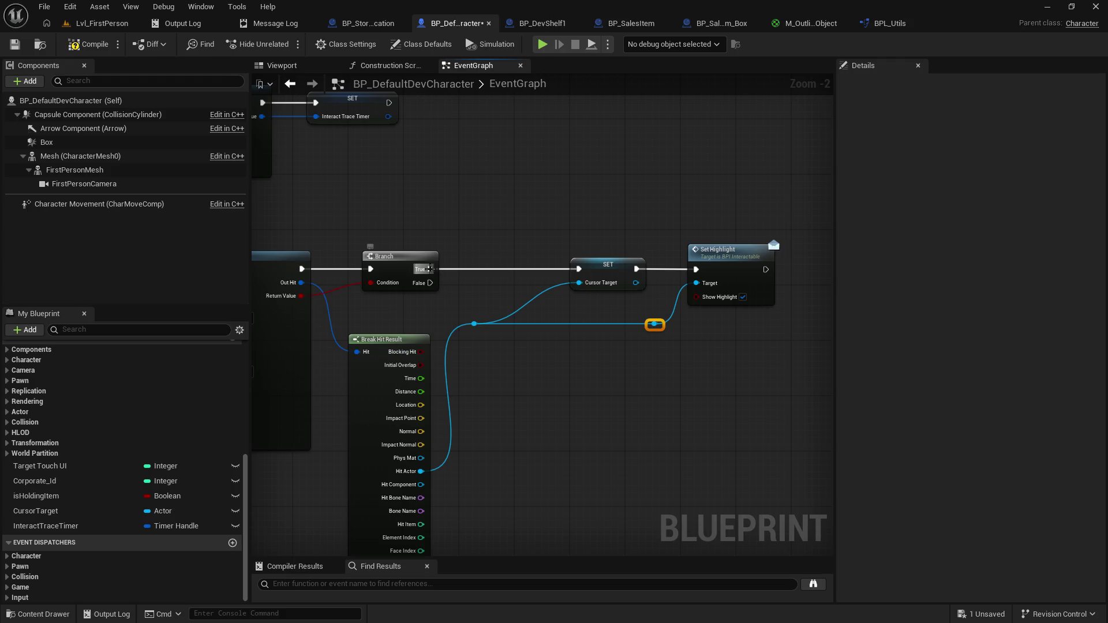
mouse_move(430, 268)
mouse_down()
mouse_move(511, 259)
mouse_move(499, 263)
mouse_up()
drag(560, 231, 763, 327)
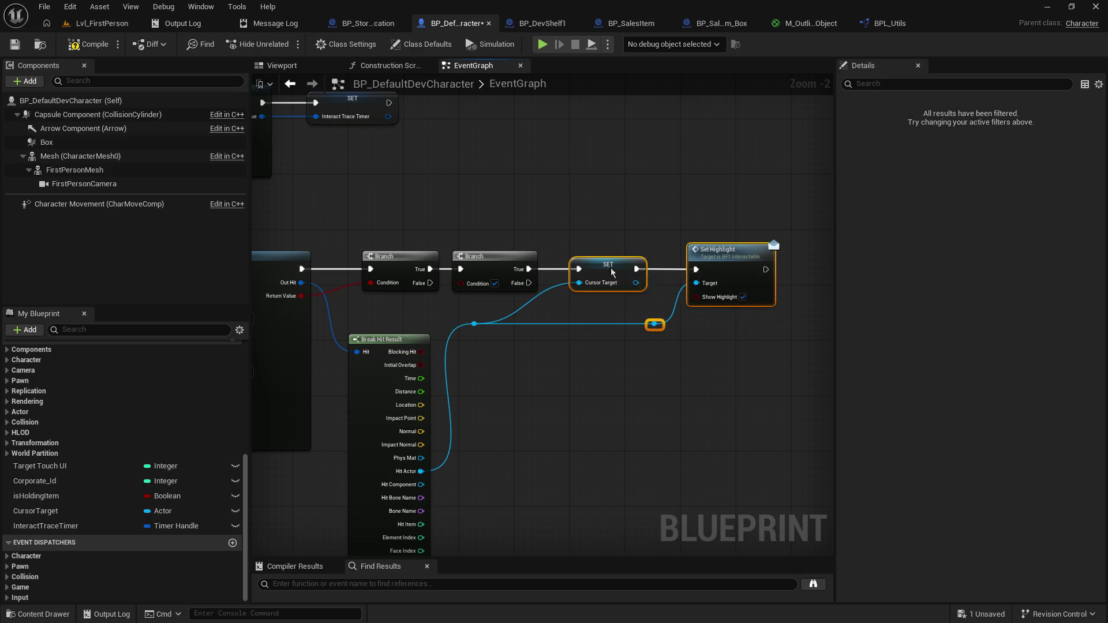
drag(612, 272, 699, 268)
drag(485, 257, 532, 257)
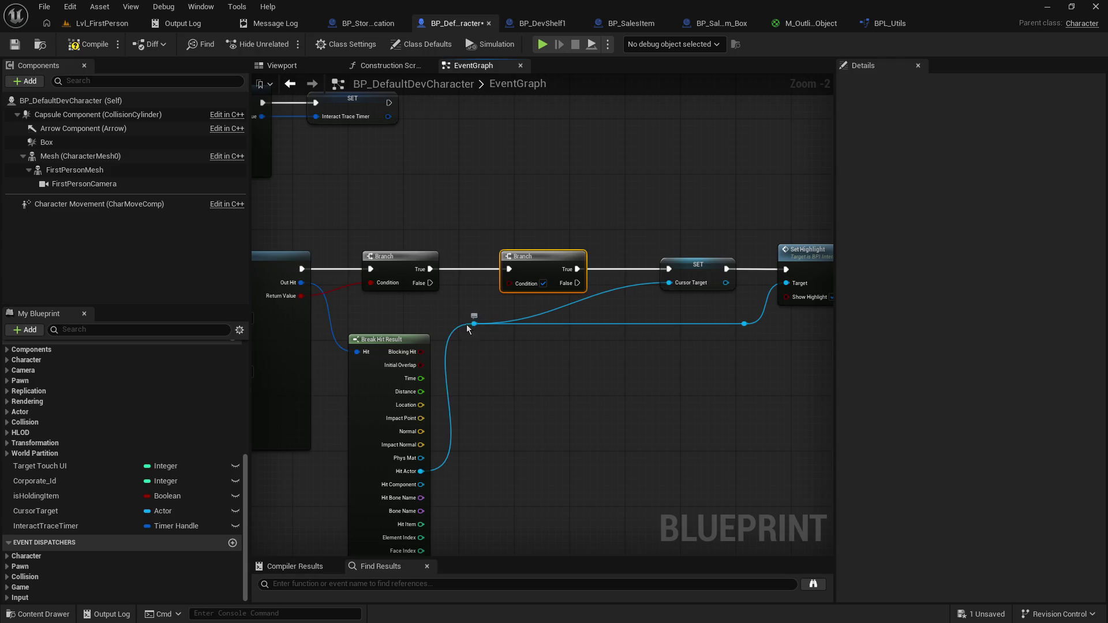
mouse_move(472, 323)
mouse_down()
mouse_move(670, 325)
mouse_move(631, 326)
mouse_up()
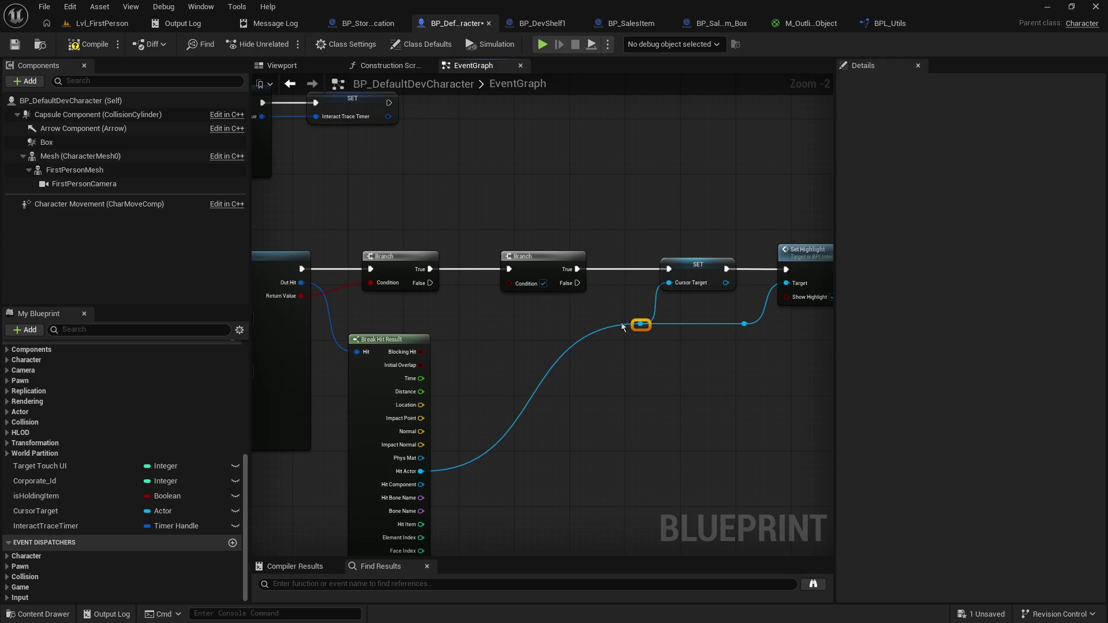
mouse_move(68, 510)
mouse_down()
mouse_move(531, 333)
mouse_move(500, 314)
mouse_up()
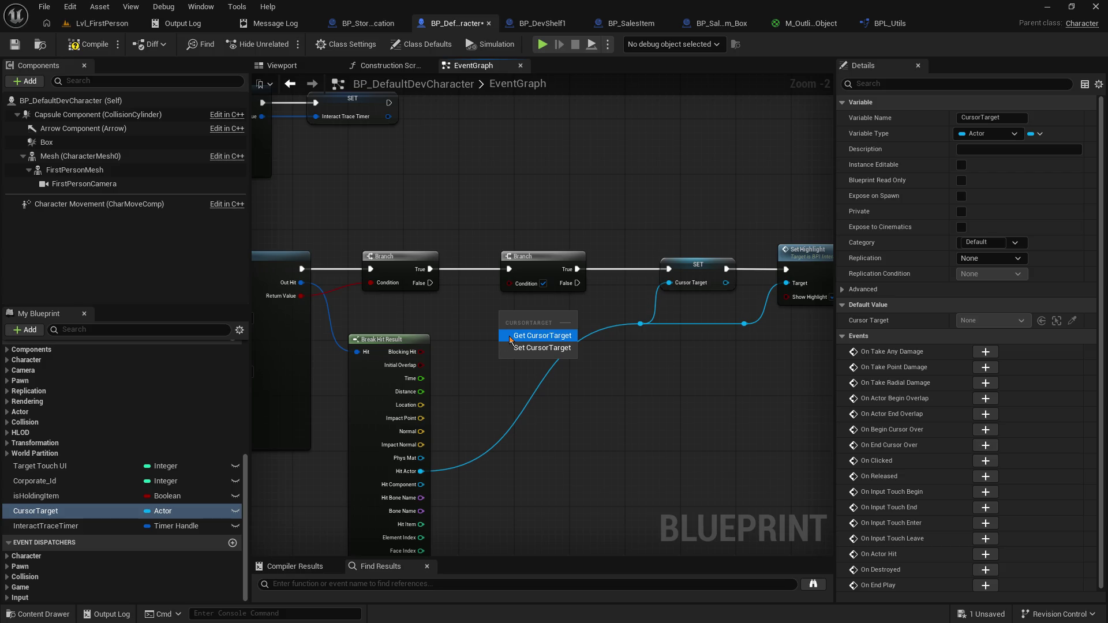
Step: Add a Cursor Target getter feeding an == node and wire Hit Actor into it through a reroute knot
click(509, 336)
mouse_move(495, 316)
mouse_down()
mouse_move(411, 323)
mouse_move(541, 328)
mouse_move(534, 321)
mouse_up()
text(==)
click(547, 333)
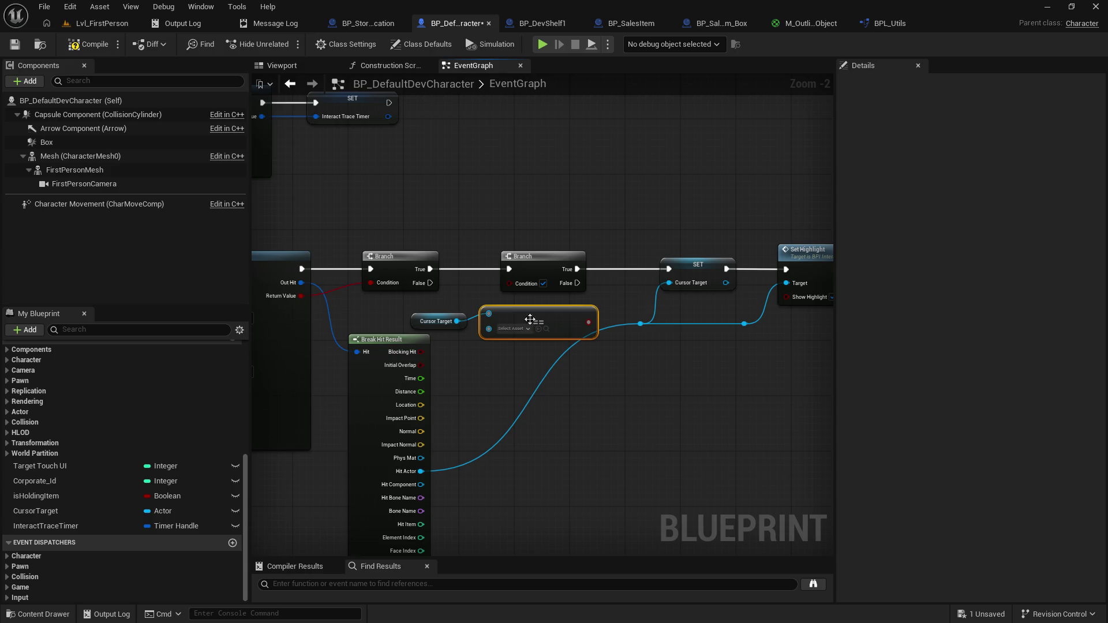
double_click(539, 386)
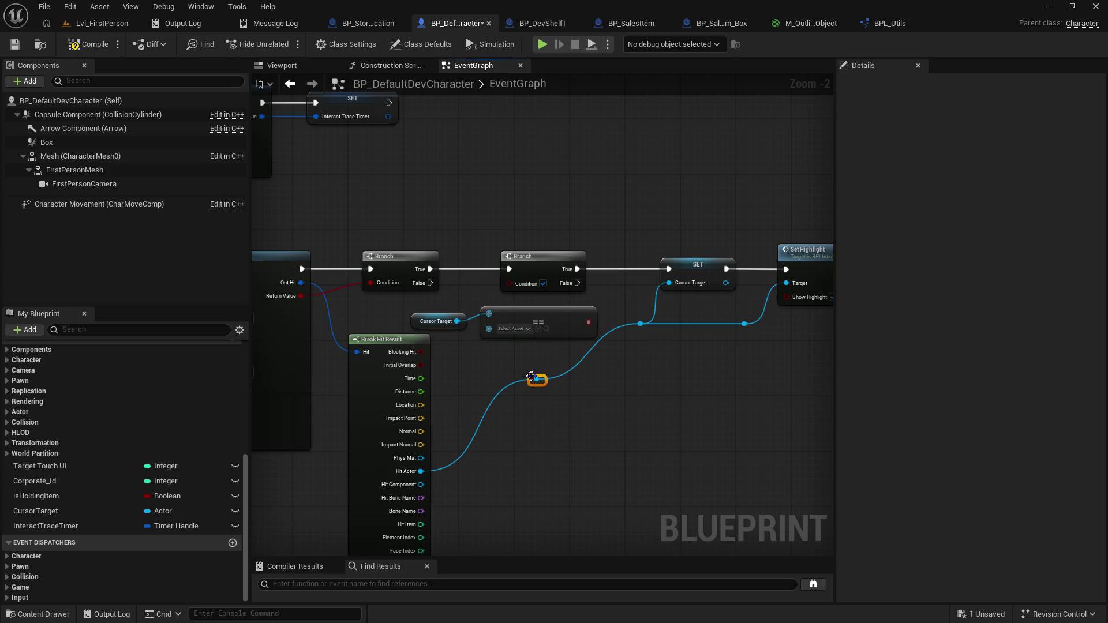
drag(535, 382, 460, 392)
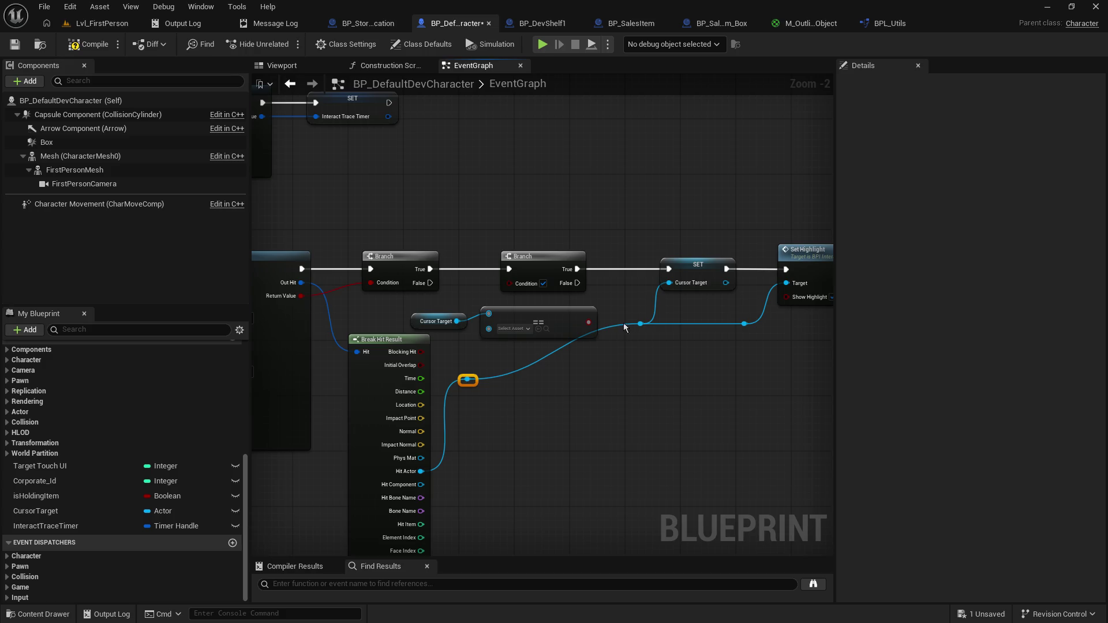
double_click(631, 324)
drag(632, 324, 661, 345)
mouse_move(467, 379)
mouse_down()
mouse_move(511, 289)
mouse_move(505, 316)
mouse_move(522, 312)
mouse_up()
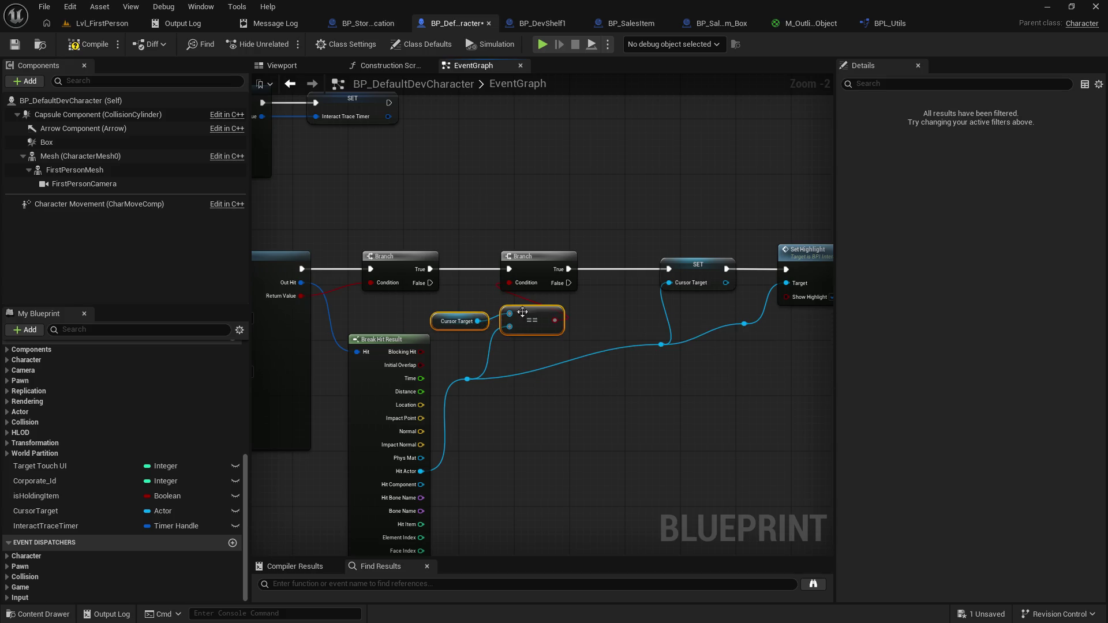
Step: Drive SET Cursor Target from the second Branch's False output instead of True
alt+click(568, 269)
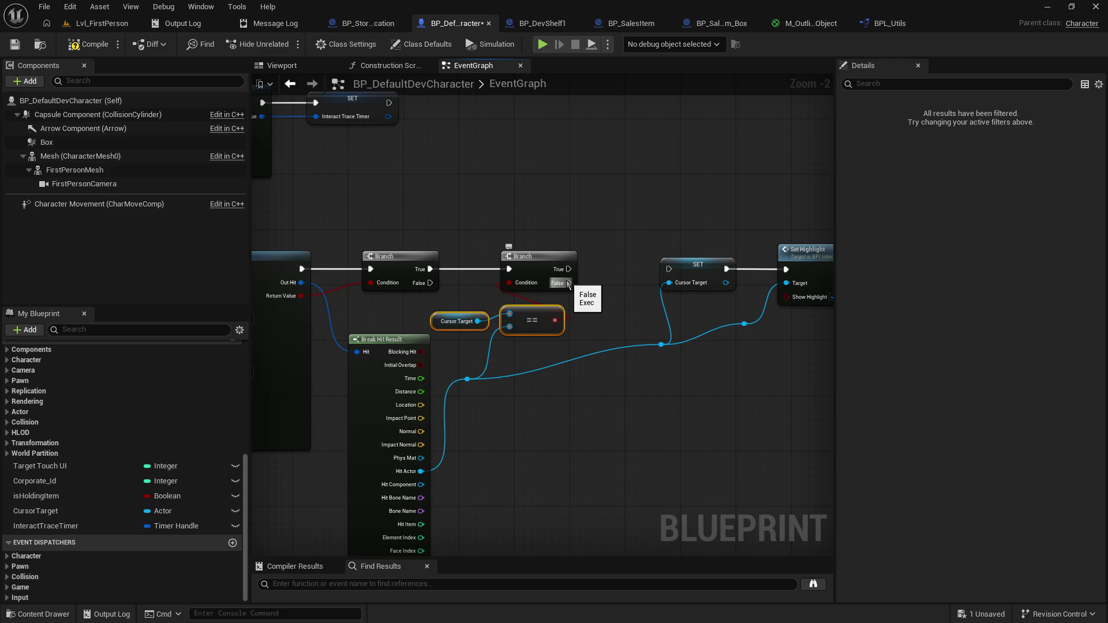
drag(568, 282, 668, 269)
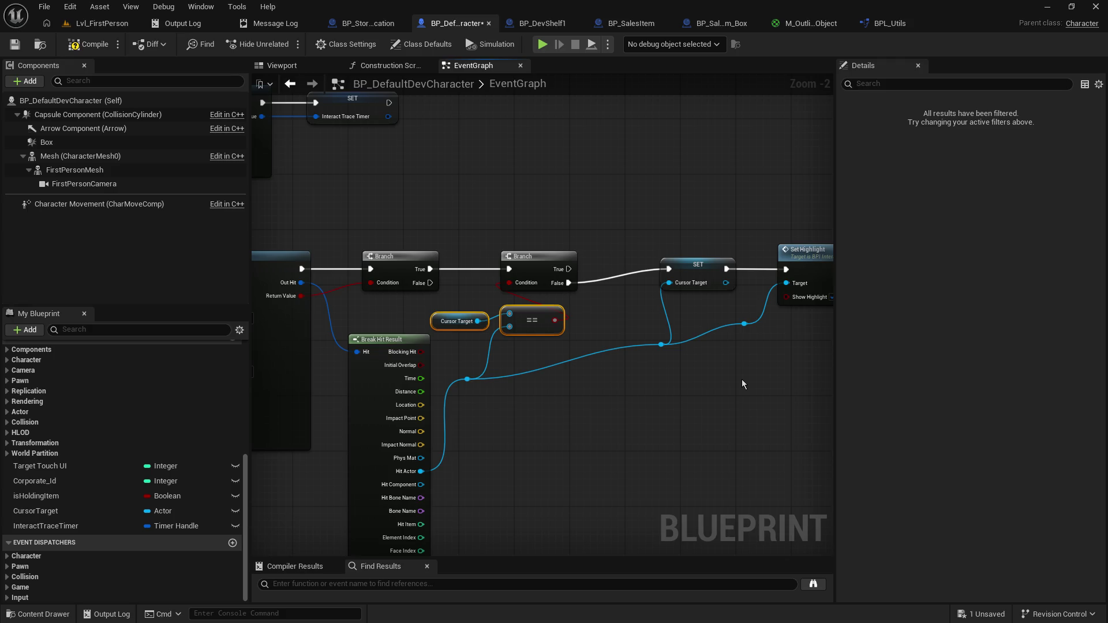
mouse_move(729, 222)
mouse_down()
mouse_move(611, 221)
mouse_move(643, 232)
mouse_move(636, 225)
mouse_up()
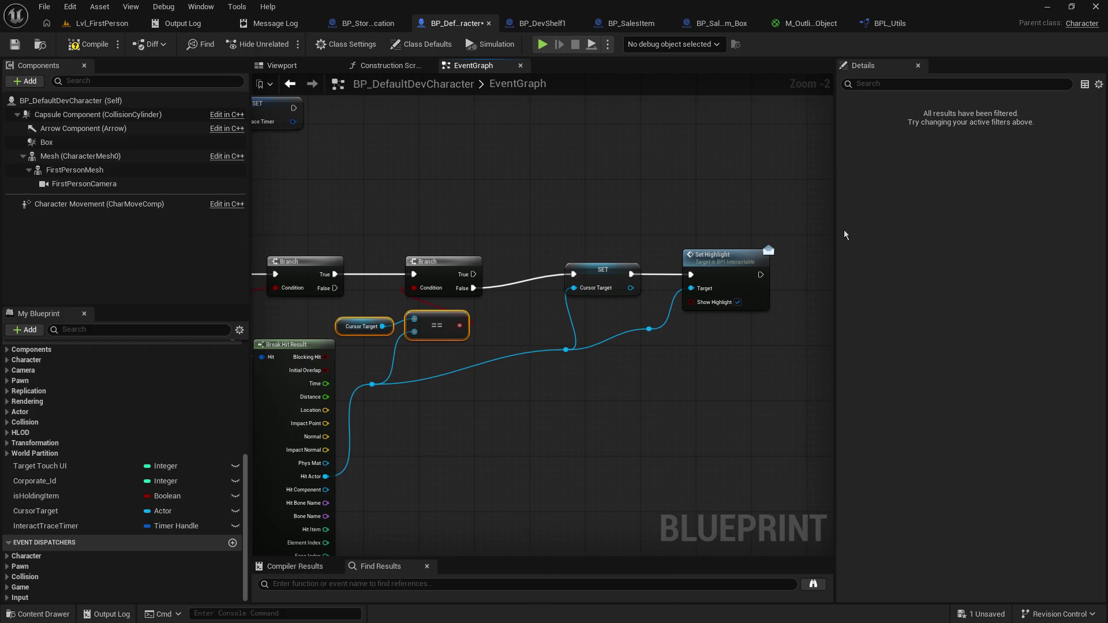
Step: Move the SET, reroute and Set Highlight group down-left into place
drag(835, 224, 909, 225)
drag(698, 210, 800, 214)
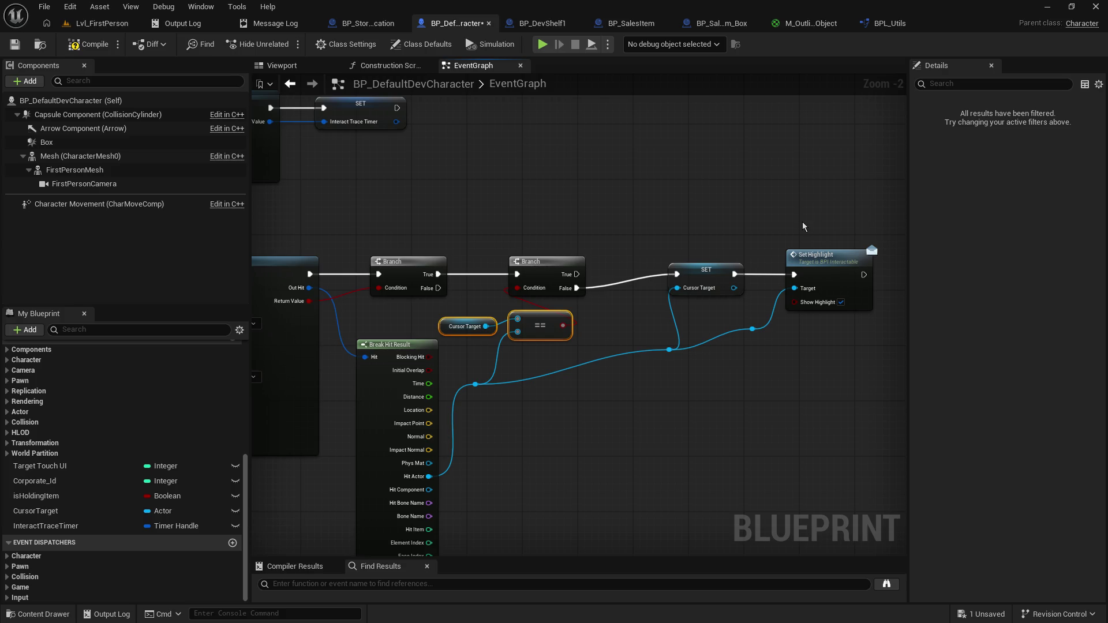
drag(692, 195, 728, 204)
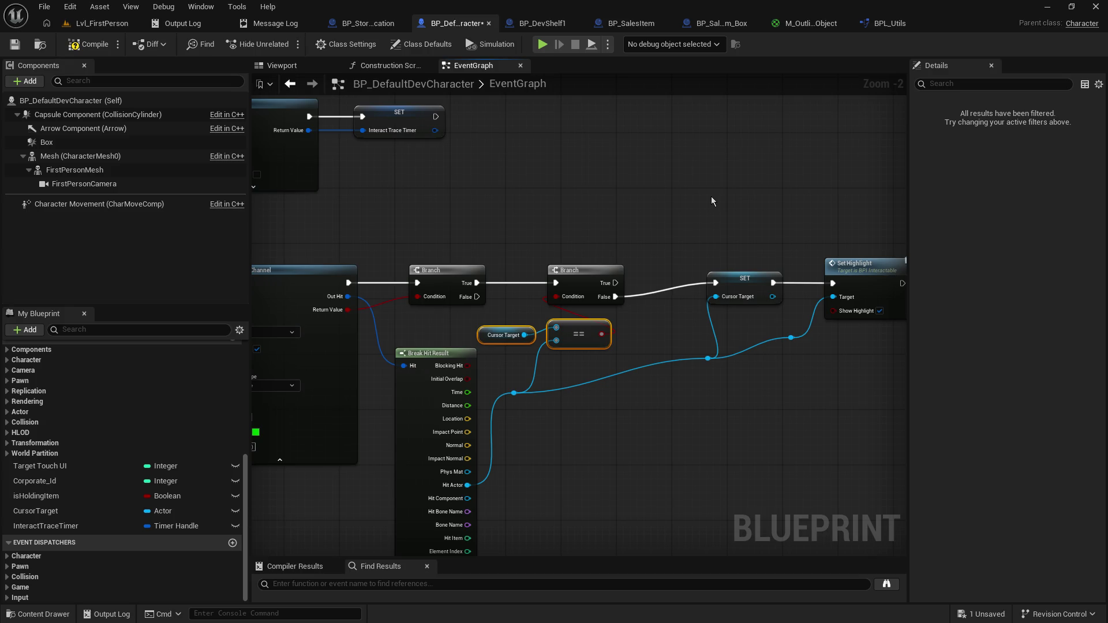
scroll(635, 274, up, 2)
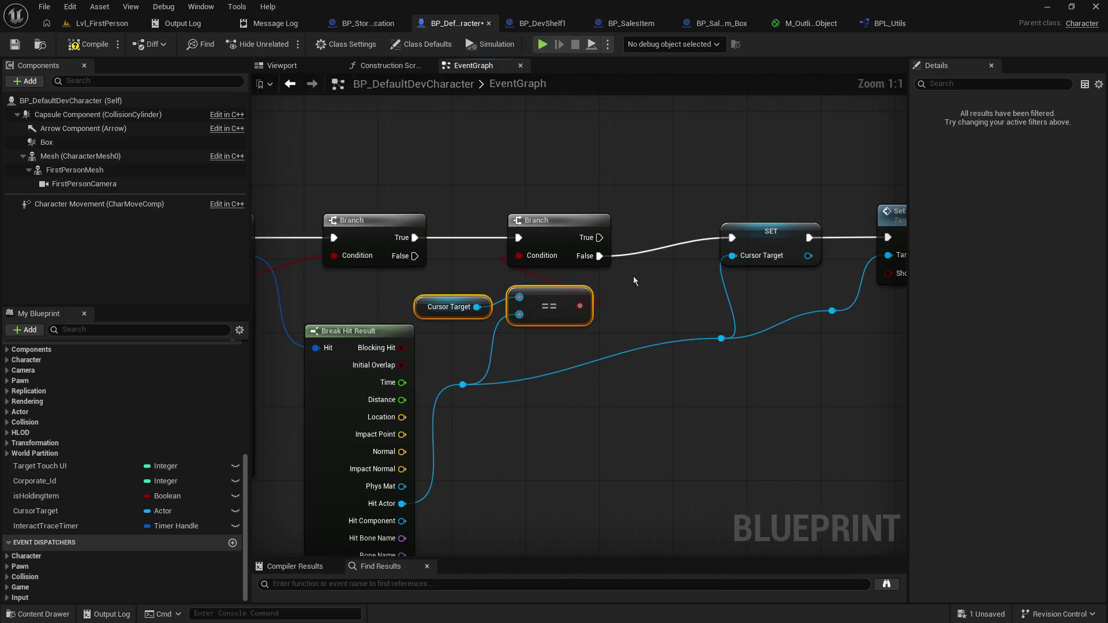
drag(633, 277, 562, 301)
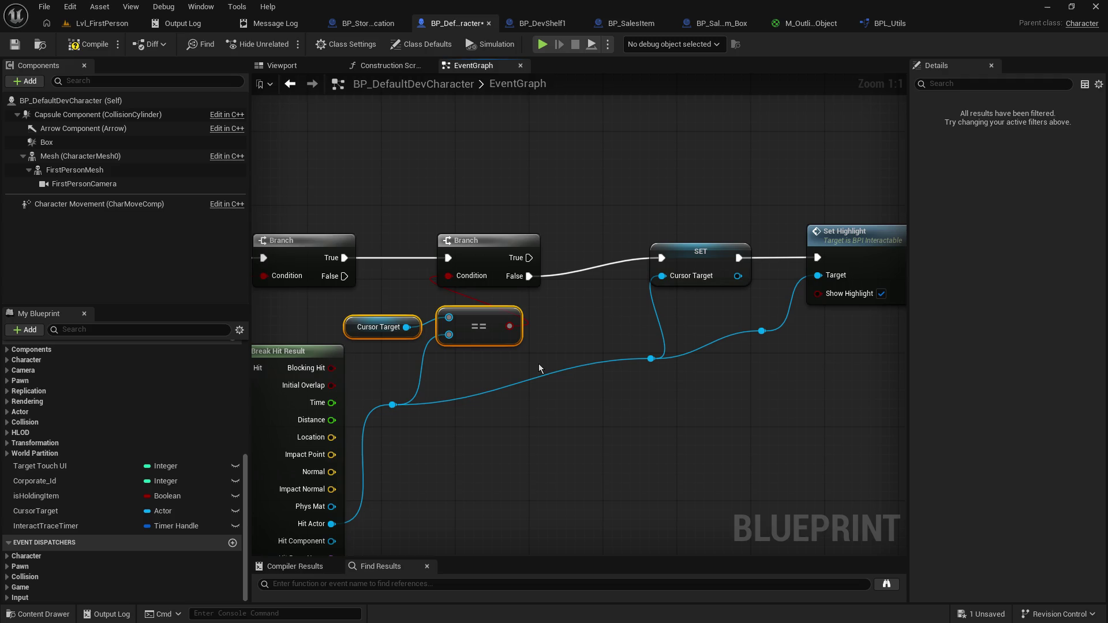
drag(581, 340, 512, 357)
drag(572, 248, 862, 390)
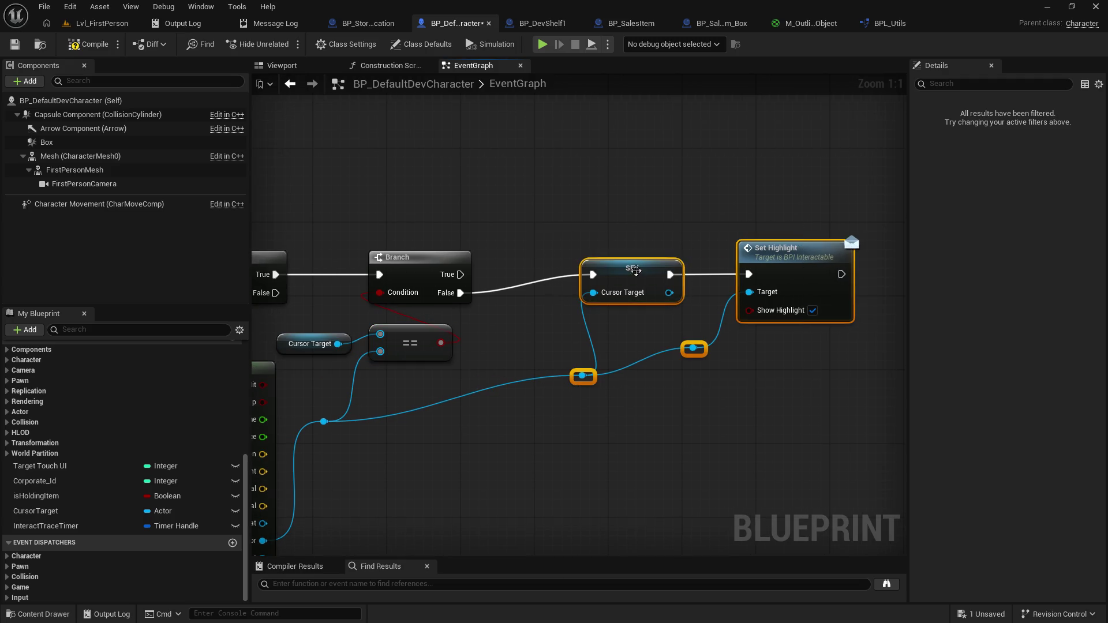
mouse_move(636, 270)
mouse_down()
mouse_move(618, 313)
mouse_move(599, 325)
mouse_move(589, 297)
mouse_up()
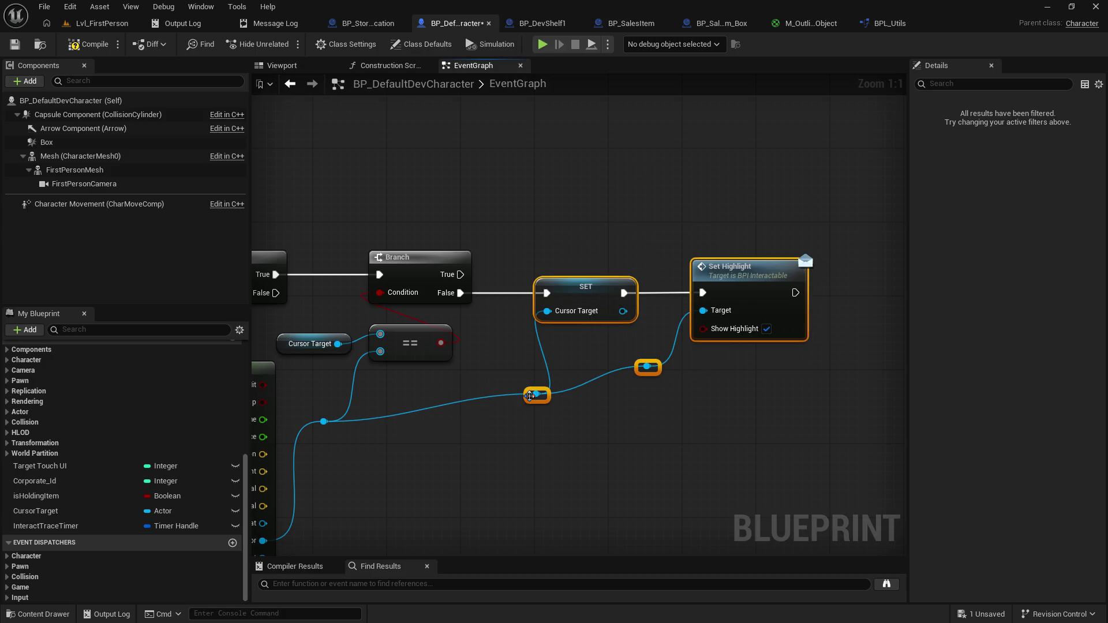
mouse_move(529, 396)
mouse_down()
mouse_move(475, 389)
mouse_move(529, 394)
mouse_move(498, 386)
mouse_move(490, 369)
mouse_move(642, 352)
mouse_up()
click(533, 343)
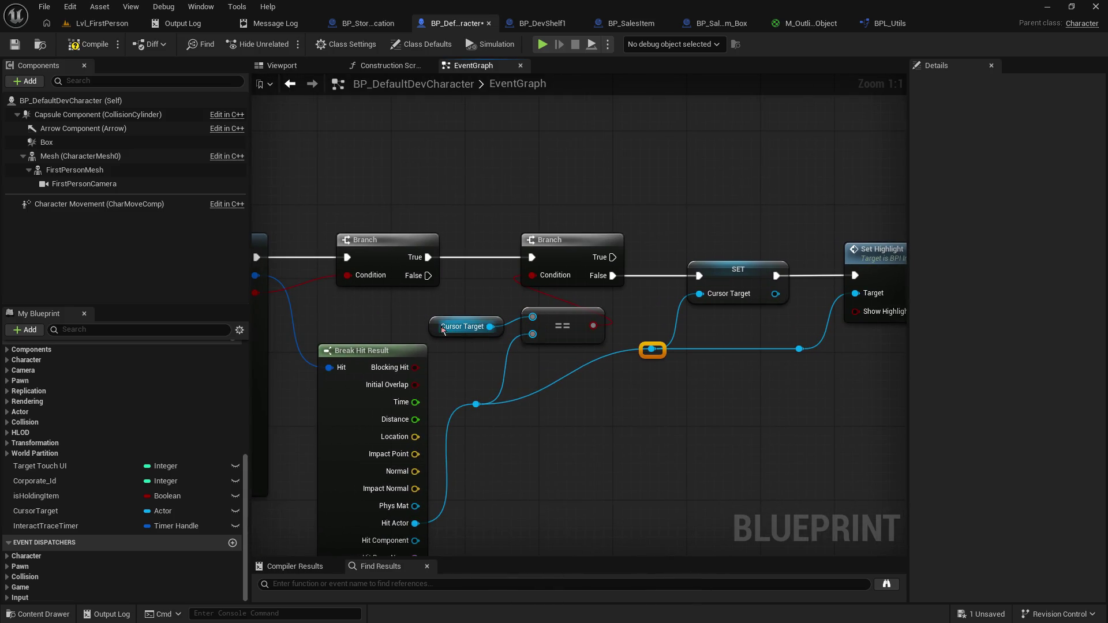
Step: Align the Cursor Target getter, == node, second Branch and Break Hit Result nodes
drag(443, 329, 359, 321)
mouse_move(543, 321)
mouse_down()
mouse_move(458, 324)
mouse_move(476, 314)
mouse_up()
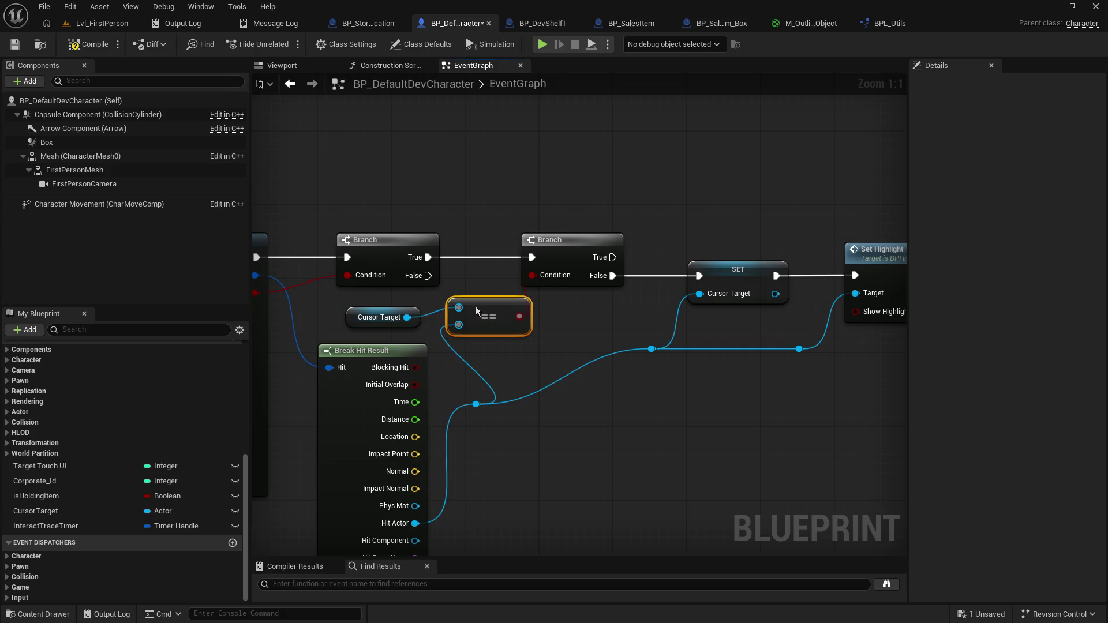
drag(571, 244, 579, 244)
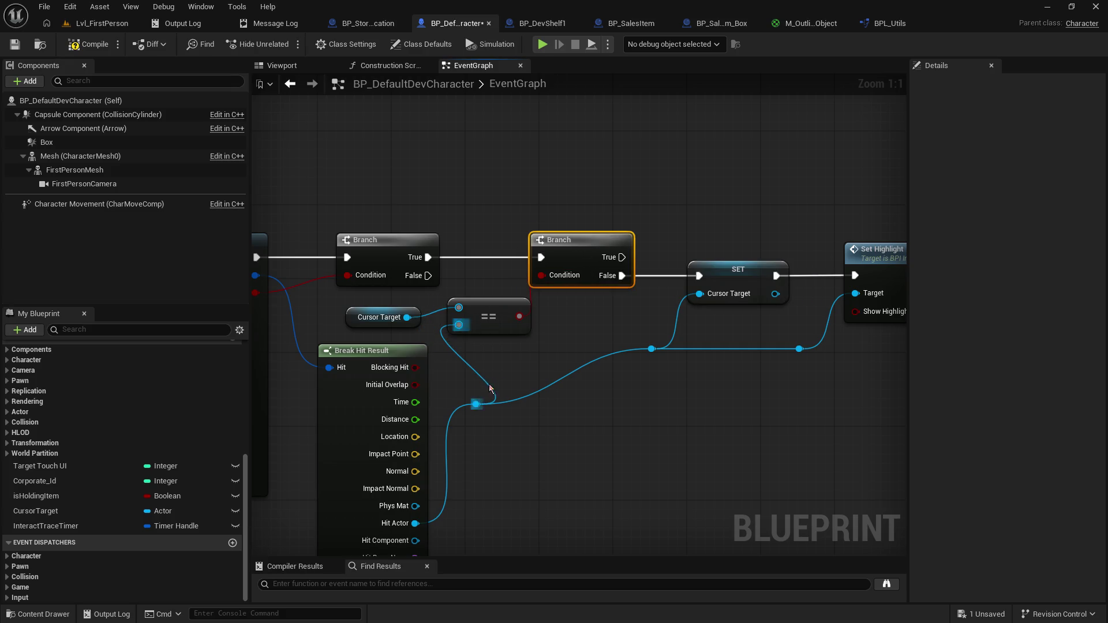
drag(602, 352, 744, 324)
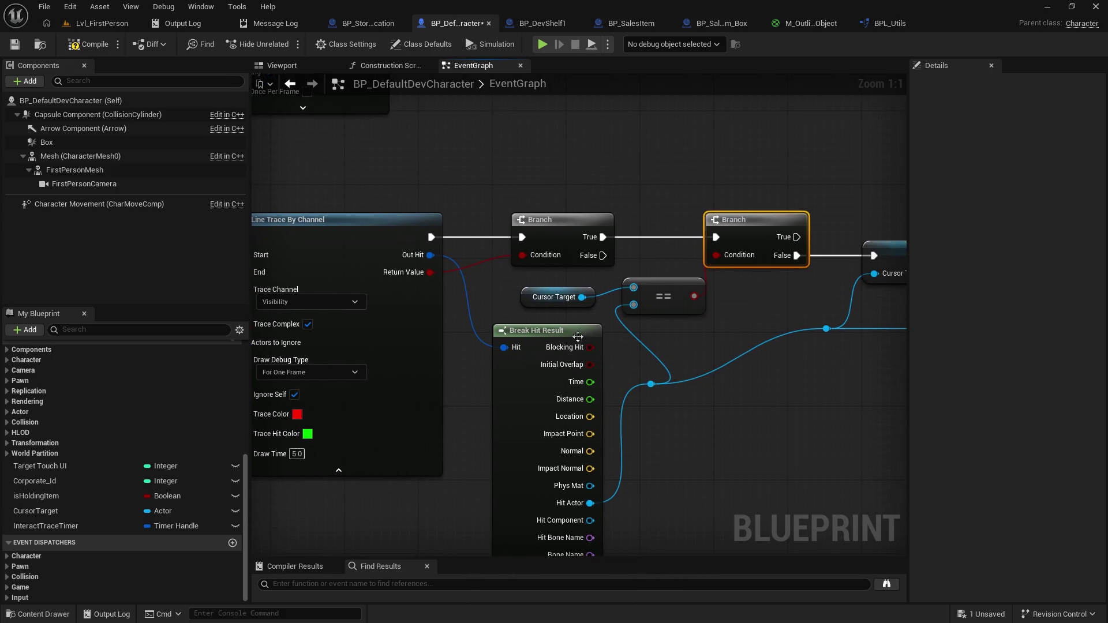
drag(573, 337, 553, 338)
right_click(697, 338)
click(756, 303)
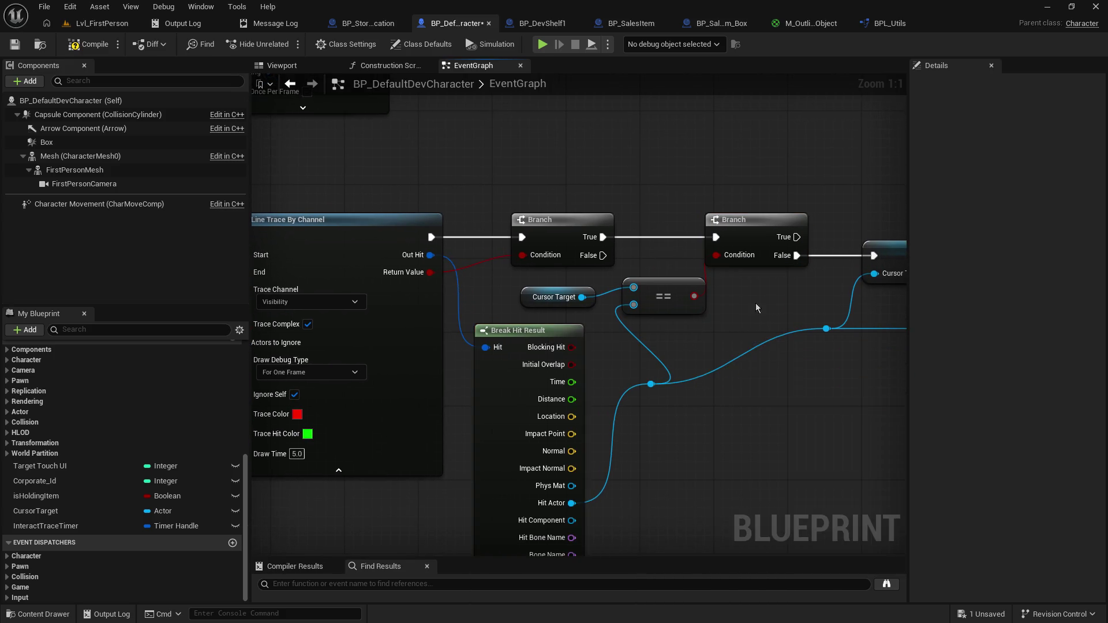
drag(756, 303, 577, 365)
drag(573, 293, 593, 291)
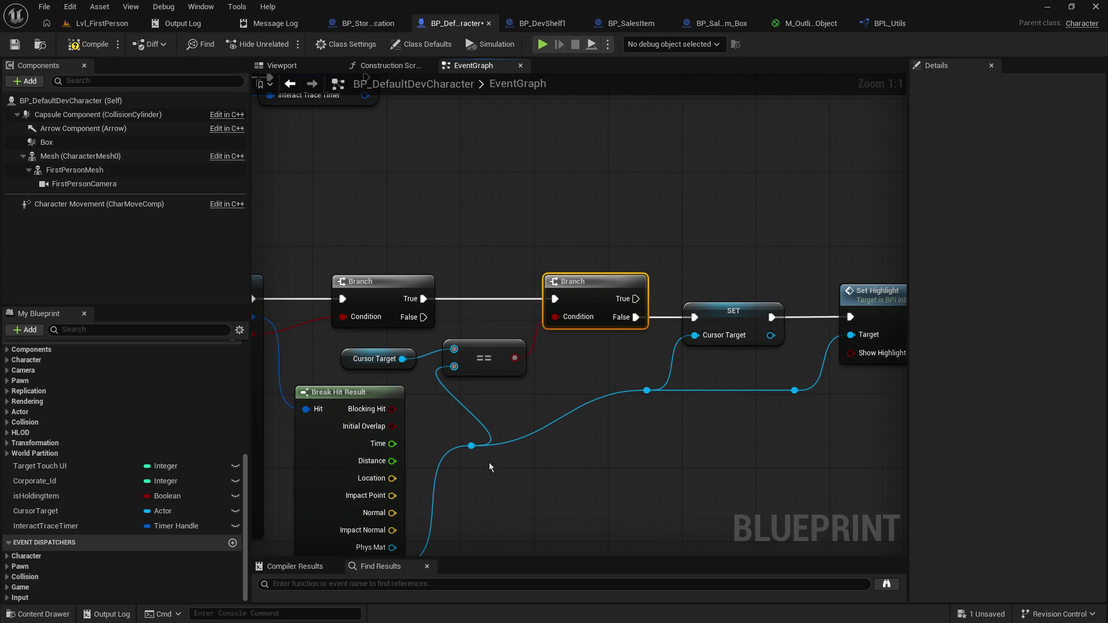
click(587, 276)
mouse_move(587, 276)
mouse_down()
mouse_move(558, 291)
mouse_move(591, 250)
mouse_move(591, 277)
mouse_up()
Step: Review the rearranged highlight chain and save BP_DefaultDevCharacter
scroll(520, 323, down, 4)
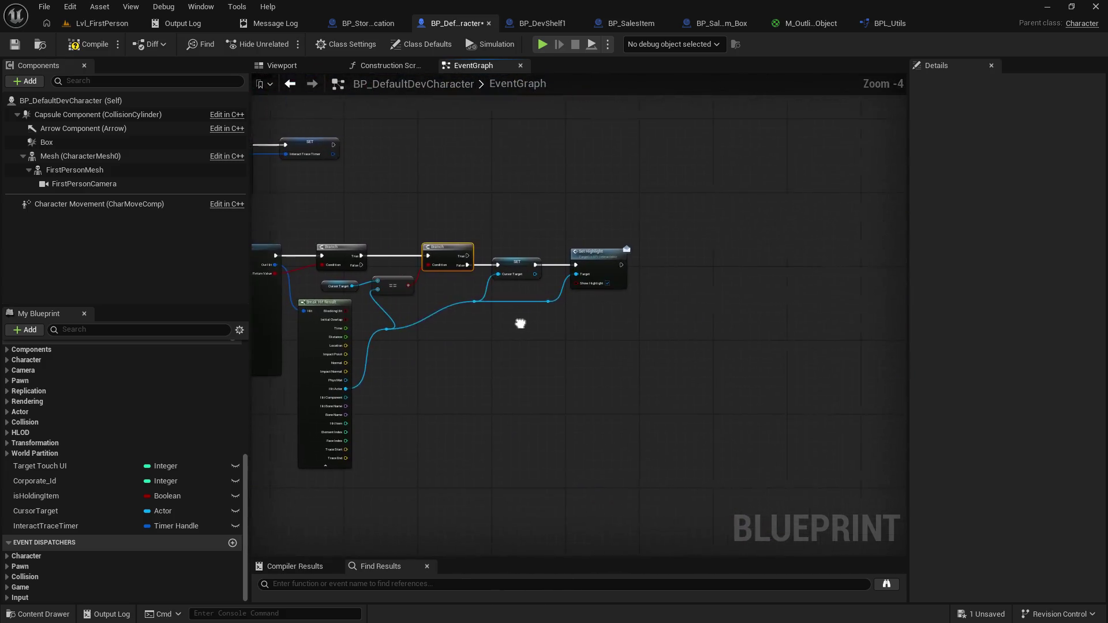
scroll(618, 371, up, 4)
scroll(540, 453, down, 2)
scroll(781, 404, up, 2)
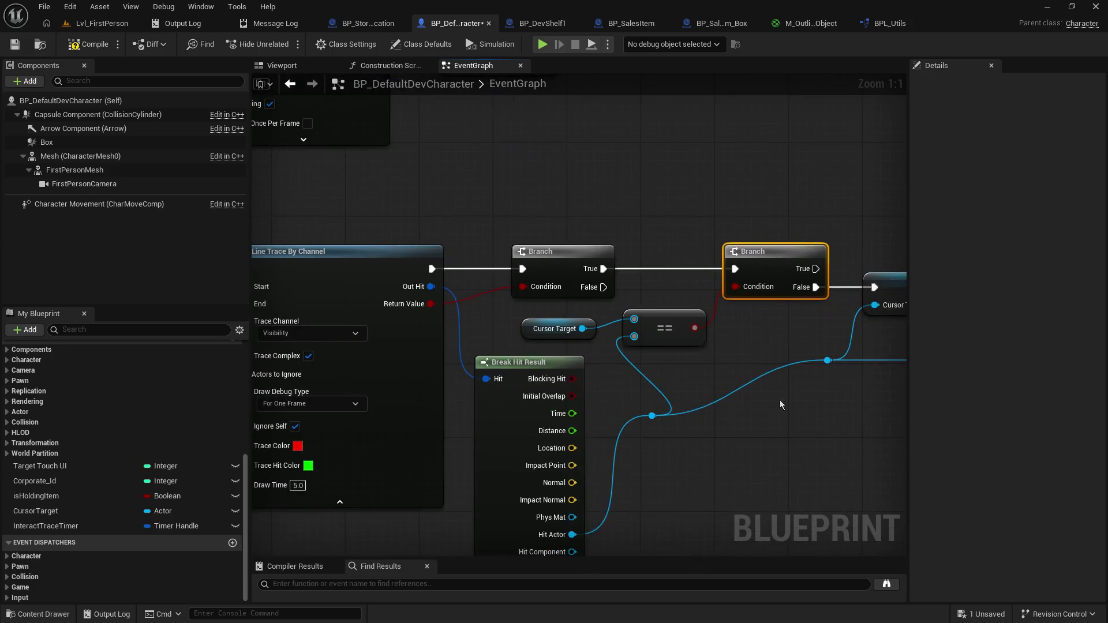
drag(771, 372, 419, 412)
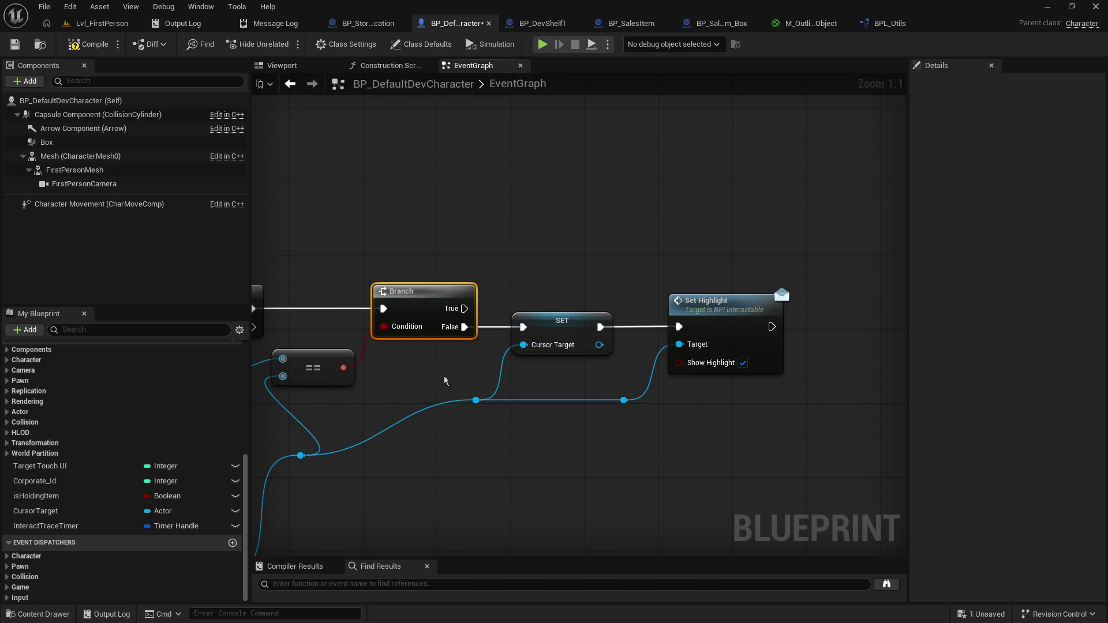
drag(443, 373, 668, 358)
click(14, 44)
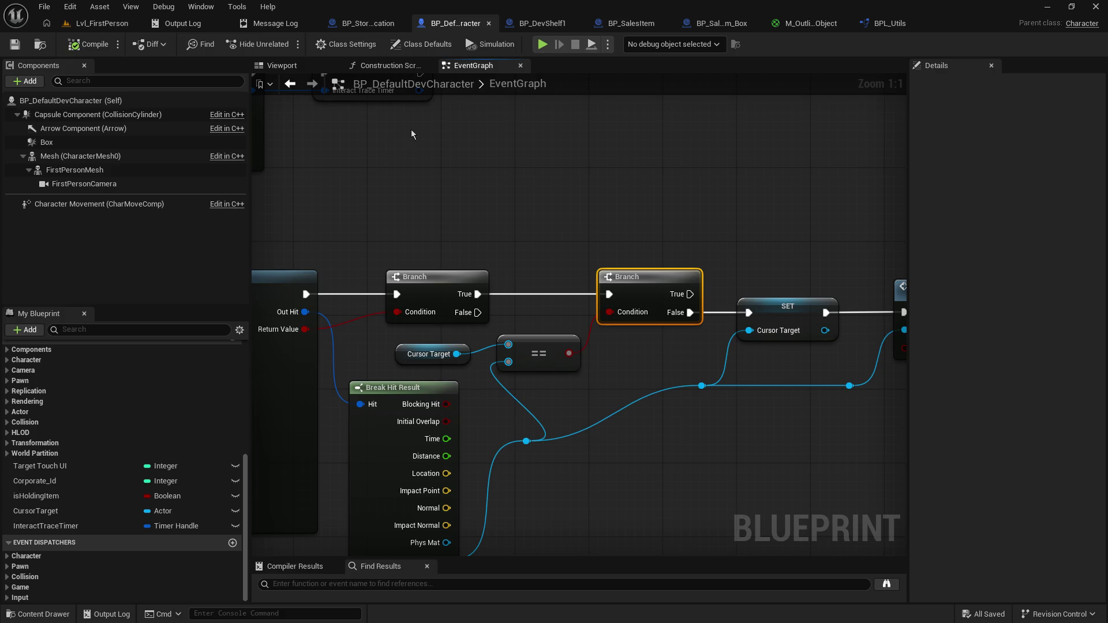
Step: Move the Hit Actor reroute knot beside the Cursor Target setter and pull a wire from the first Branch's False output
drag(586, 267, 487, 256)
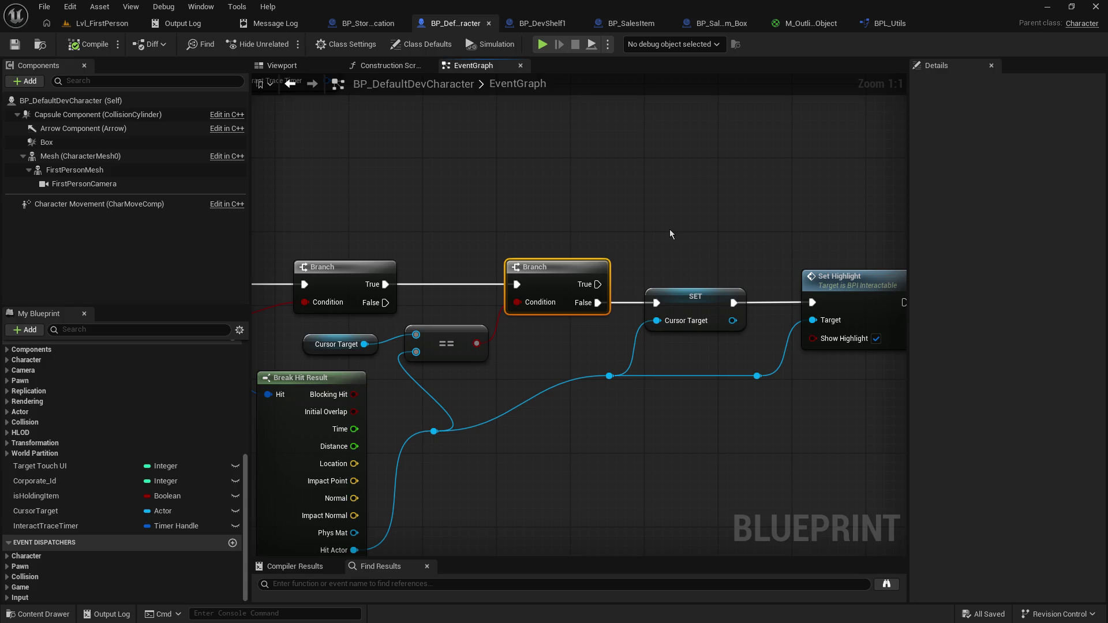
drag(669, 230, 587, 230)
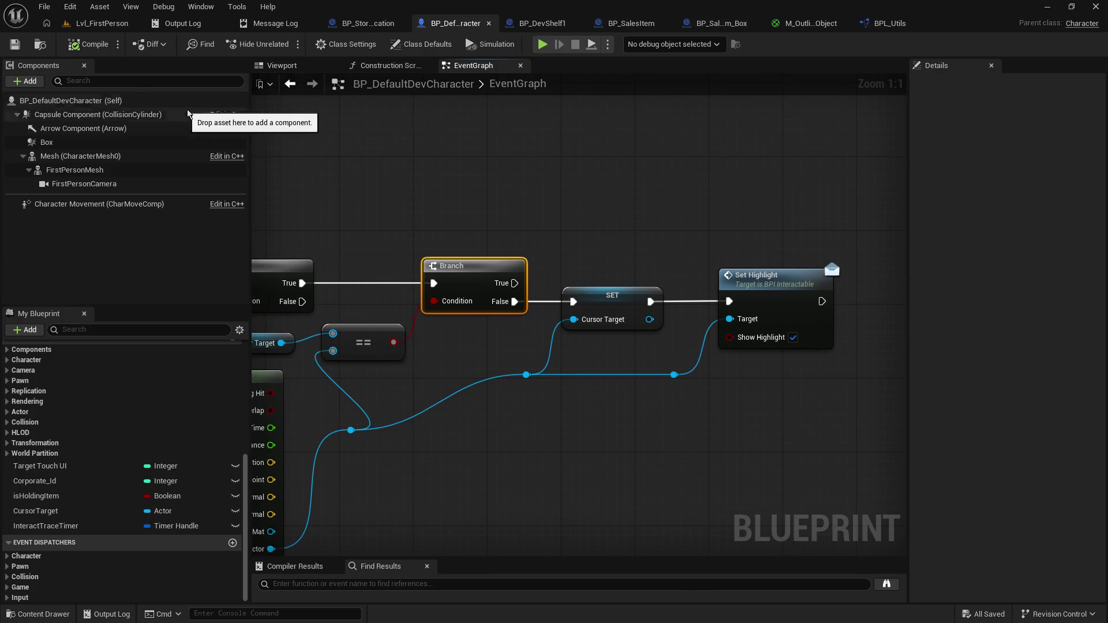
click(489, 178)
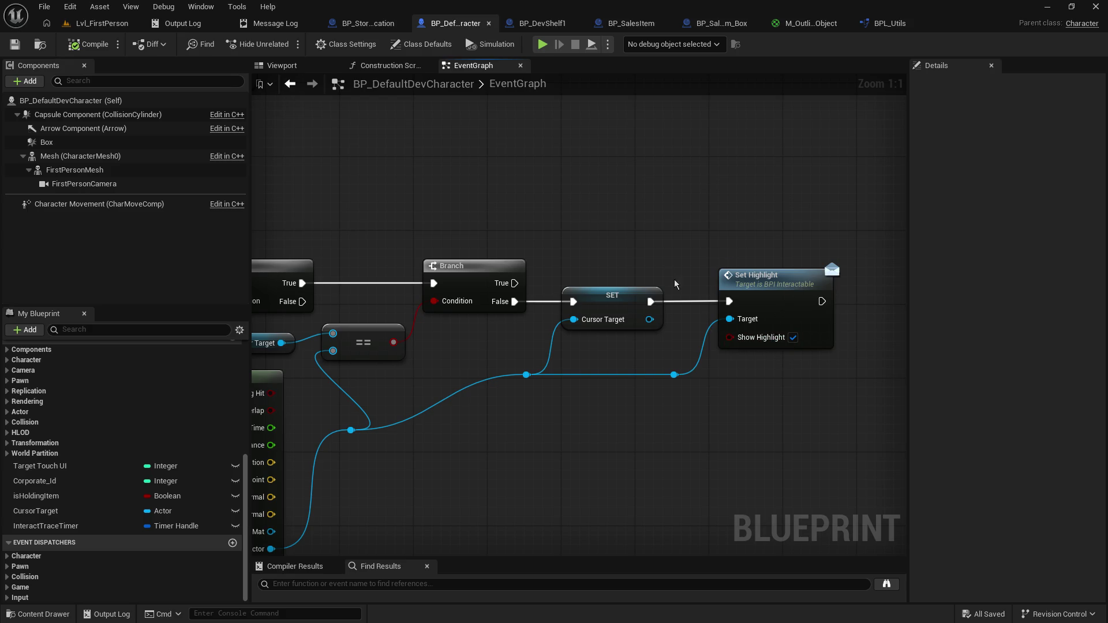
drag(675, 284, 567, 282)
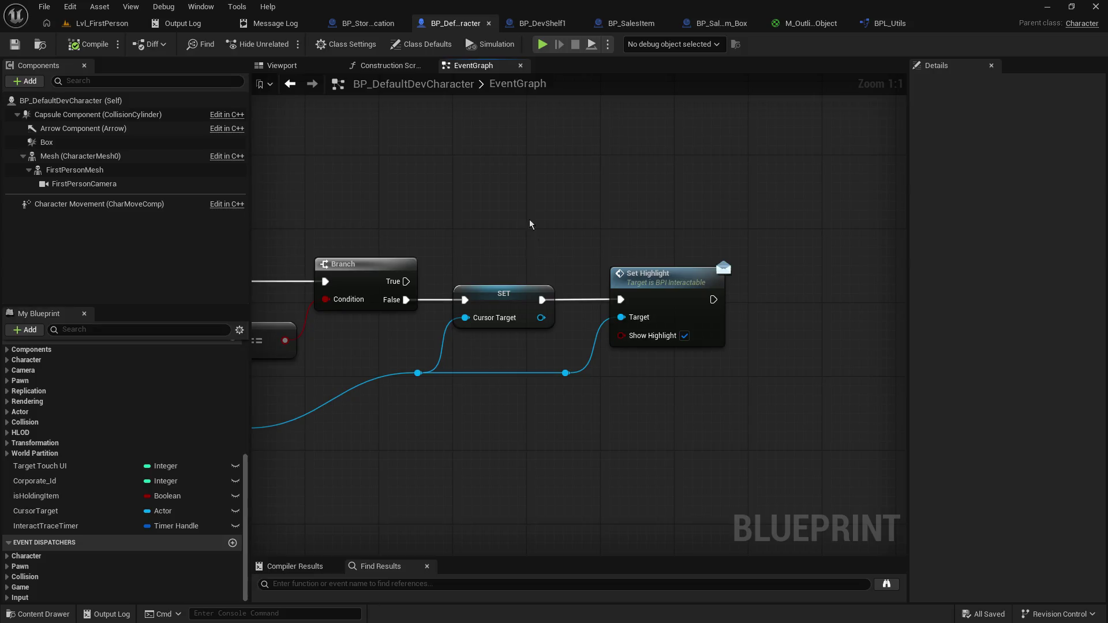
mouse_move(490, 174)
mouse_down()
mouse_move(584, 190)
mouse_move(504, 179)
mouse_move(546, 179)
mouse_up()
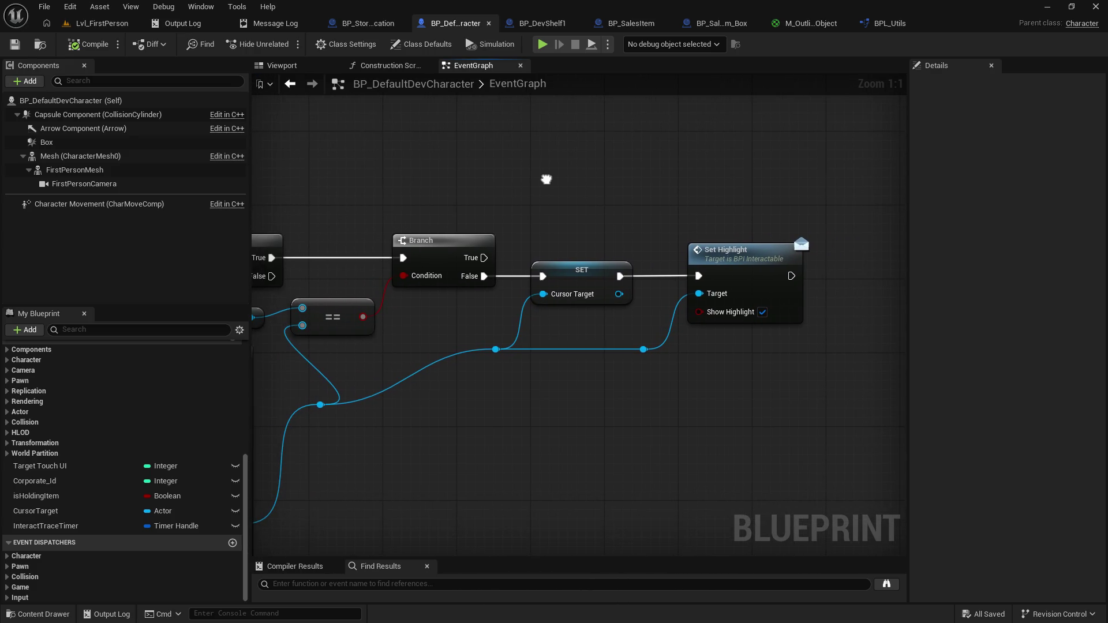
drag(579, 211, 695, 204)
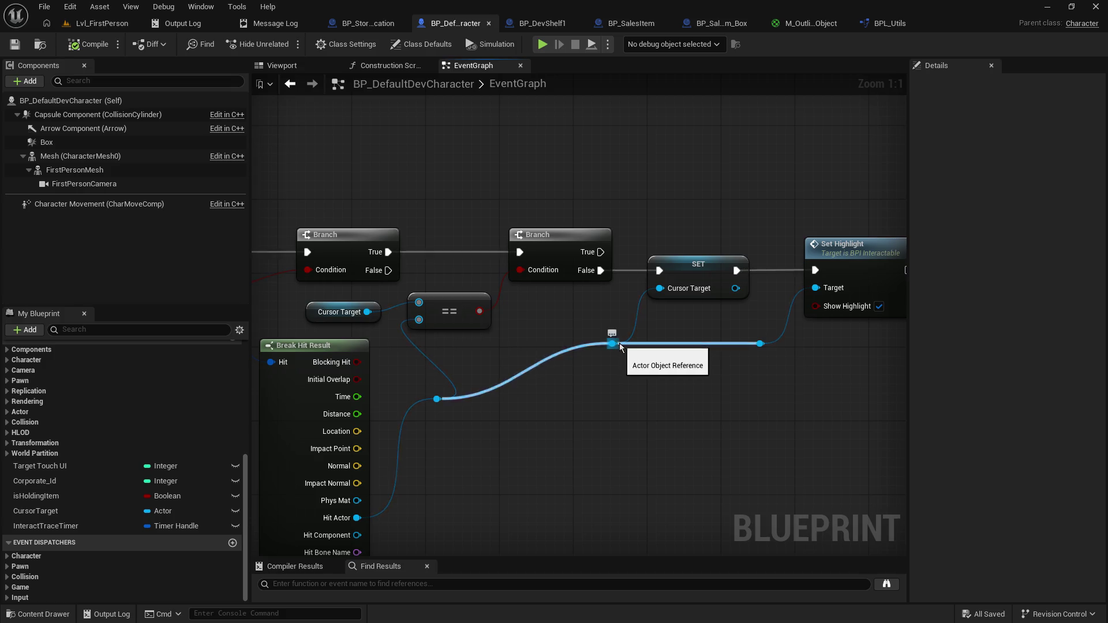
drag(620, 347, 639, 337)
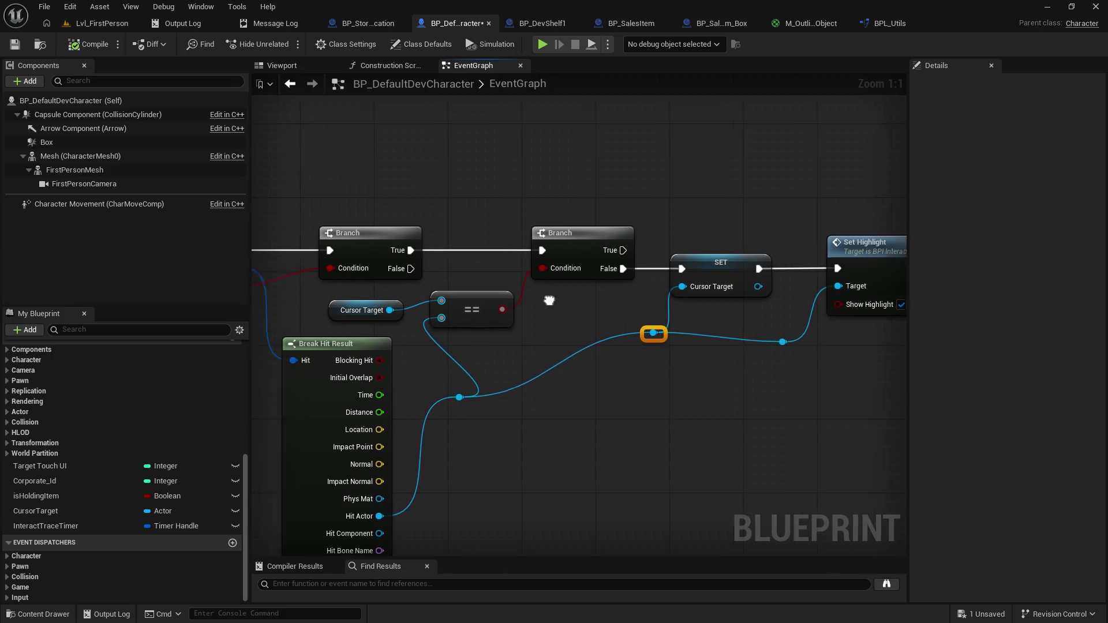
drag(549, 300, 550, 255)
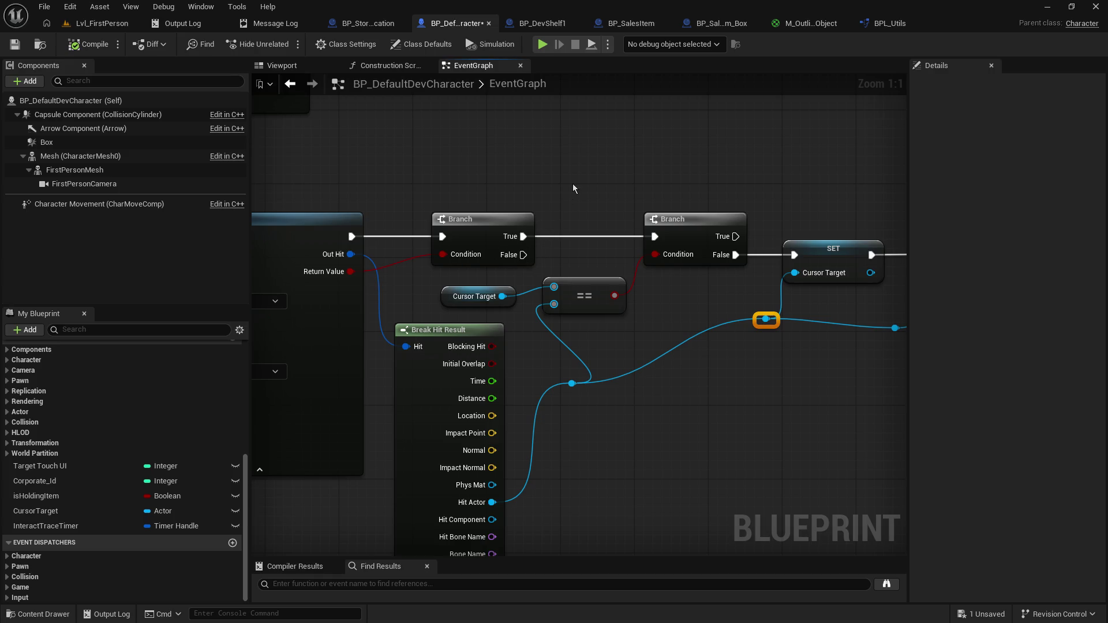
mouse_move(573, 183)
mouse_down()
mouse_move(461, 256)
mouse_move(523, 304)
mouse_up()
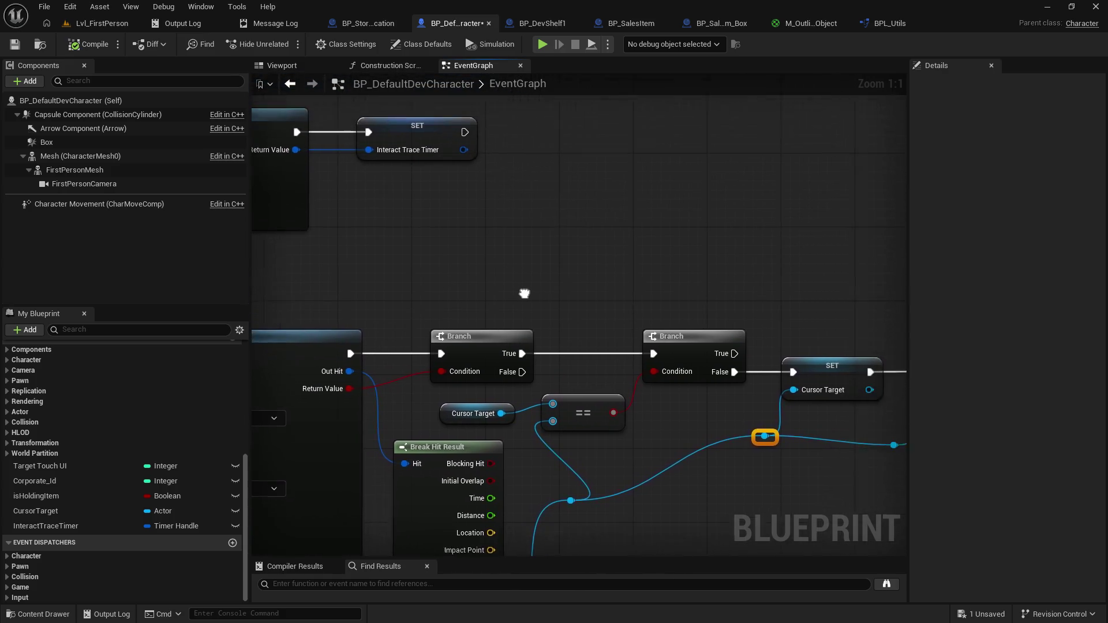
drag(523, 372, 583, 260)
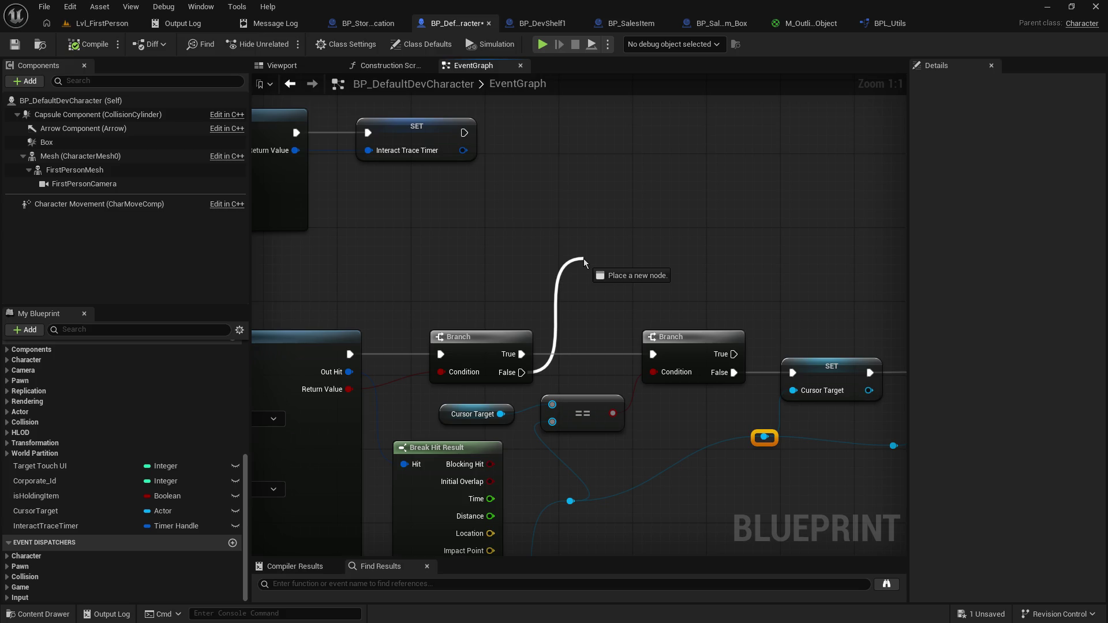
drag(584, 258, 583, 258)
click(556, 335)
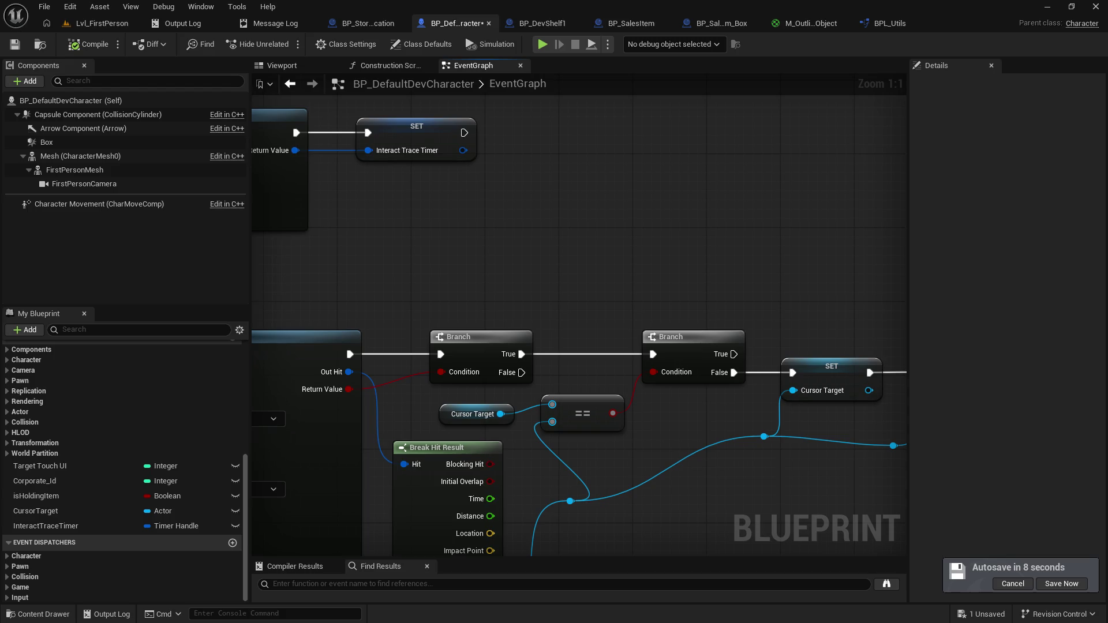
drag(707, 307, 749, 245)
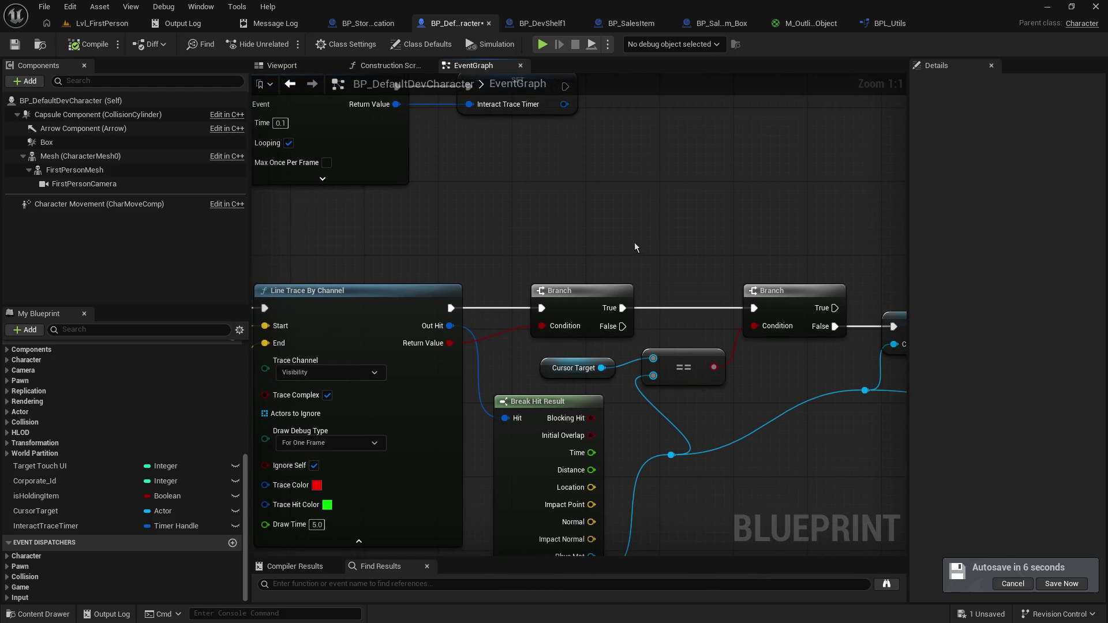
Step: Add an Is Valid node (isv) and feed a Cursor Target getter into its Input Object
mouse_move(657, 239)
mouse_down()
mouse_move(529, 364)
mouse_move(574, 265)
mouse_up()
text(isv)
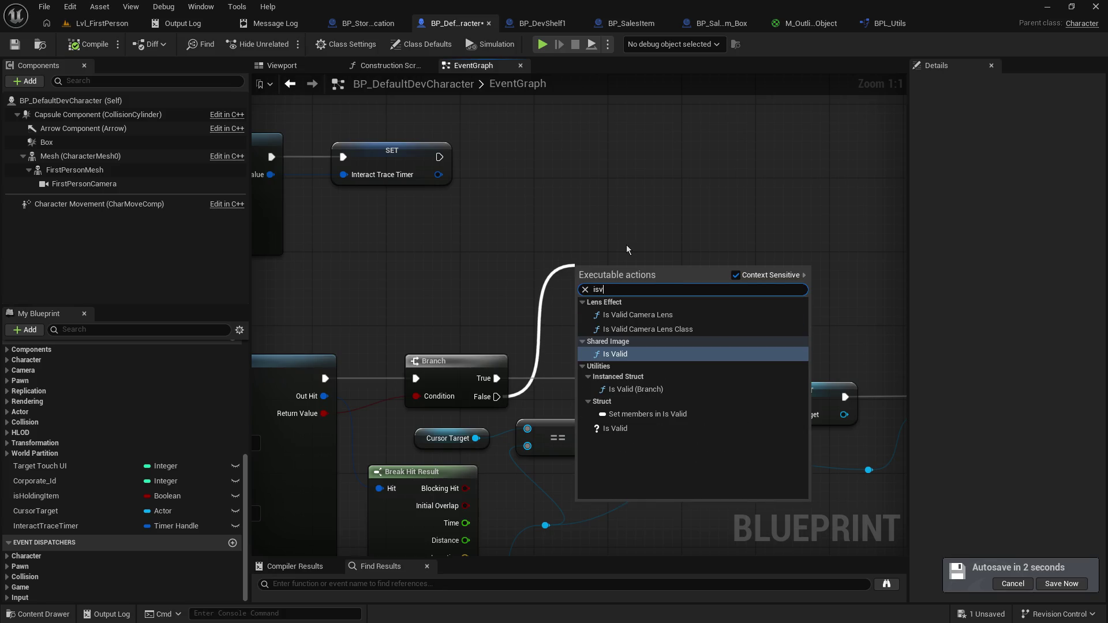
click(619, 430)
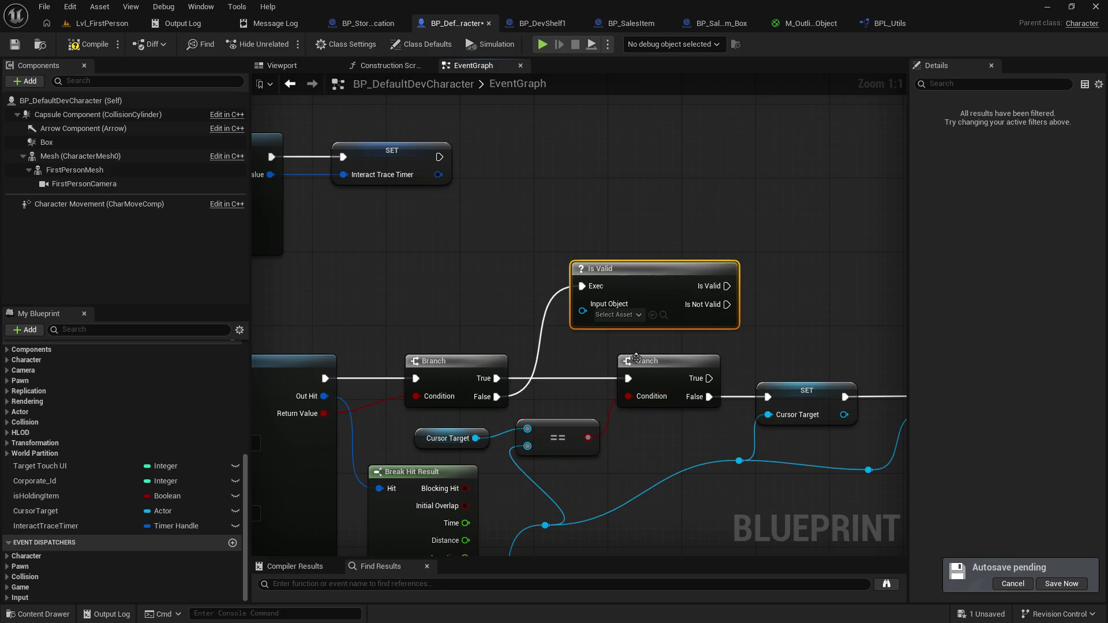
mouse_move(679, 264)
mouse_down()
mouse_move(631, 246)
mouse_move(664, 226)
mouse_move(687, 238)
mouse_up()
mouse_move(52, 511)
mouse_down()
mouse_move(435, 281)
mouse_move(601, 294)
mouse_up()
click(465, 292)
drag(653, 240, 679, 249)
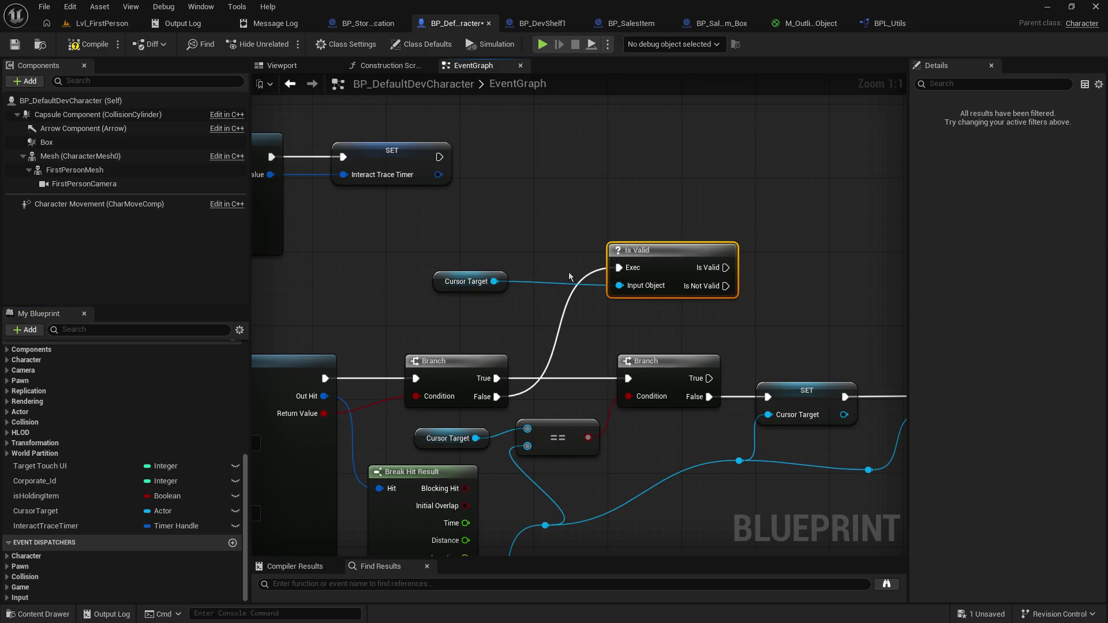
mouse_move(433, 283)
mouse_down()
mouse_move(458, 309)
mouse_move(466, 292)
mouse_up()
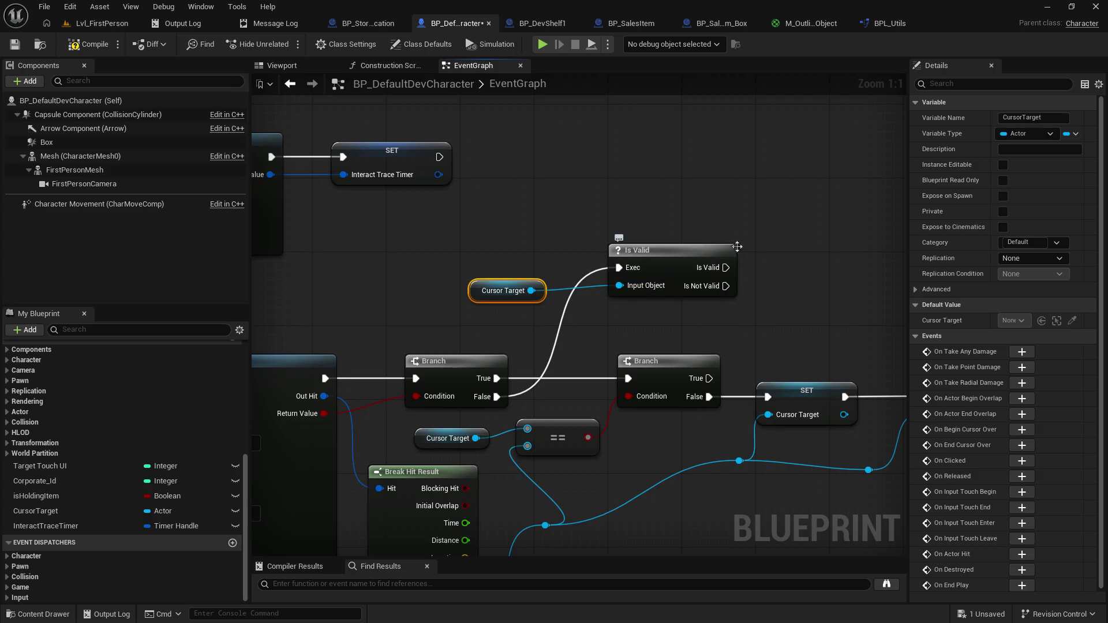
Step: Drag a new connection off Is Valid's output, ready for the next node
drag(734, 245, 645, 256)
mouse_move(617, 299)
mouse_down()
mouse_move(664, 186)
mouse_move(708, 142)
mouse_up()
click(531, 385)
drag(616, 318, 667, 358)
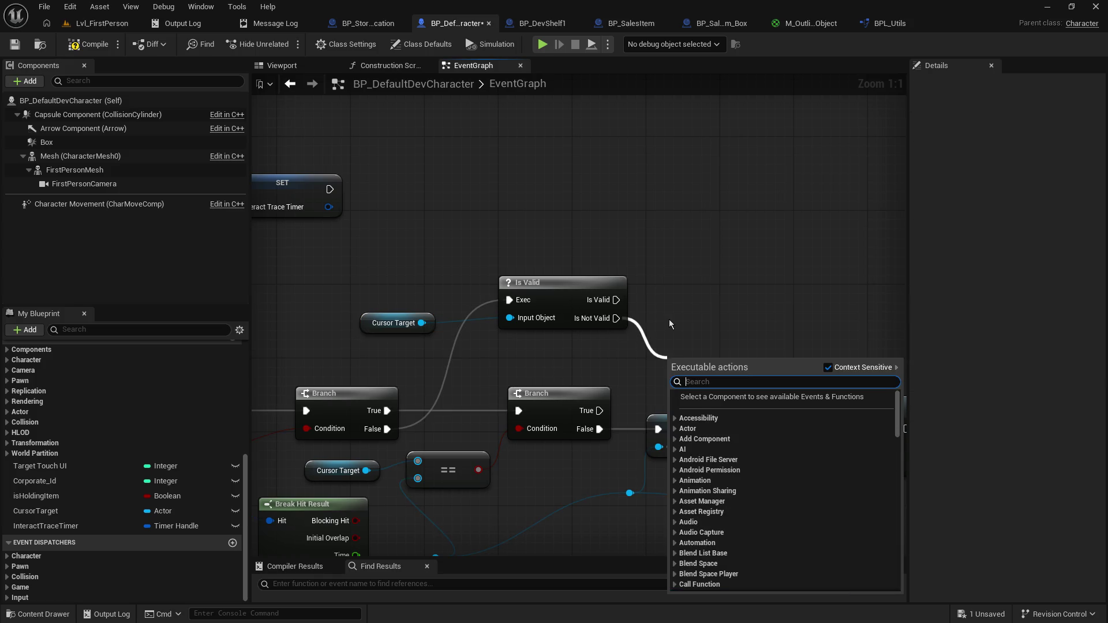
Step: Paste a copy of SET Cursor Target and wire Is Valid's valid output to it
click(791, 292)
drag(544, 283, 529, 293)
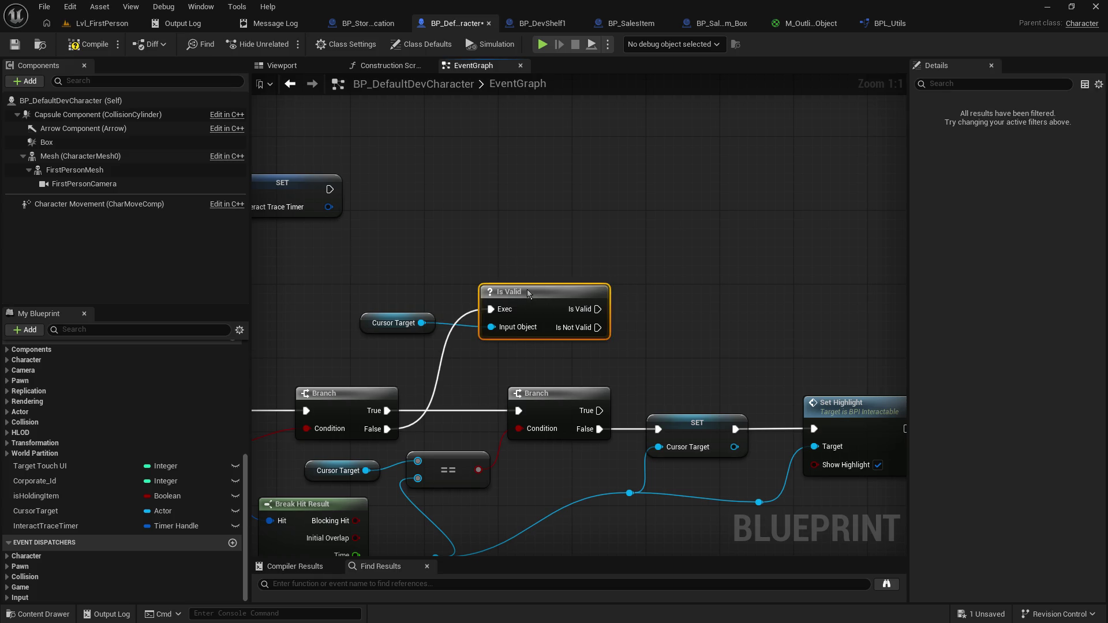
click(671, 424)
key(ctrl+c)
key(ctrl+v)
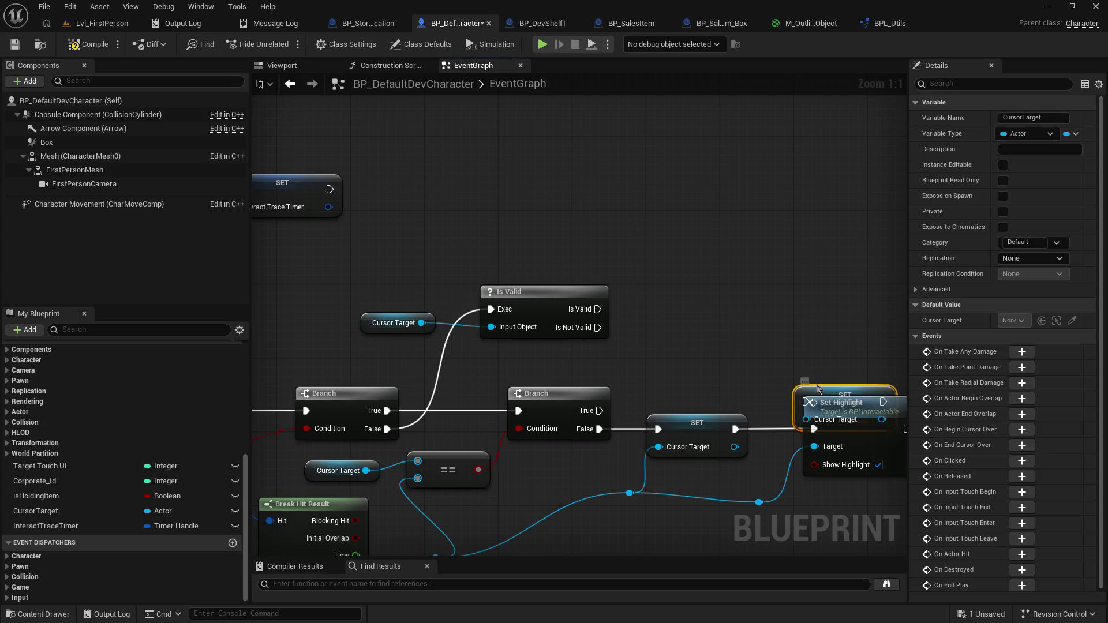
mouse_move(817, 384)
mouse_down()
mouse_move(669, 291)
mouse_move(701, 290)
mouse_up()
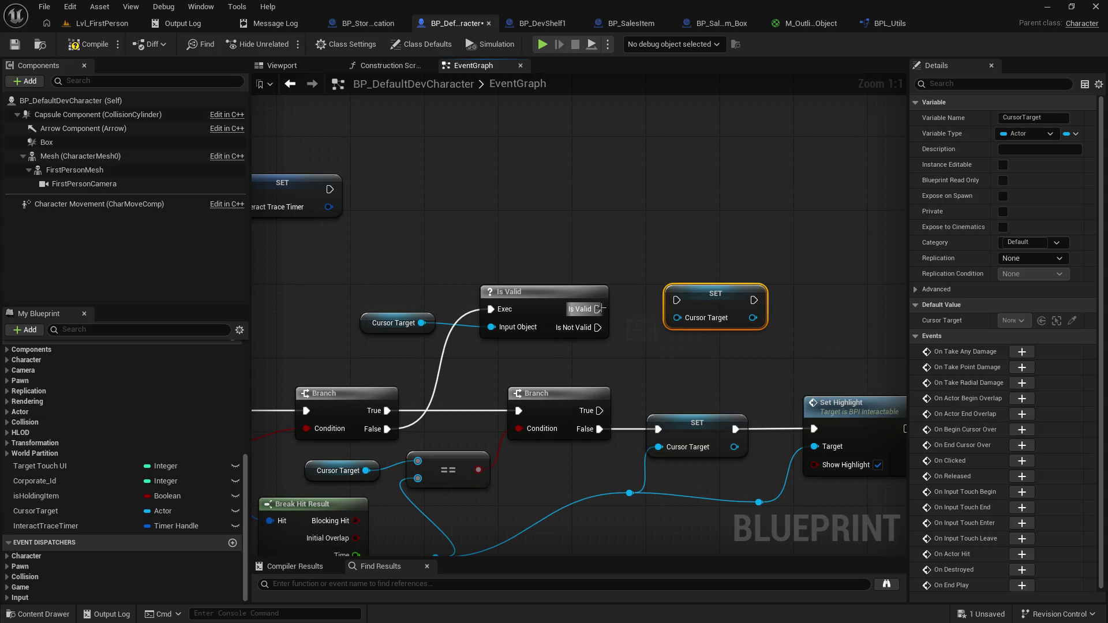
drag(599, 309, 706, 306)
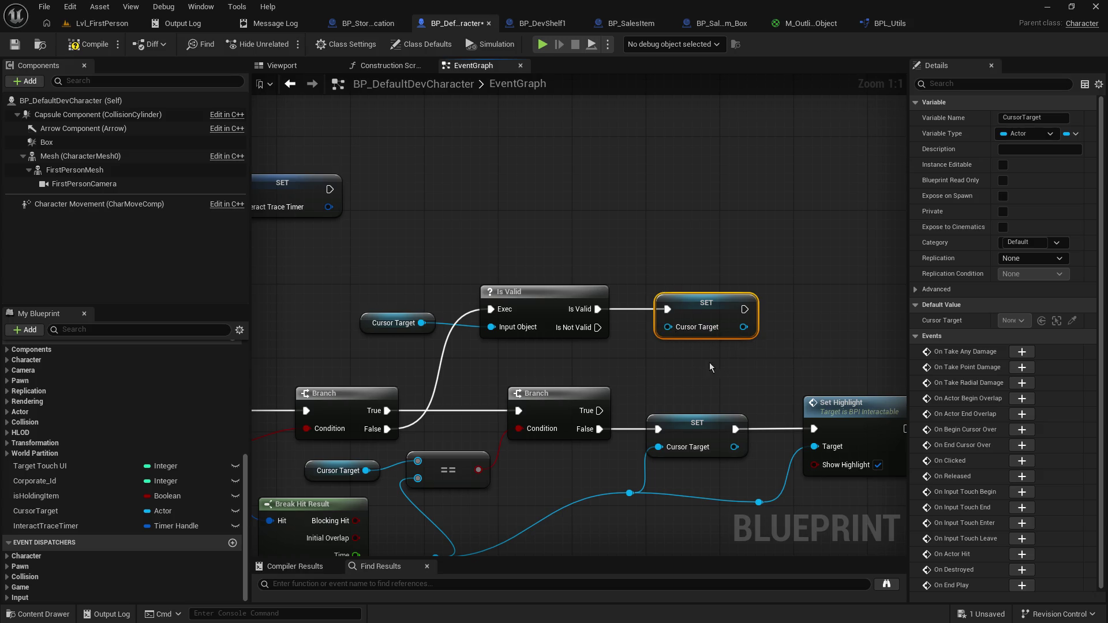
Step: Duplicate Set Highlight and connect the new SET's output to it
drag(708, 363, 577, 377)
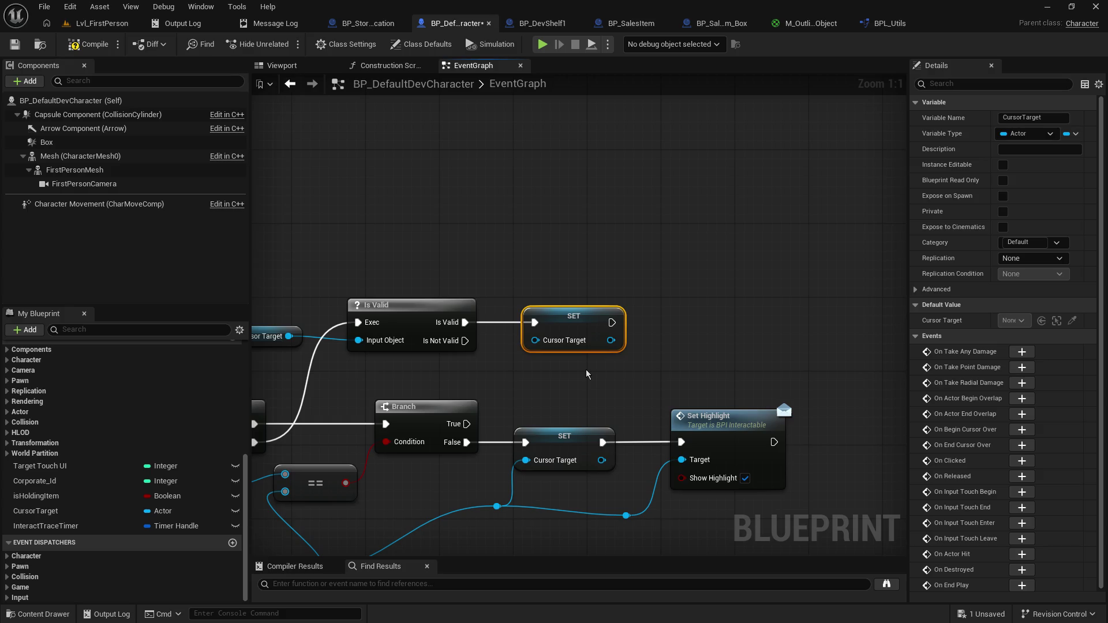
click(709, 424)
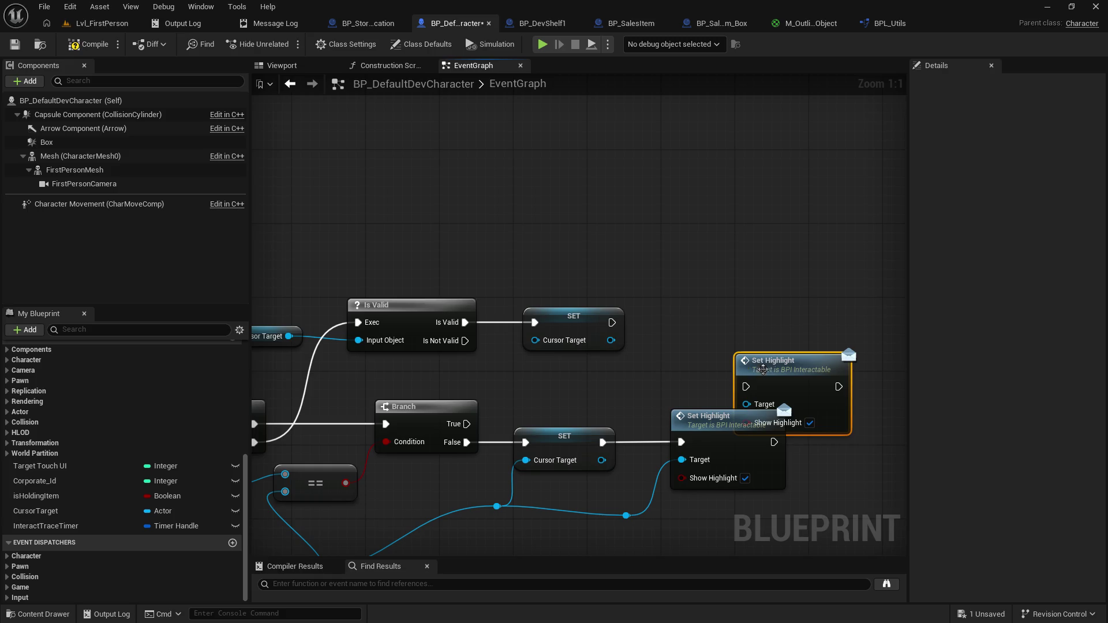
key(ctrl+c)
key(ctrl+v)
drag(612, 323, 672, 331)
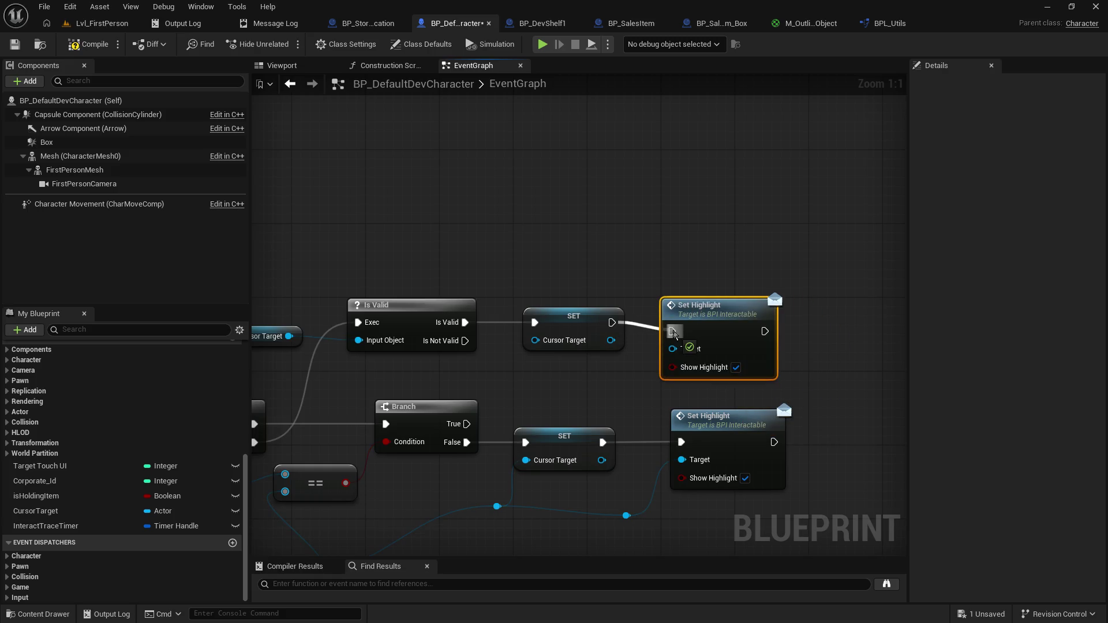
Step: Have Is Valid run the upper Set Highlight first, with Cursor Target as its Target
key(q)
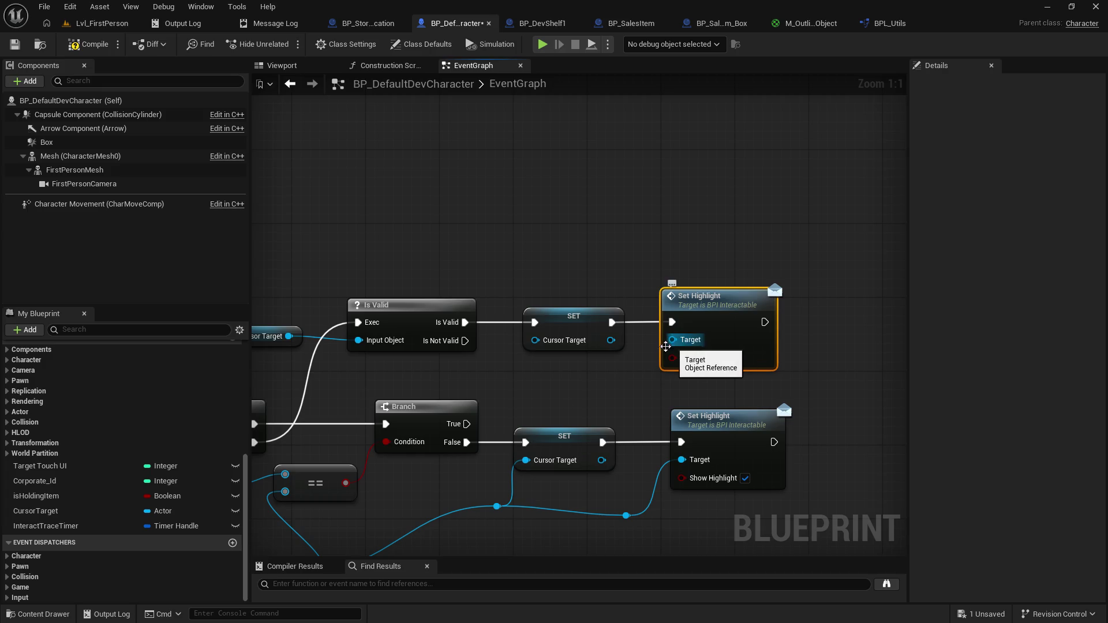
alt+click(612, 323)
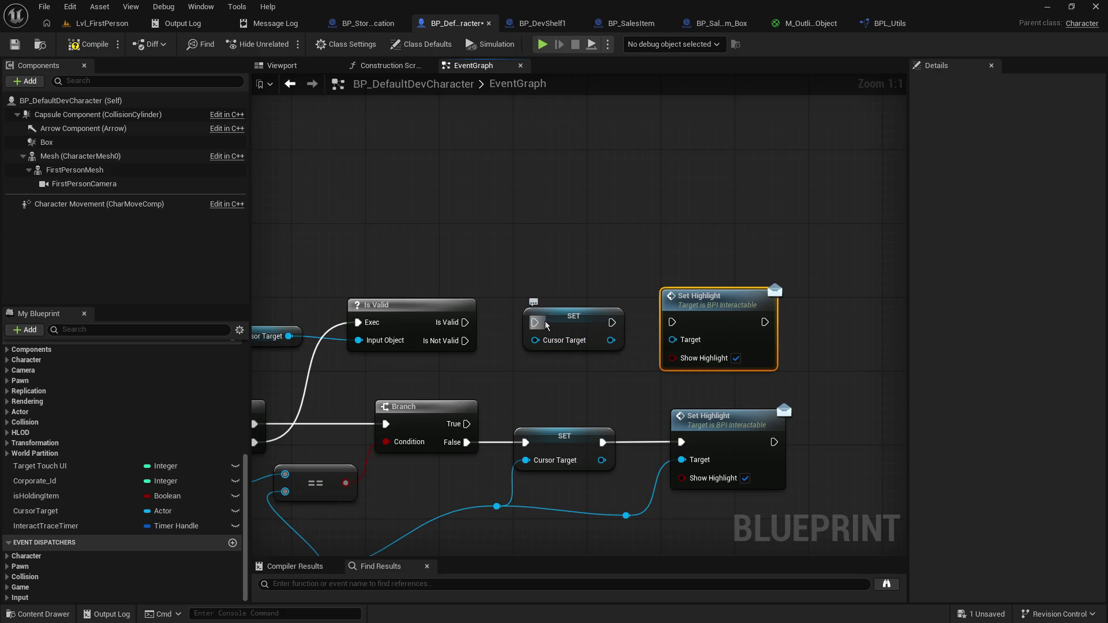
mouse_move(544, 331)
mouse_down()
mouse_move(659, 323)
mouse_move(647, 326)
mouse_up()
drag(583, 316, 823, 335)
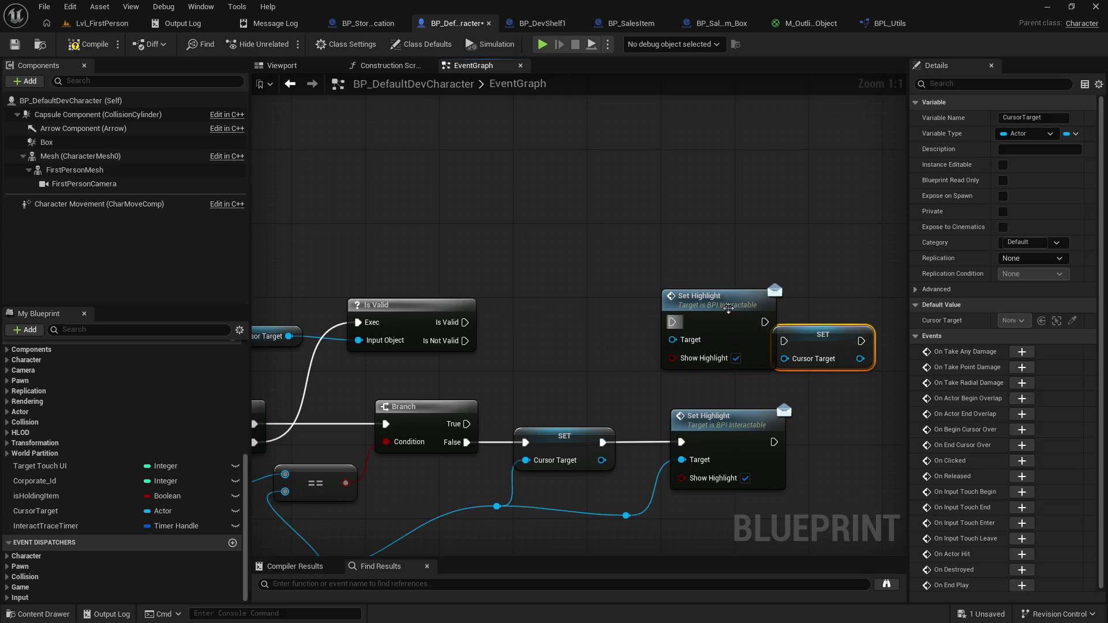
drag(699, 297, 549, 297)
mouse_move(472, 329)
mouse_down()
mouse_move(534, 324)
mouse_move(524, 322)
mouse_up()
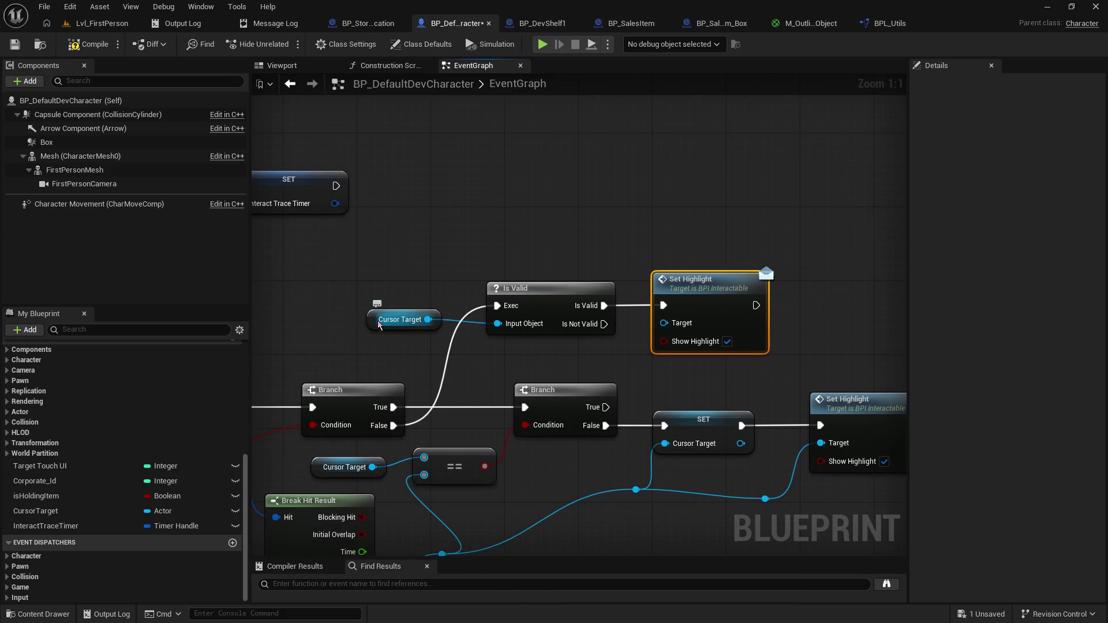
mouse_move(382, 326)
mouse_down()
mouse_move(409, 350)
mouse_move(363, 350)
mouse_move(632, 344)
mouse_move(666, 328)
mouse_move(551, 353)
mouse_up()
Step: Follow Set Highlight with a SET Cursor Target node and untick Show Highlight
key(ctrl+v)
drag(687, 364, 658, 335)
drag(584, 334, 652, 333)
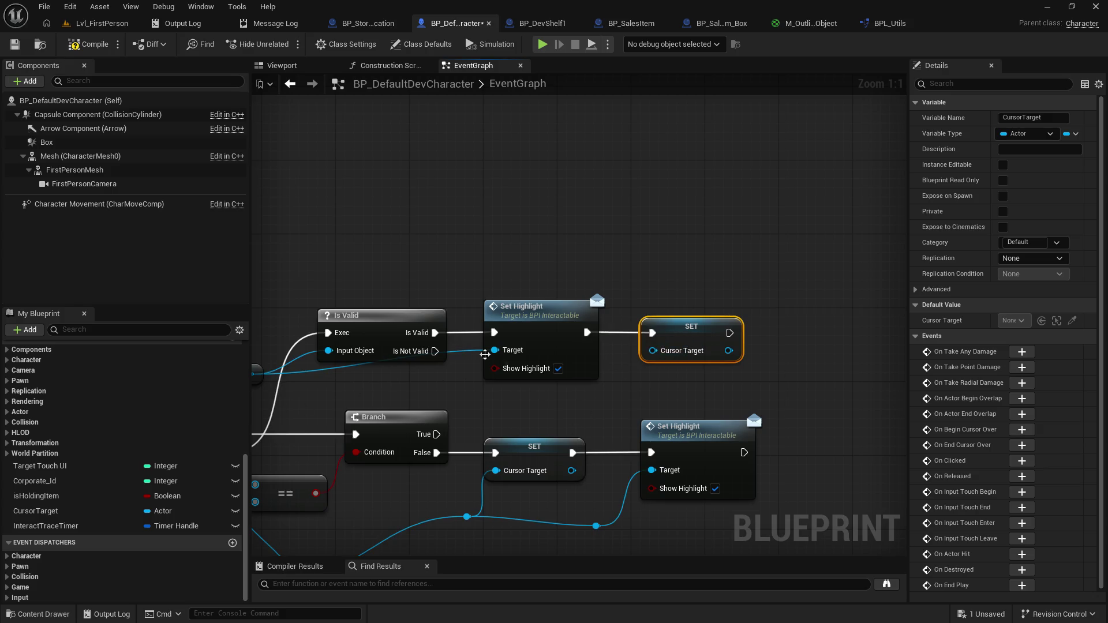
click(558, 368)
drag(495, 414, 619, 345)
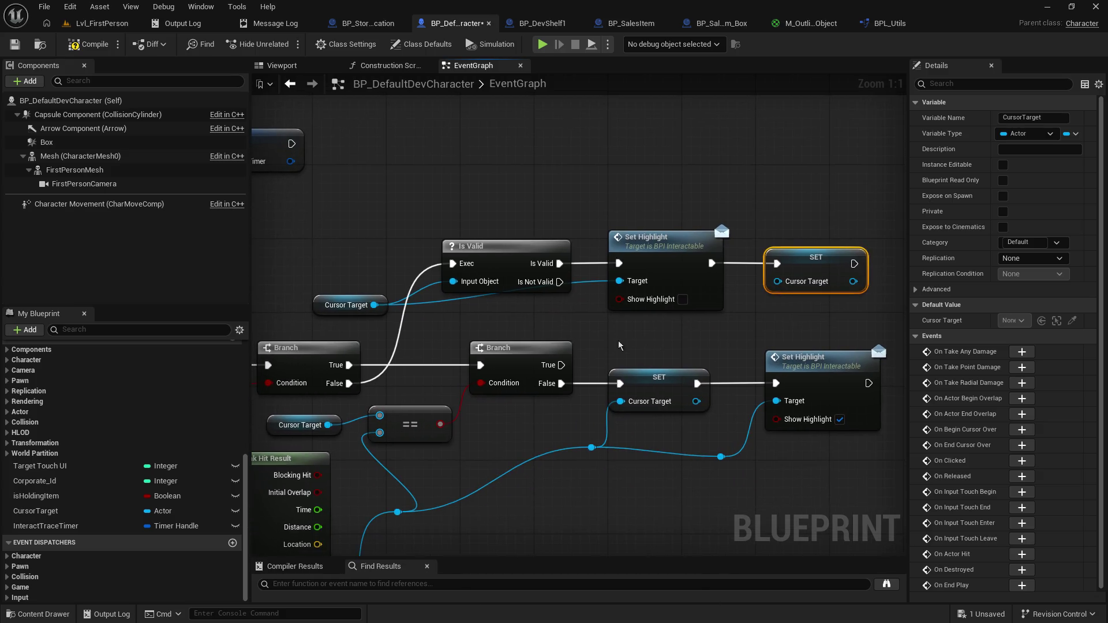
Step: Save the blueprint and start play-testing Lvl_FirstPerson
click(12, 48)
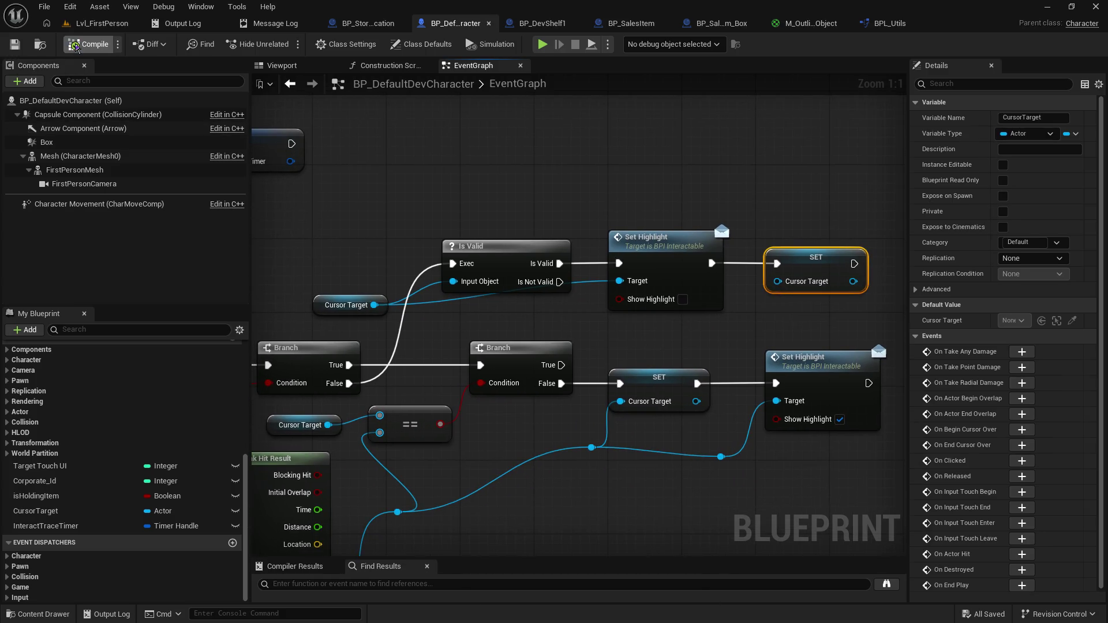
click(95, 23)
click(287, 44)
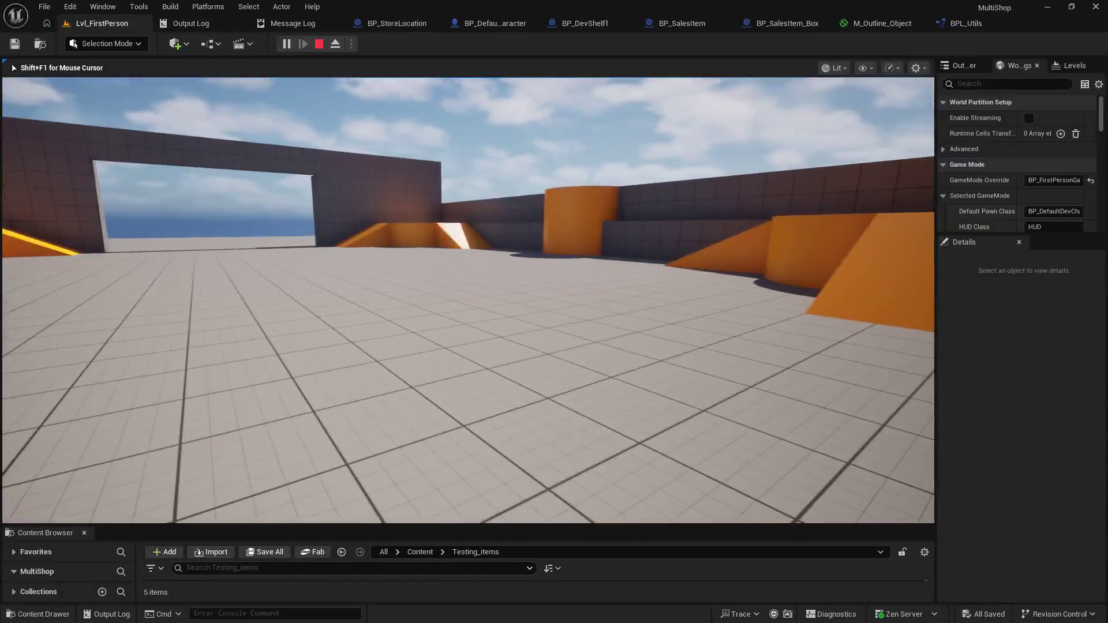
Step: End the play-test and review the trace and highlight logic in BP_DefaultDevCharacter
key(Escape)
click(481, 21)
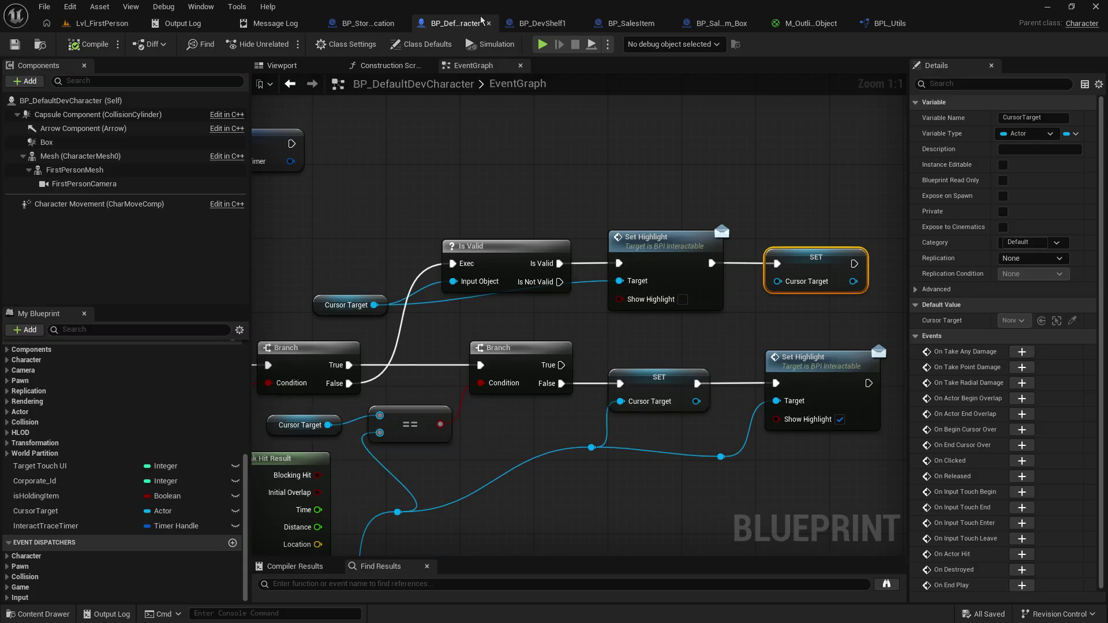
mouse_move(382, 343)
mouse_down()
mouse_move(592, 177)
mouse_move(626, 181)
mouse_up()
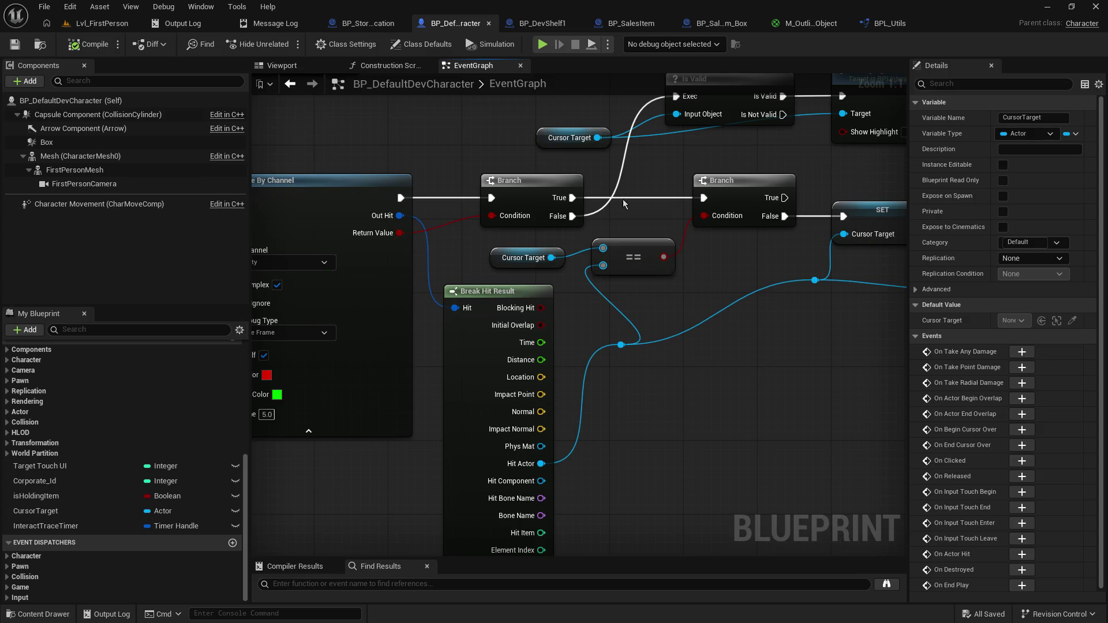
mouse_move(745, 274)
mouse_down()
mouse_move(557, 310)
mouse_move(397, 317)
mouse_up()
mouse_move(576, 233)
mouse_down()
mouse_move(553, 220)
mouse_move(593, 230)
mouse_move(708, 220)
mouse_up()
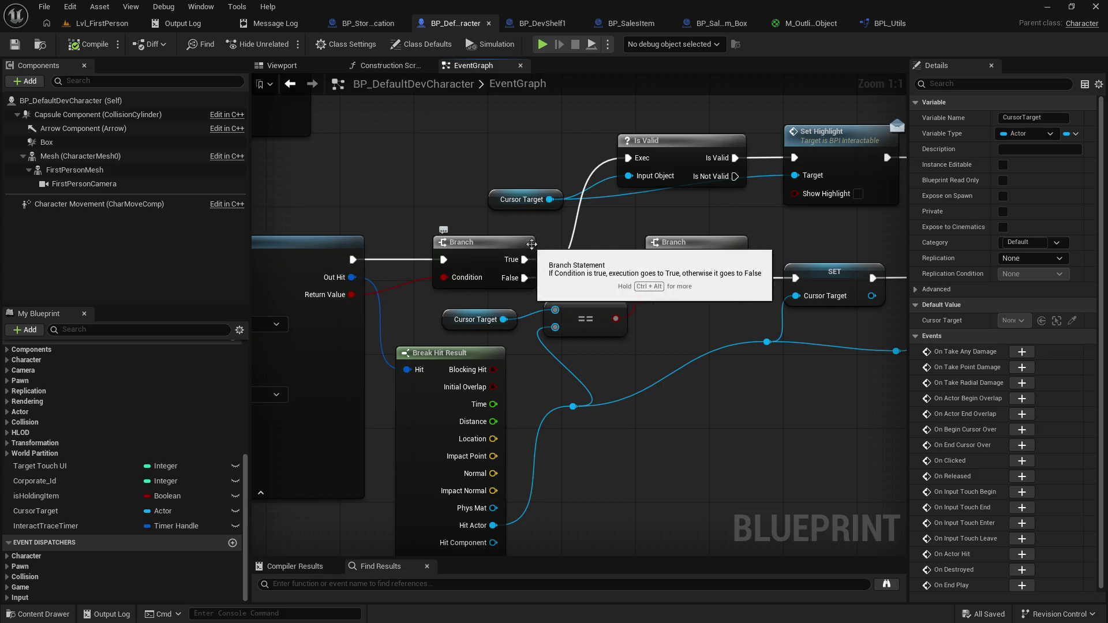
drag(639, 235, 506, 222)
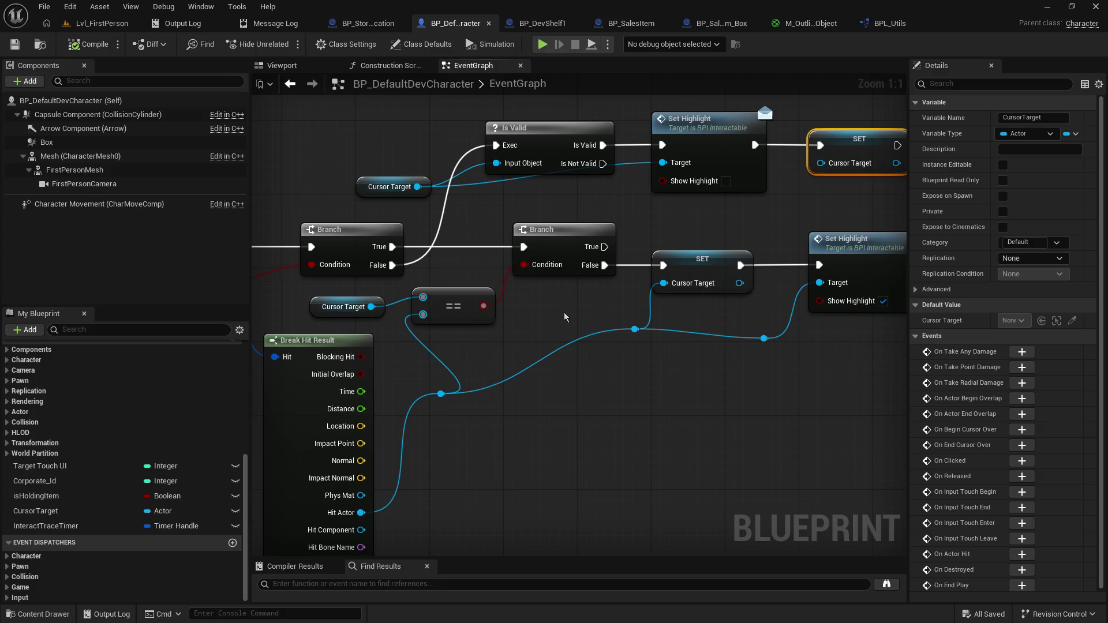
drag(564, 317, 390, 332)
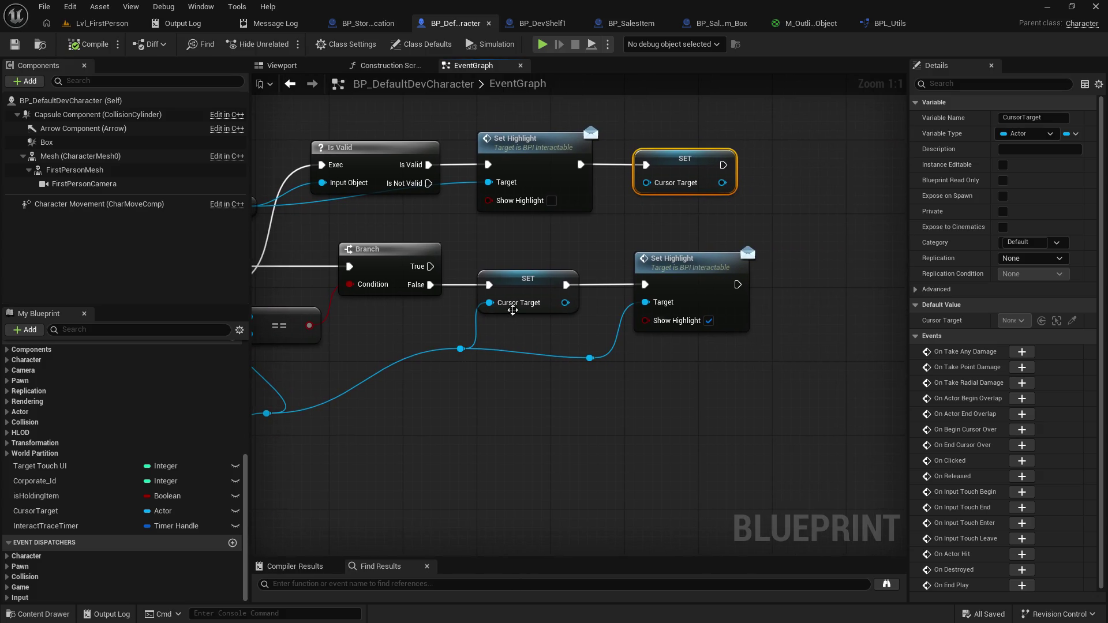
Step: Disconnect the first Branch's False output from Is Valid and compile
drag(492, 344, 690, 334)
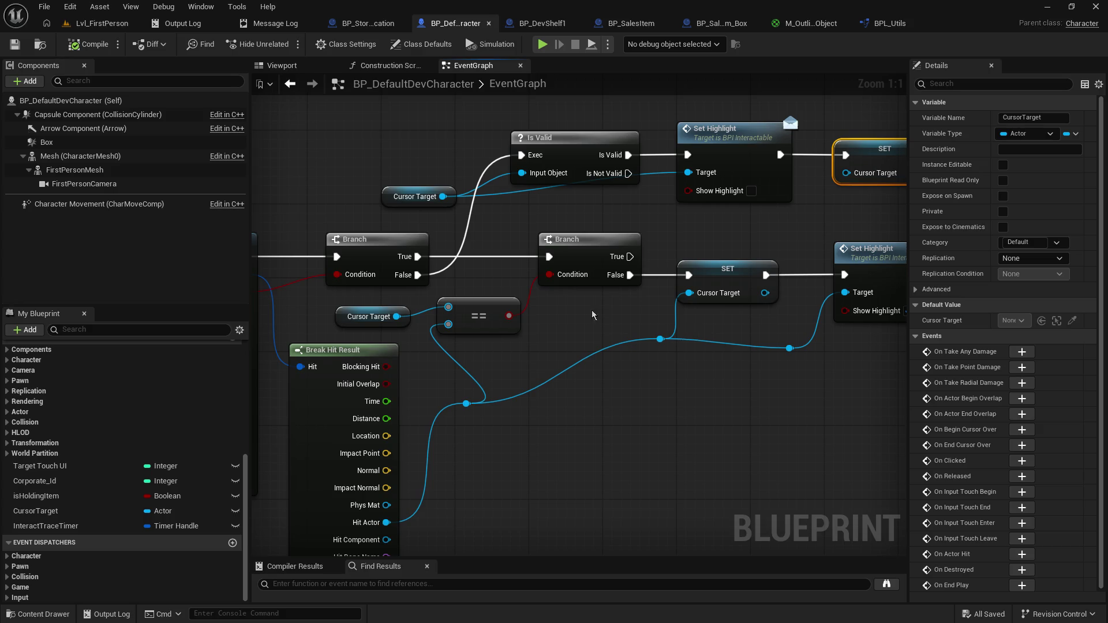
alt+click(419, 276)
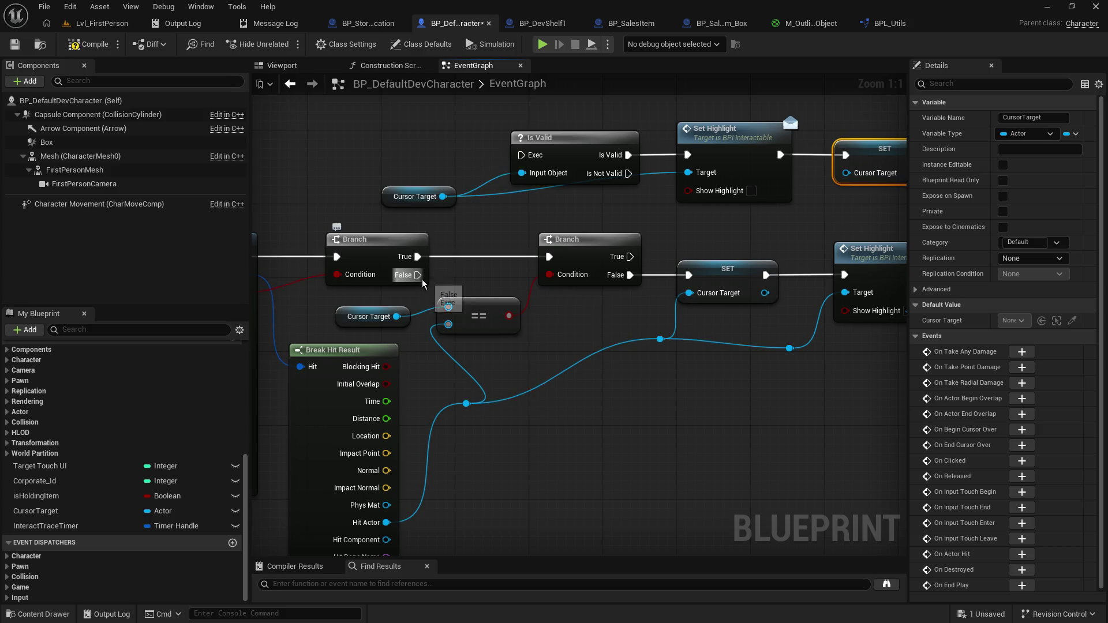
click(96, 44)
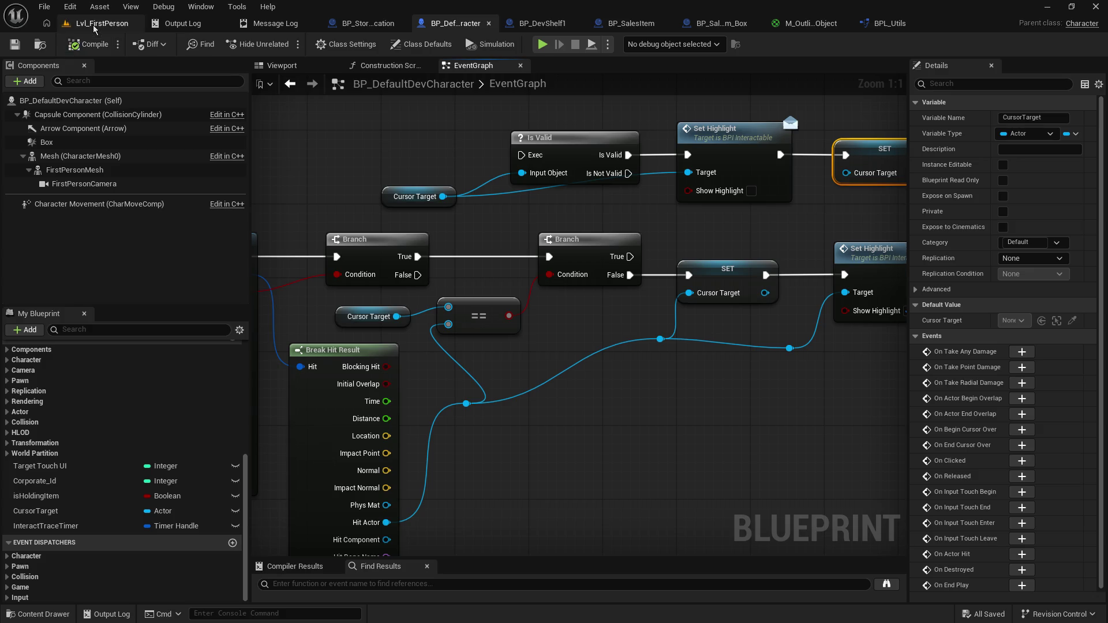
Step: Play-test briefly, then wire the first Branch's True output straight to SET Cursor Target
key(alt+p)
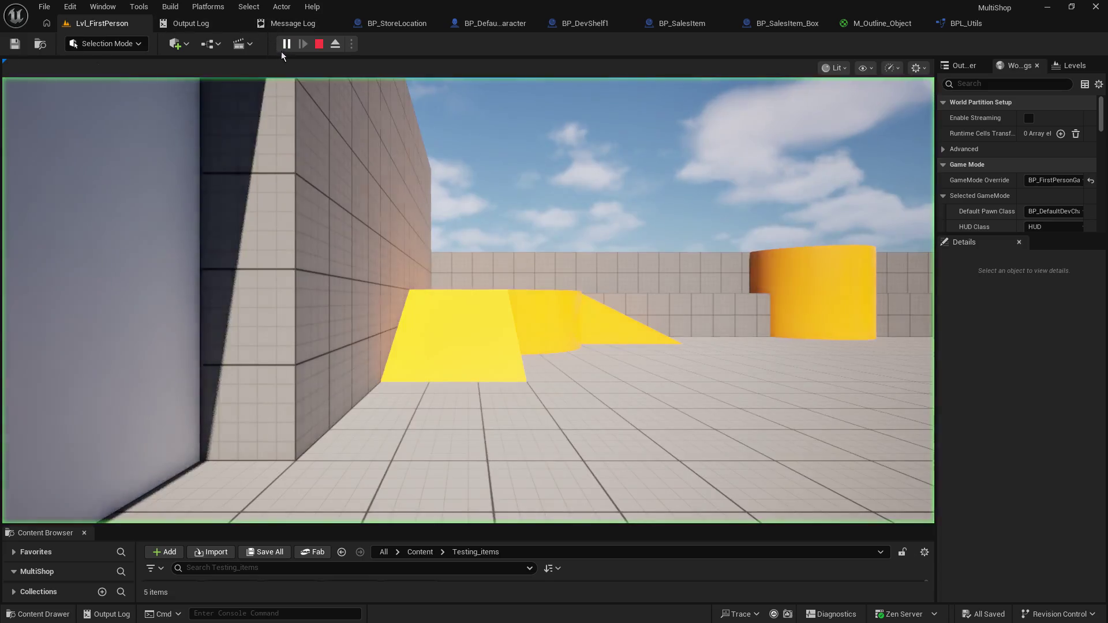
click(283, 84)
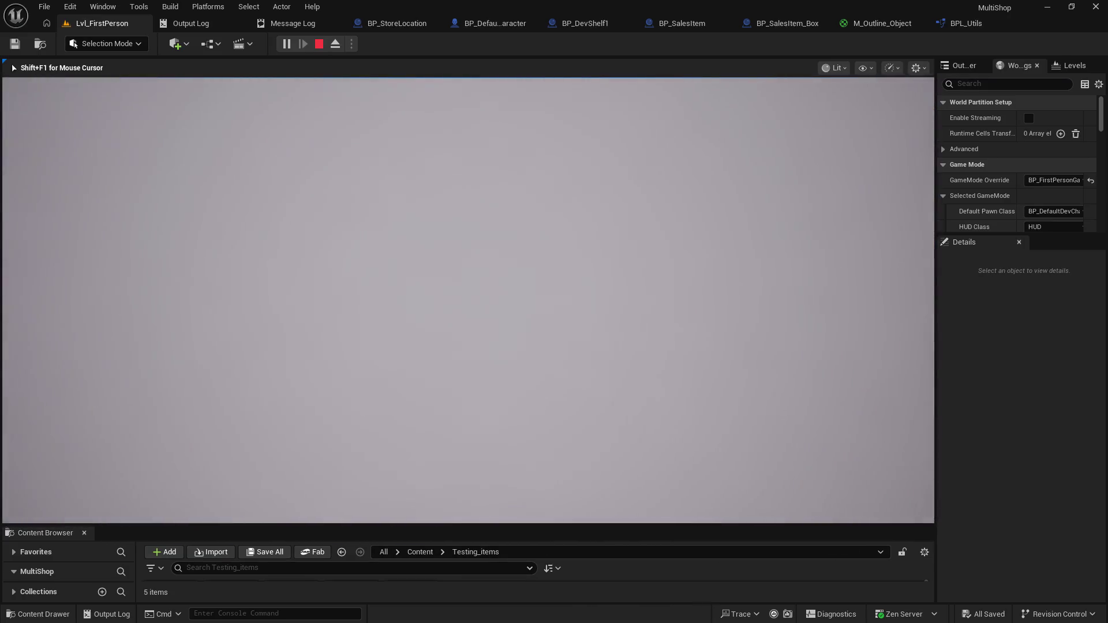
key(Escape)
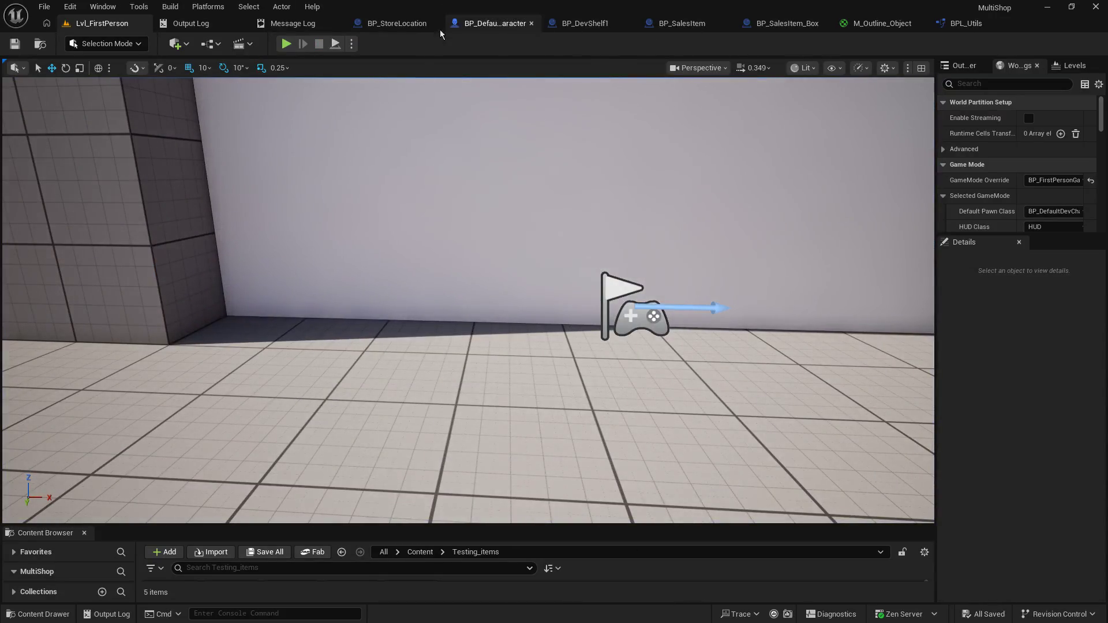
click(478, 24)
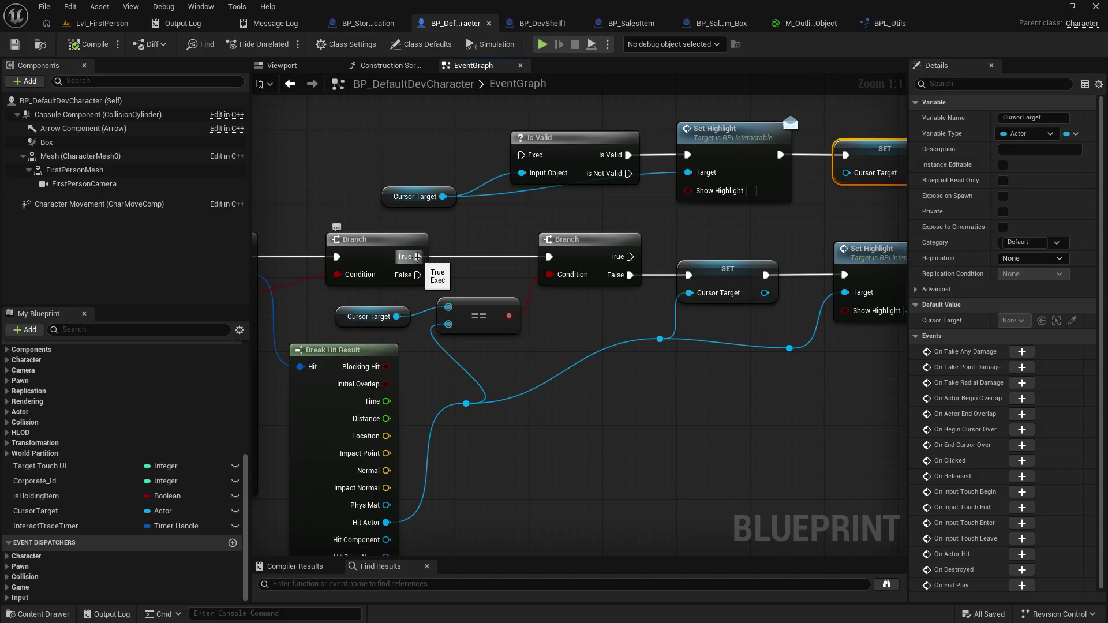
alt+click(417, 256)
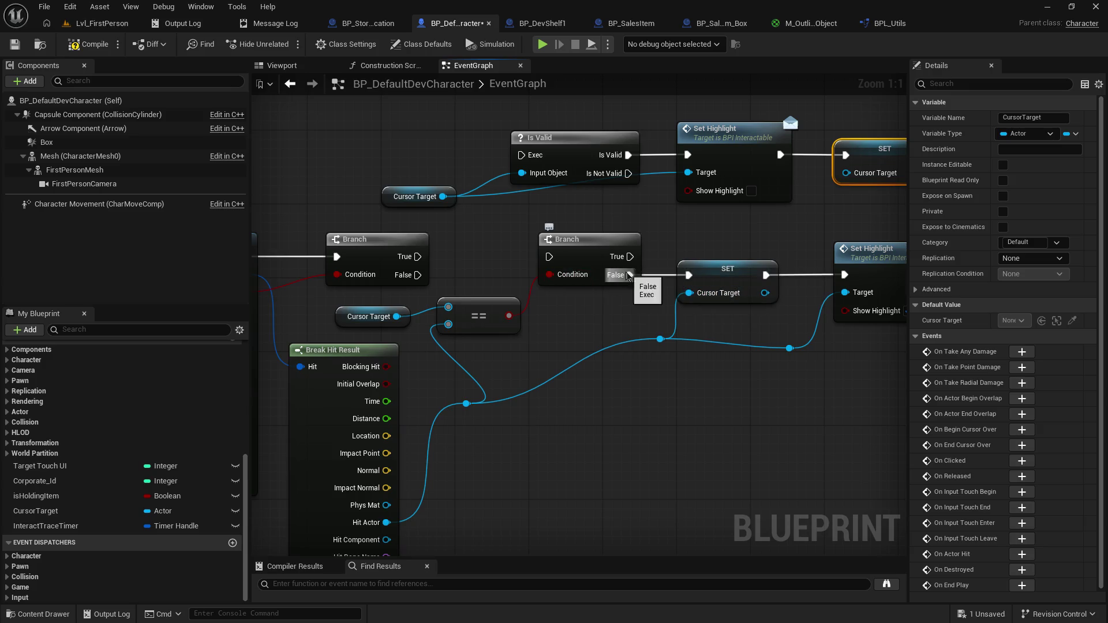
alt+click(631, 275)
mouse_move(413, 256)
mouse_down()
mouse_move(701, 289)
mouse_move(689, 275)
mouse_up()
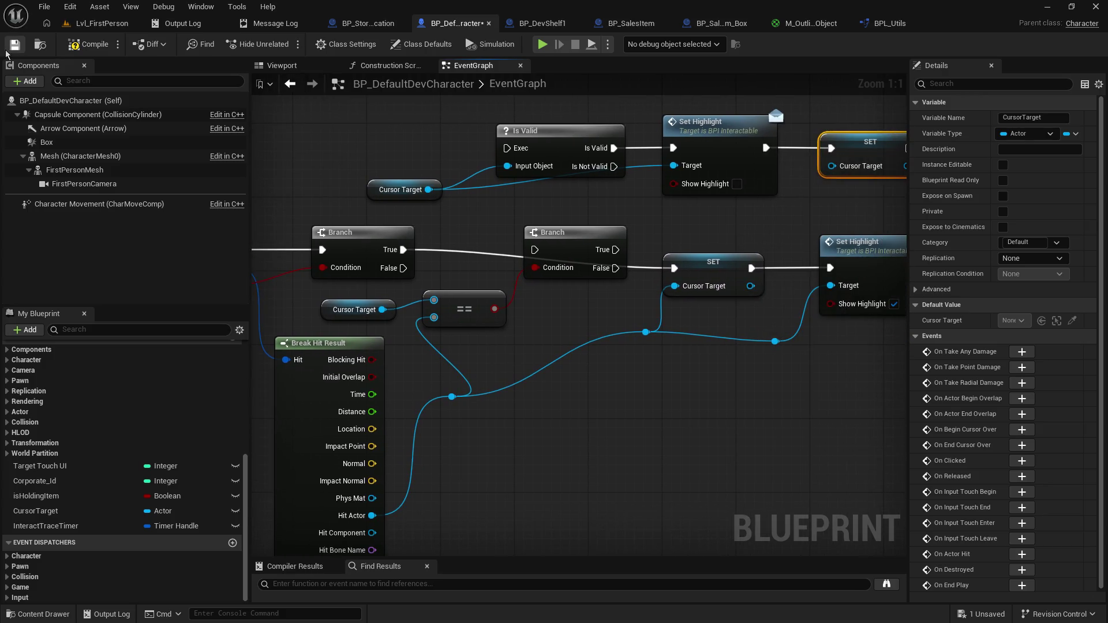
Step: Play-test again, then connect Event BeginPlay to Set Timer by Event
click(98, 23)
click(287, 45)
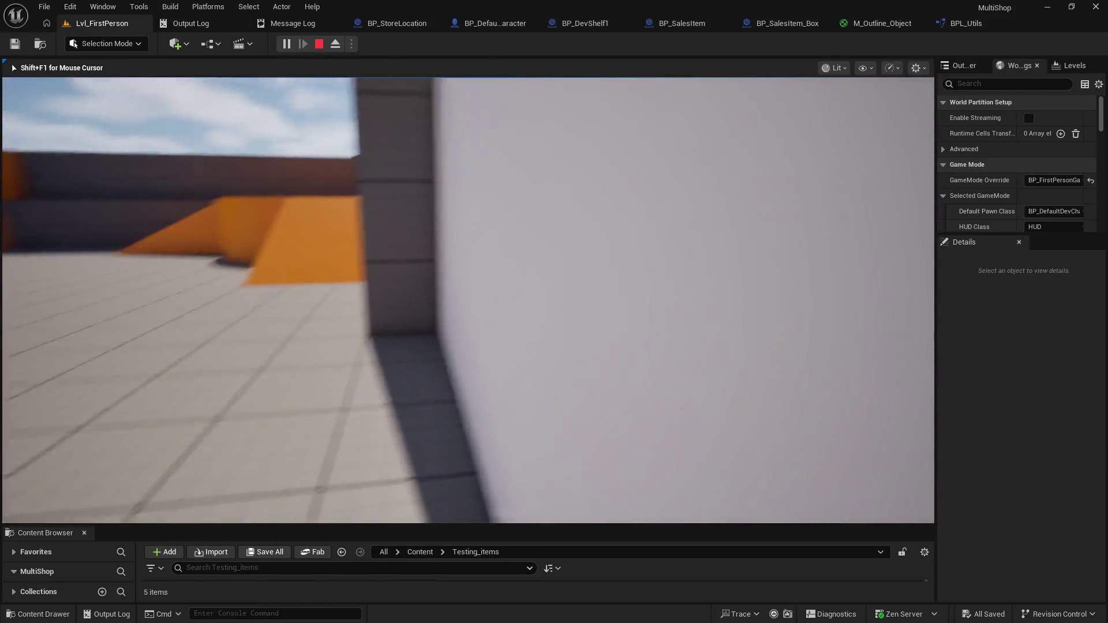
key(Escape)
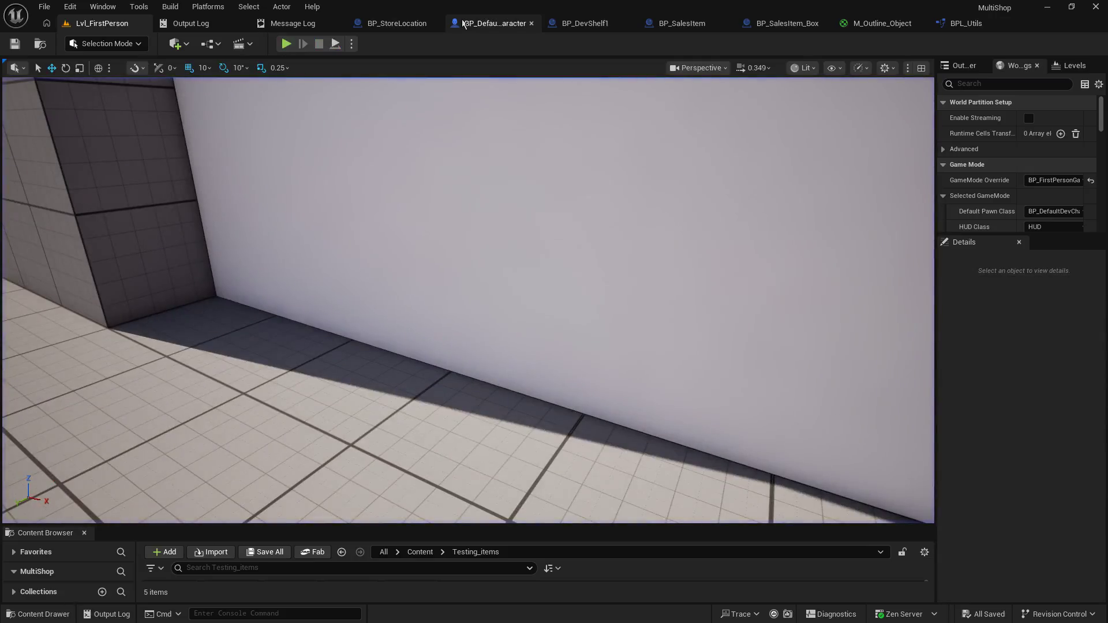
click(482, 23)
mouse_move(467, 270)
mouse_down()
mouse_move(695, 261)
mouse_move(877, 288)
mouse_move(812, 402)
mouse_move(772, 513)
mouse_up()
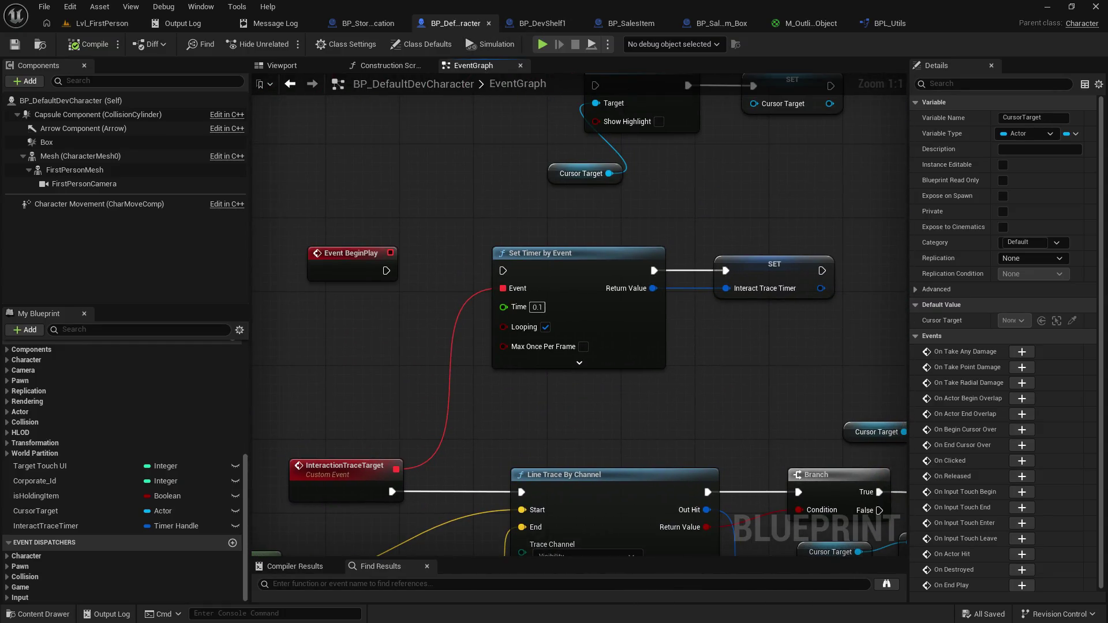
drag(384, 327, 506, 341)
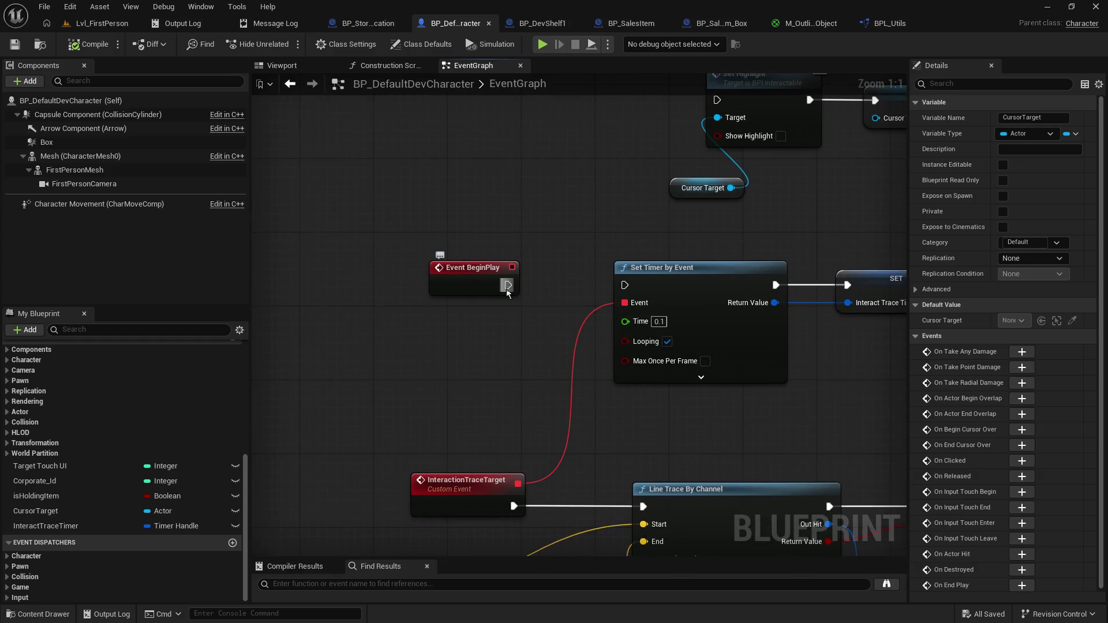
mouse_move(507, 285)
mouse_down()
mouse_move(624, 285)
mouse_move(459, 333)
mouse_up()
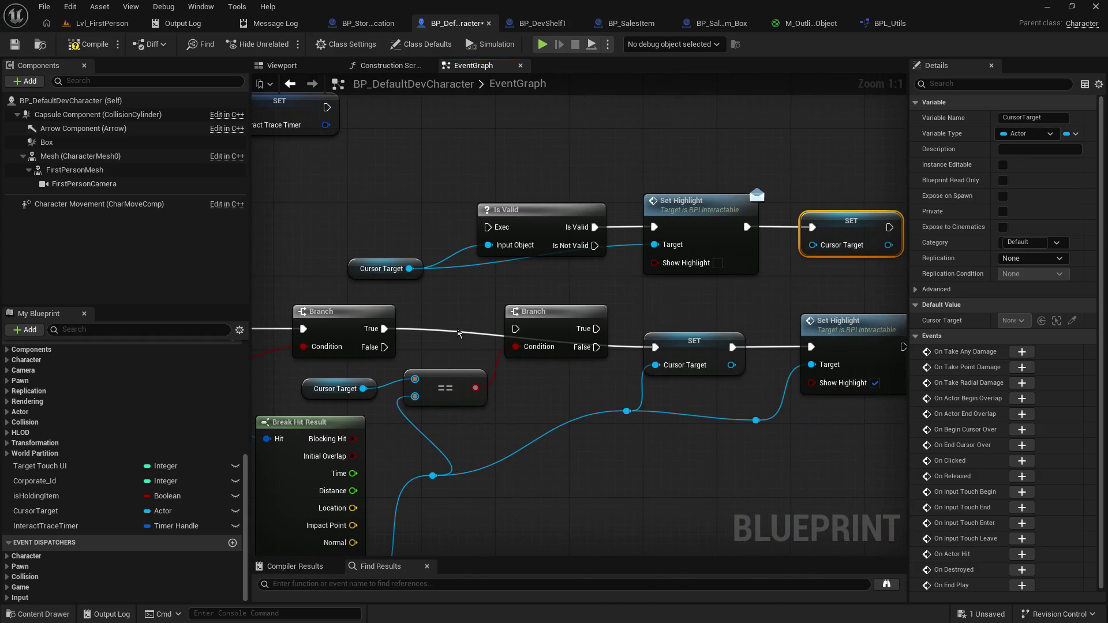
Step: Restore Branch True to second Branch, its False to SET Cursor Target, then compile, save and view the level
alt+click(385, 328)
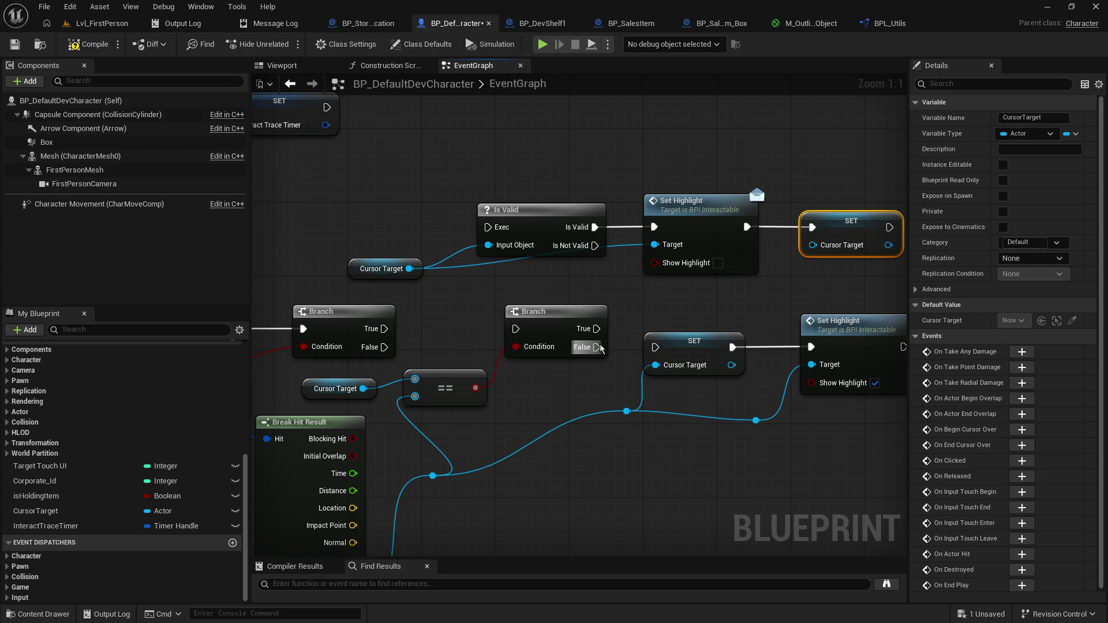
drag(601, 347, 653, 347)
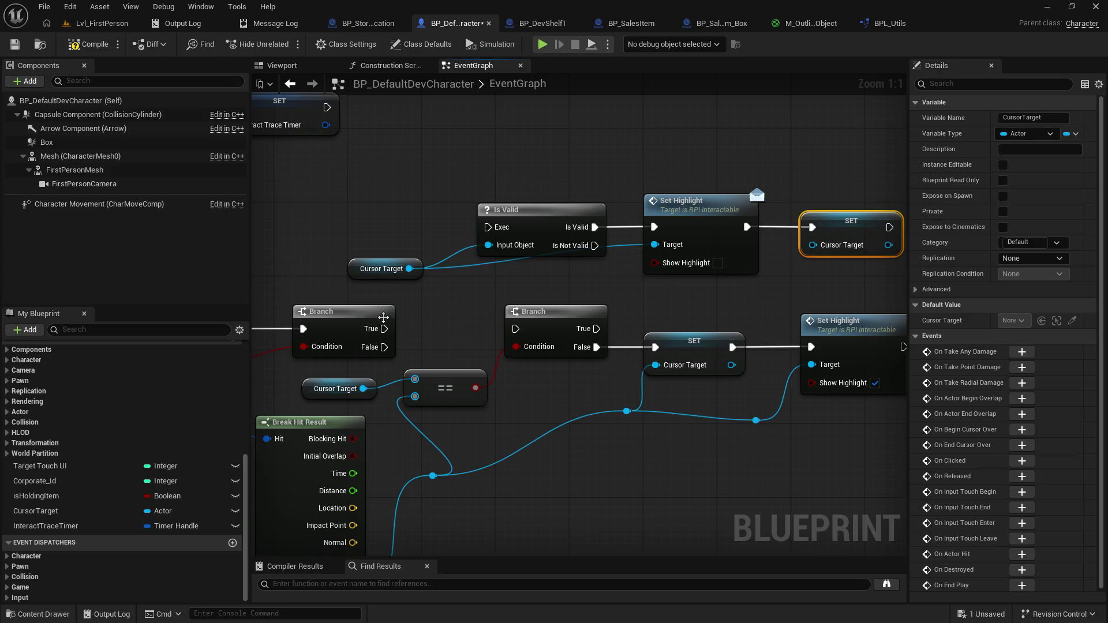
drag(504, 307, 647, 315)
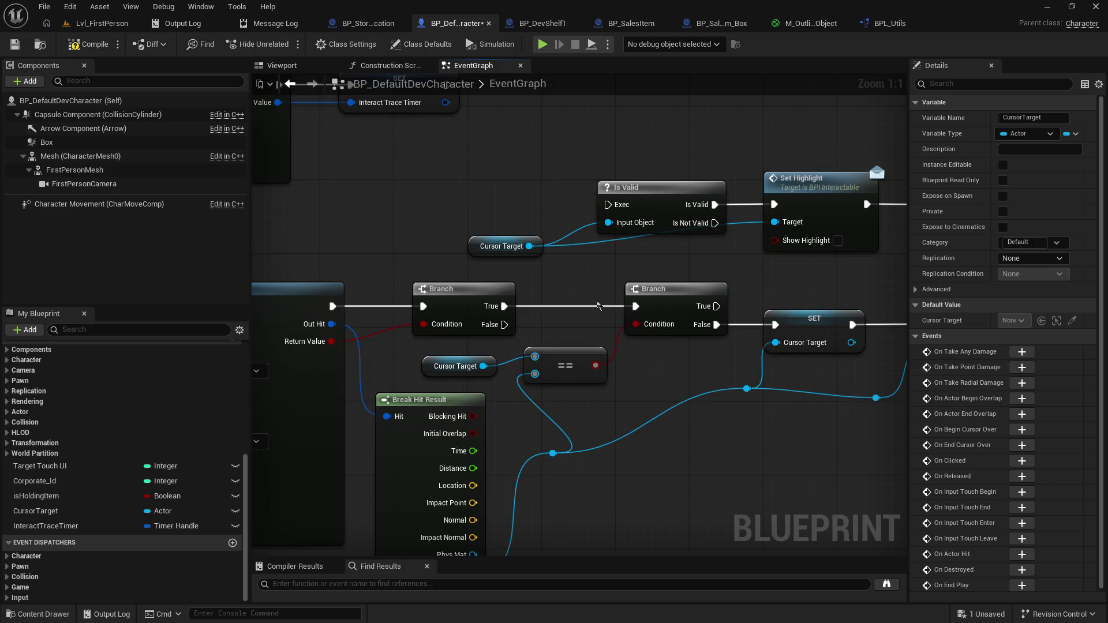
click(16, 44)
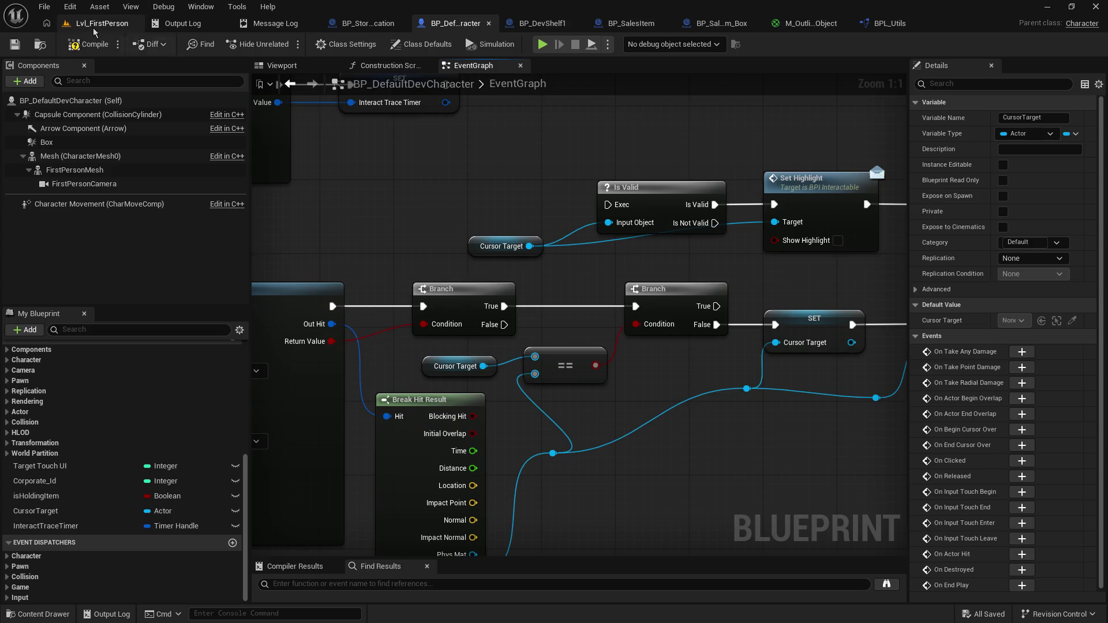
click(89, 44)
click(96, 23)
mouse_move(317, 156)
mouse_down()
mouse_move(275, 196)
mouse_move(243, 60)
mouse_up()
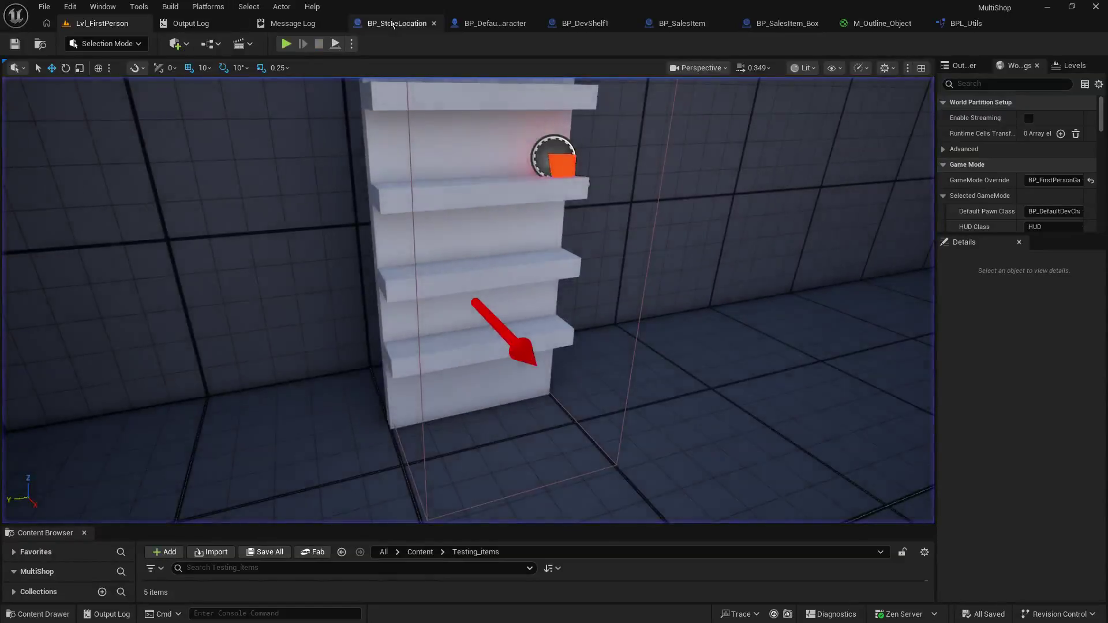
Step: Wire the first Branch's False output into Is Valid's Exec and save the blueprint
click(484, 22)
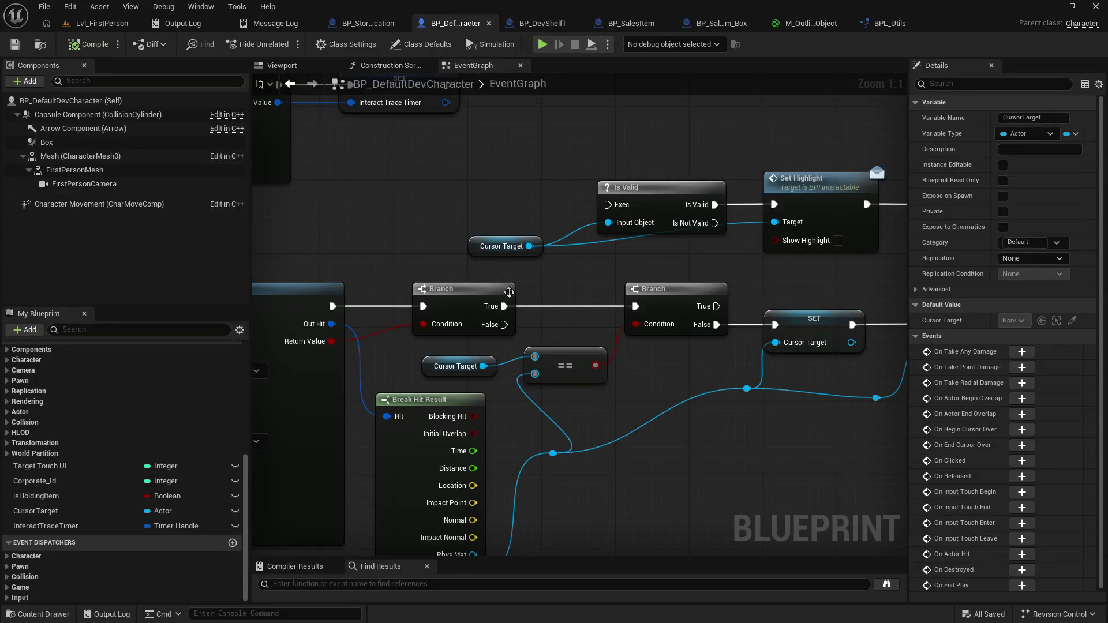
drag(504, 325, 611, 206)
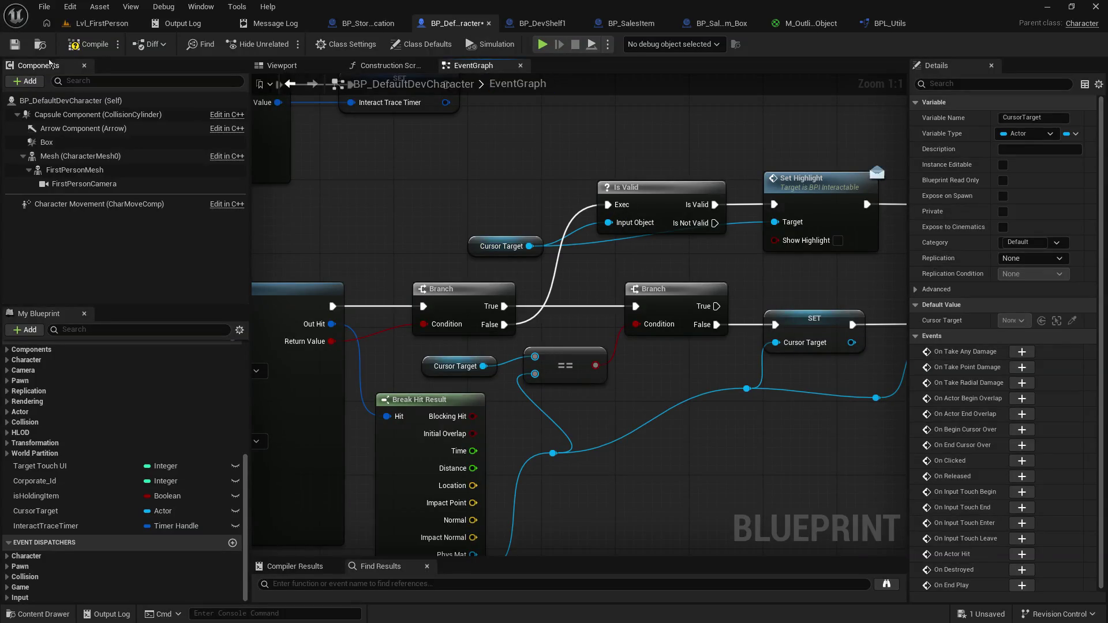
click(15, 44)
Step: Play-test Lvl_FirstPerson, walking up to the shelf to check its yellow outline
click(102, 23)
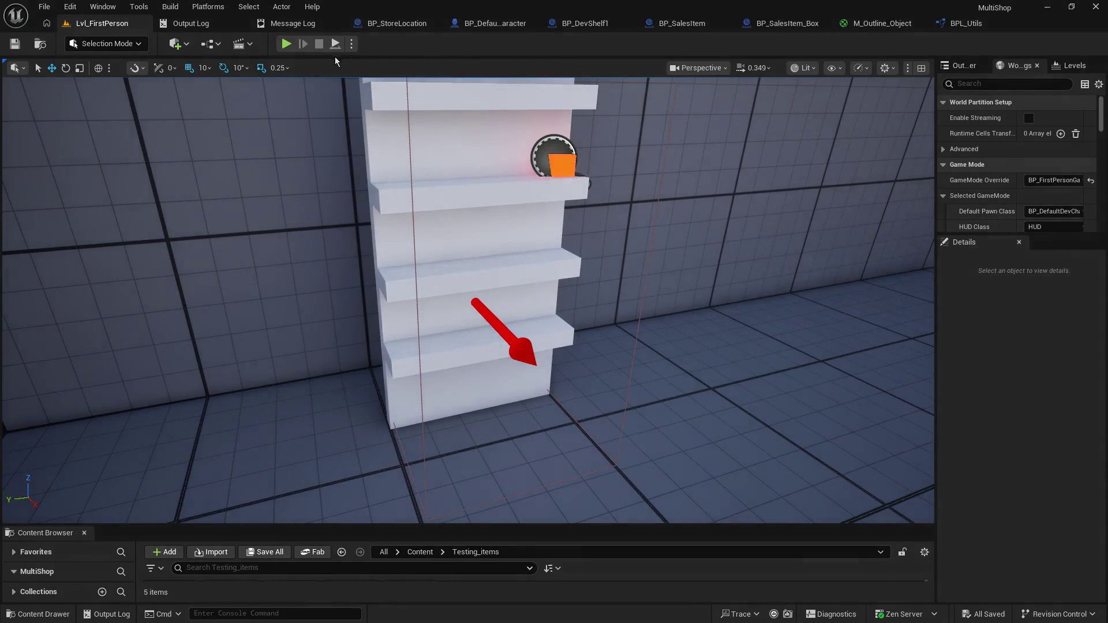
click(285, 44)
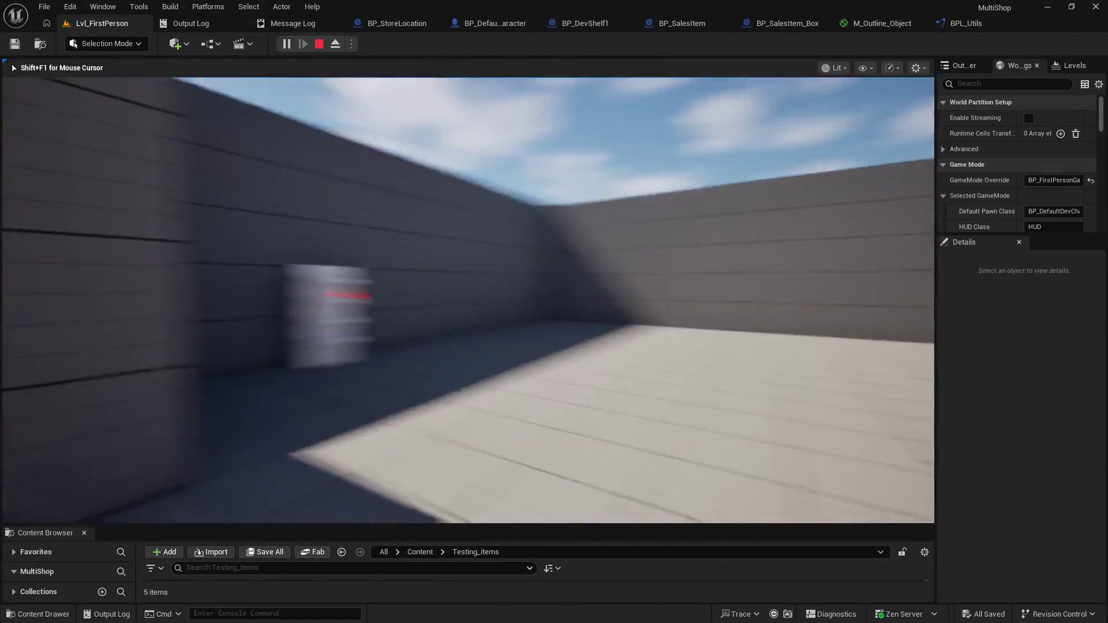
key(w)
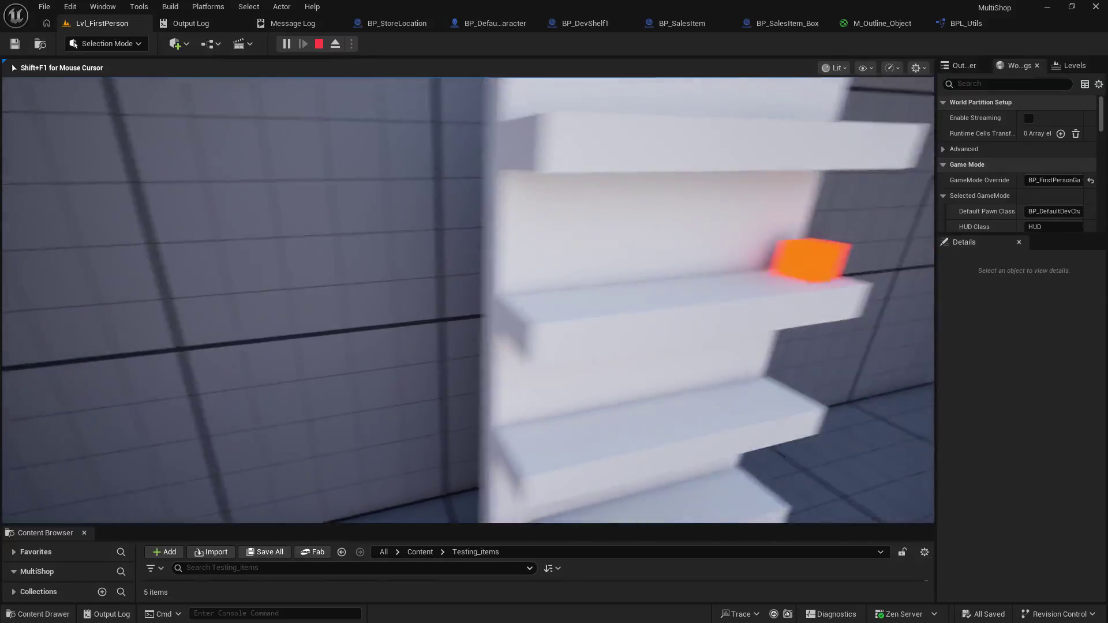
key(s)
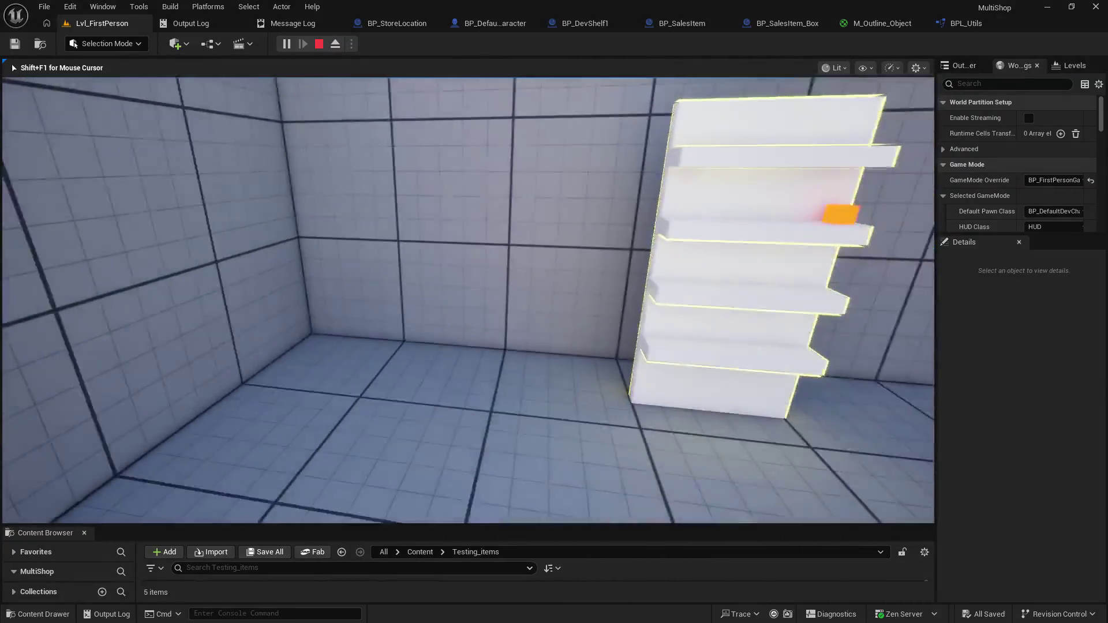
key(w)
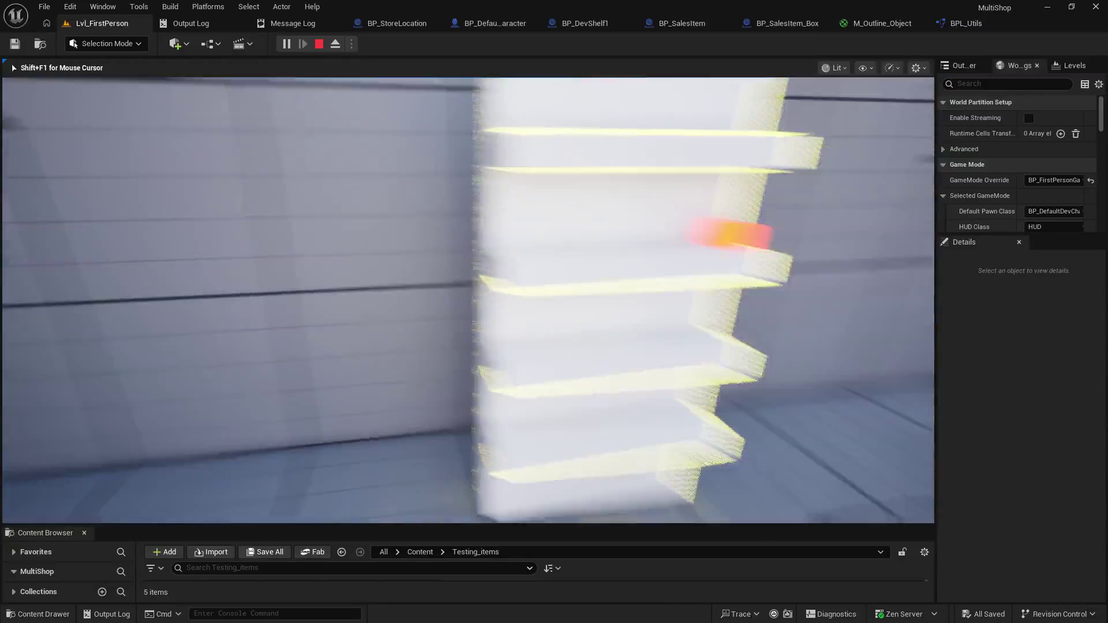
key(d)
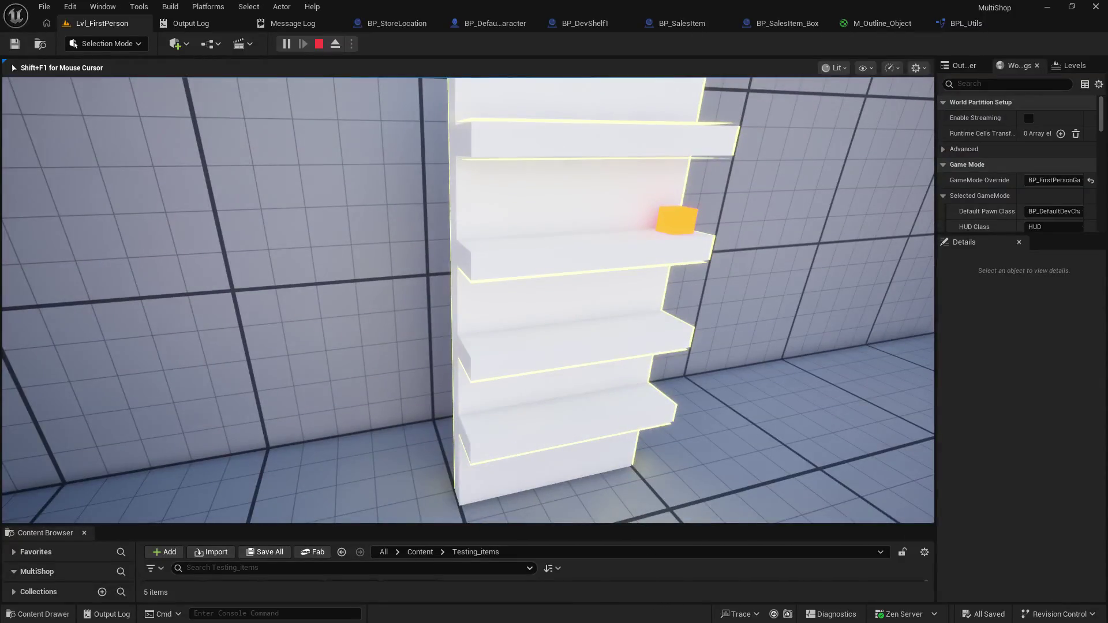
key(w)
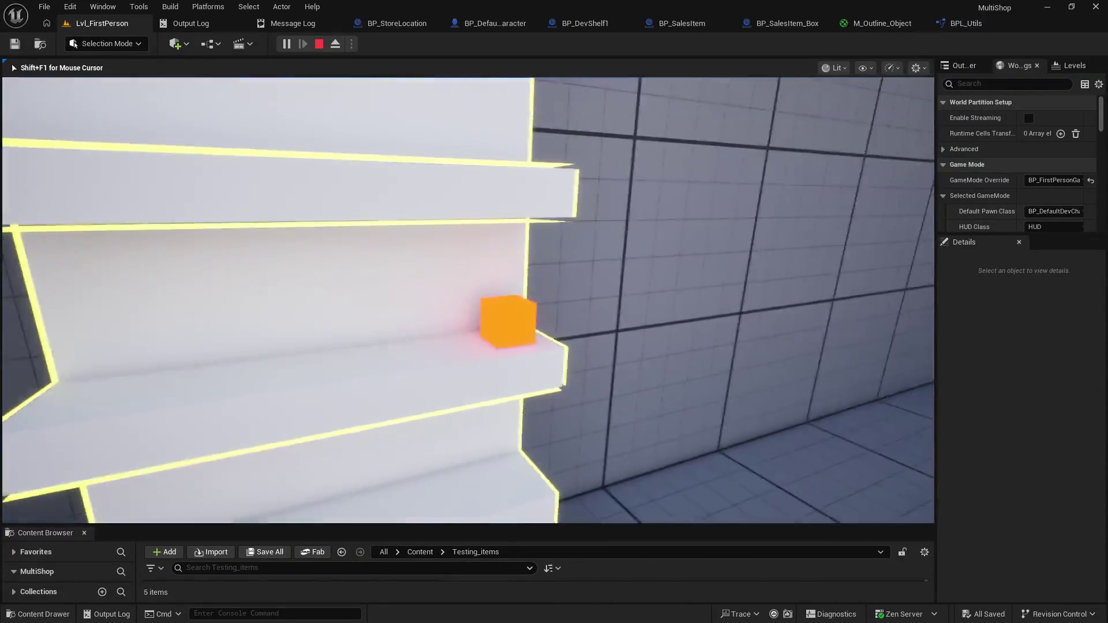
key(s)
key(w)
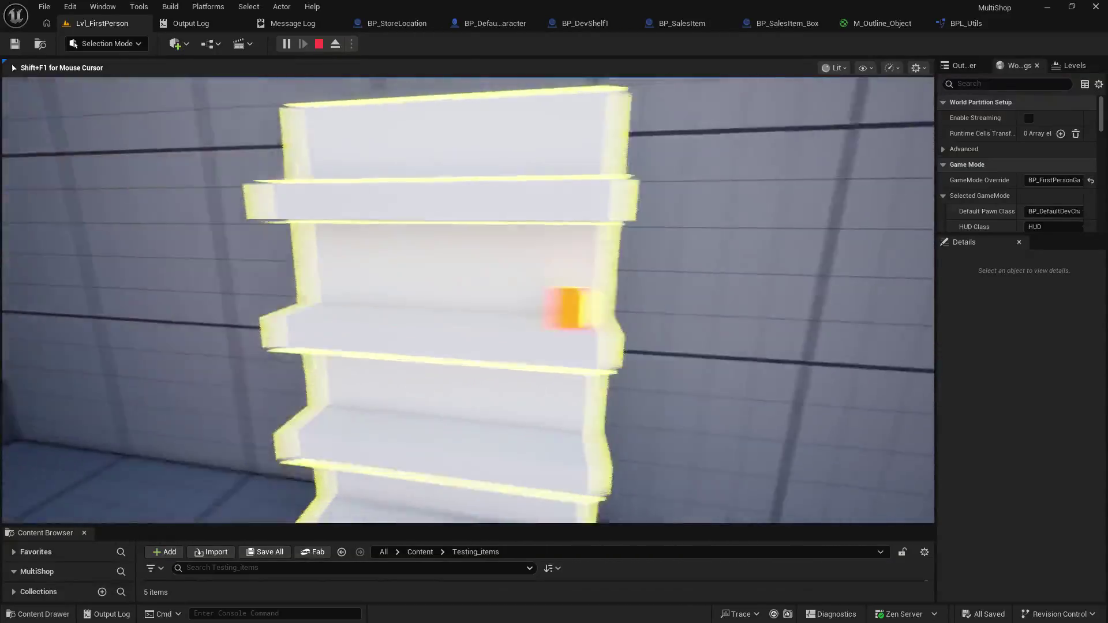
key(s)
key(Escape)
click(488, 23)
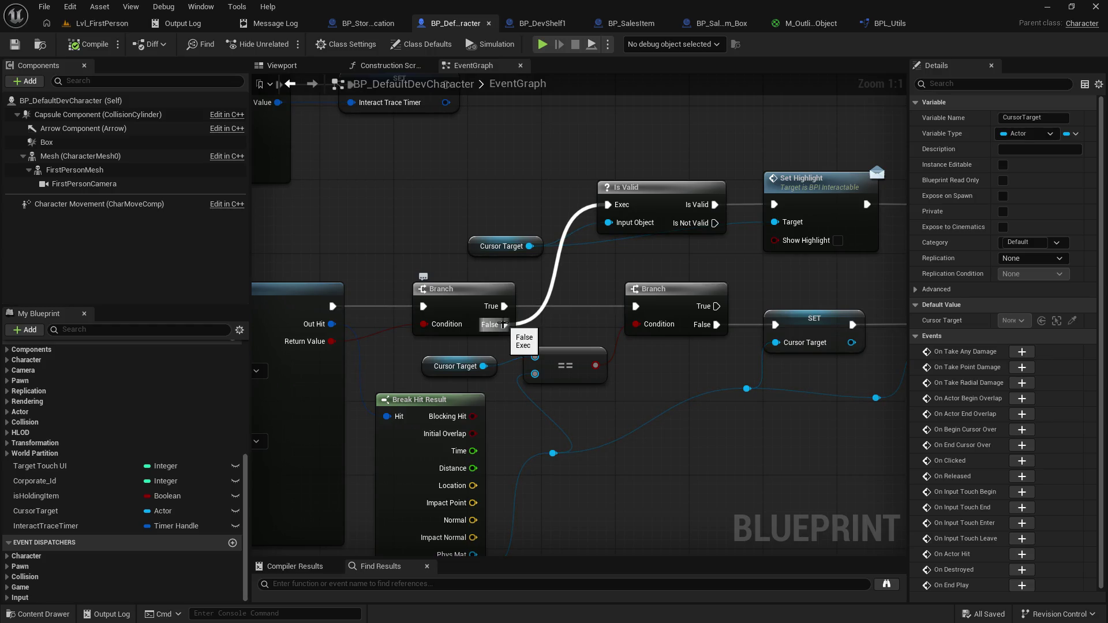
Step: Review the Set Highlight, Branch and Line Trace wiring, then play-test Lvl_FirstPerson again
drag(563, 273, 499, 281)
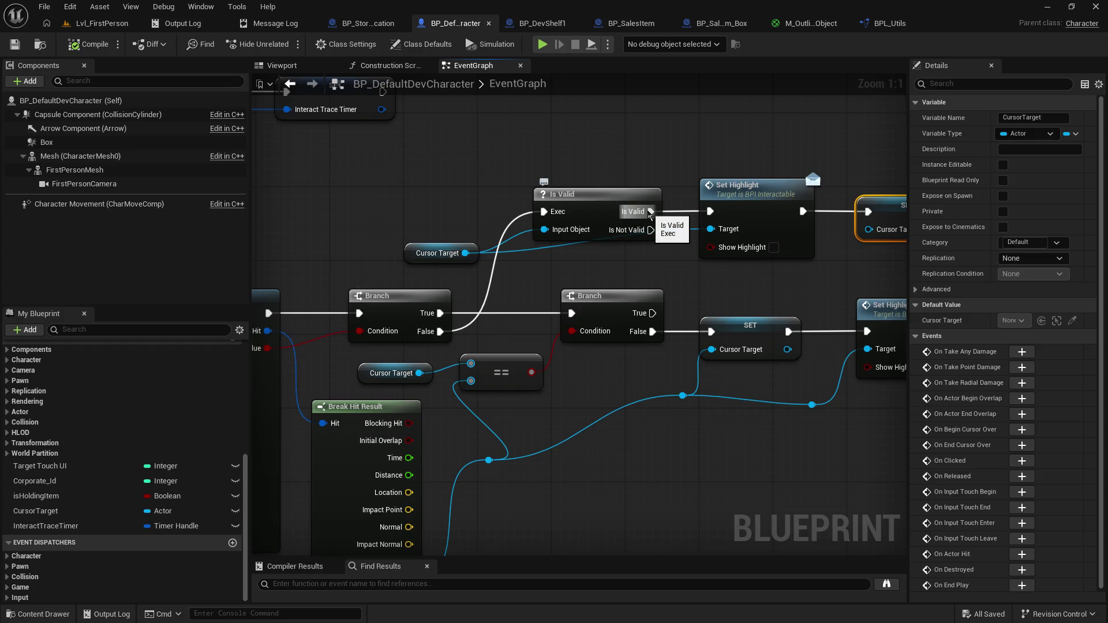
mouse_move(531, 286)
mouse_down()
mouse_move(633, 245)
mouse_move(684, 241)
mouse_move(453, 258)
mouse_move(653, 269)
mouse_move(599, 286)
mouse_move(484, 293)
mouse_up()
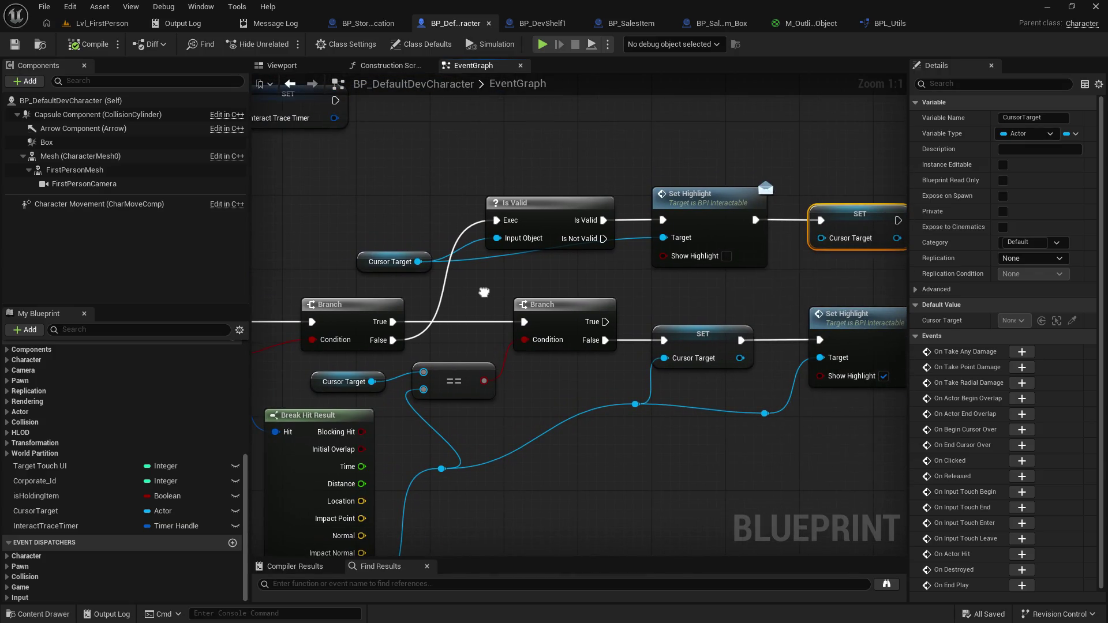
mouse_move(484, 293)
mouse_down()
mouse_move(326, 411)
mouse_move(223, 549)
mouse_move(20, 425)
mouse_move(842, 228)
mouse_move(691, 293)
mouse_up()
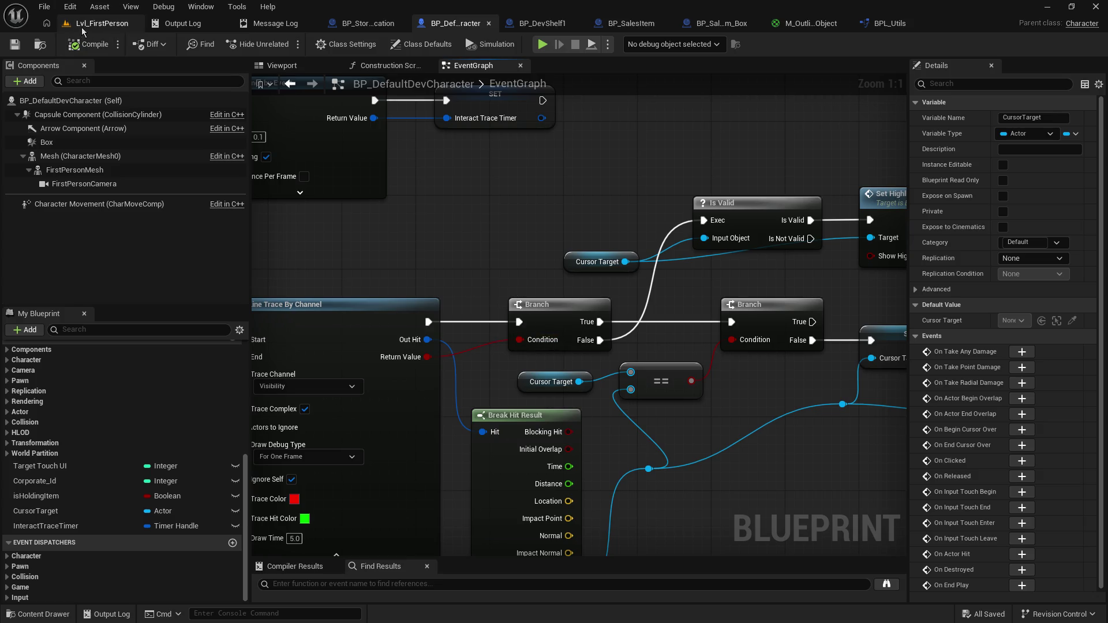
click(101, 23)
click(286, 45)
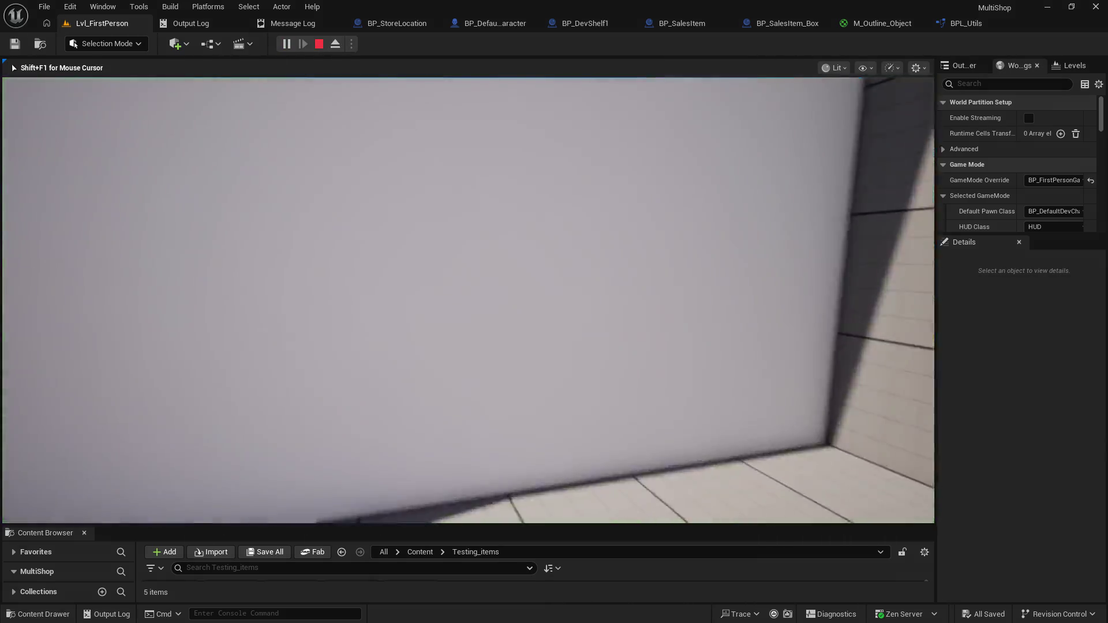
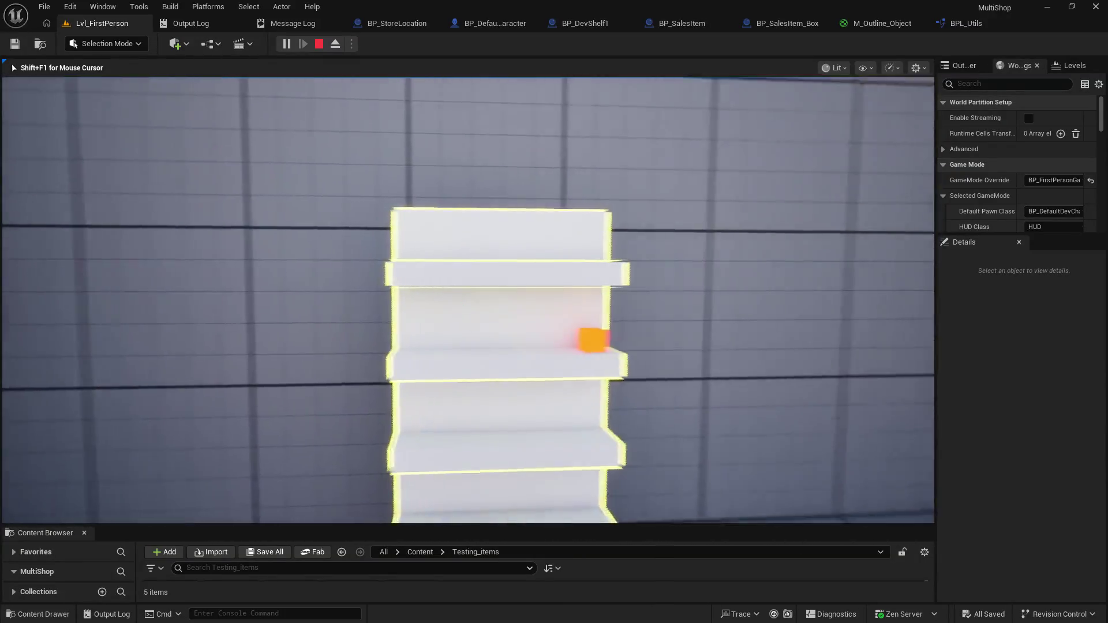
Step: Stop the play session and review the character's Line Trace branches, selecting the first Branch
key(Escape)
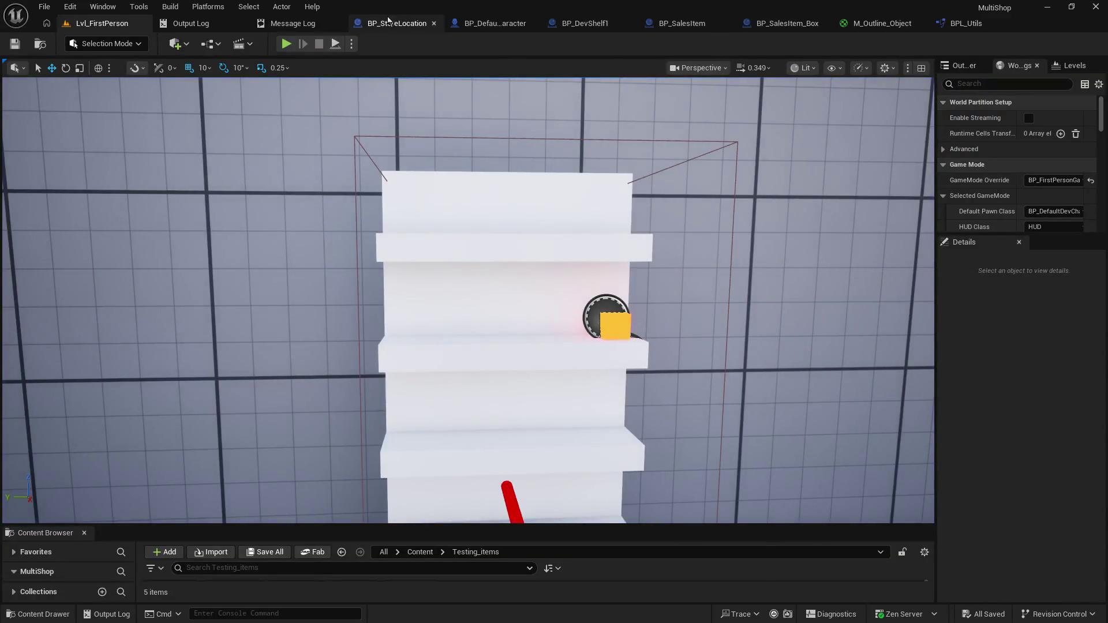
click(476, 25)
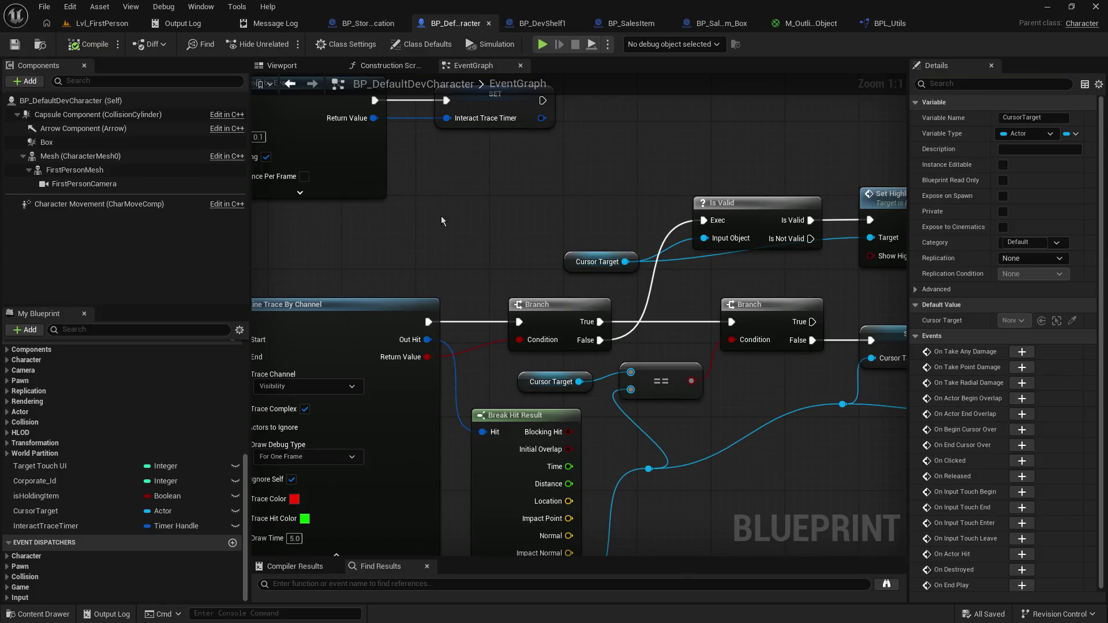
mouse_move(476, 234)
mouse_down()
mouse_move(440, 208)
mouse_move(439, 105)
mouse_up()
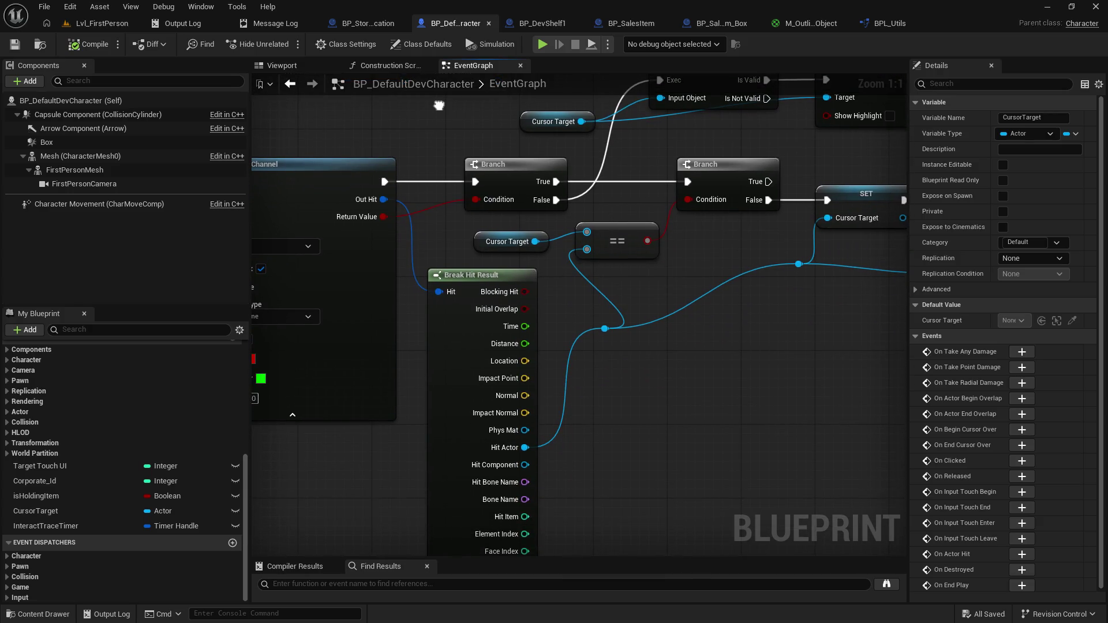
drag(439, 105, 589, 163)
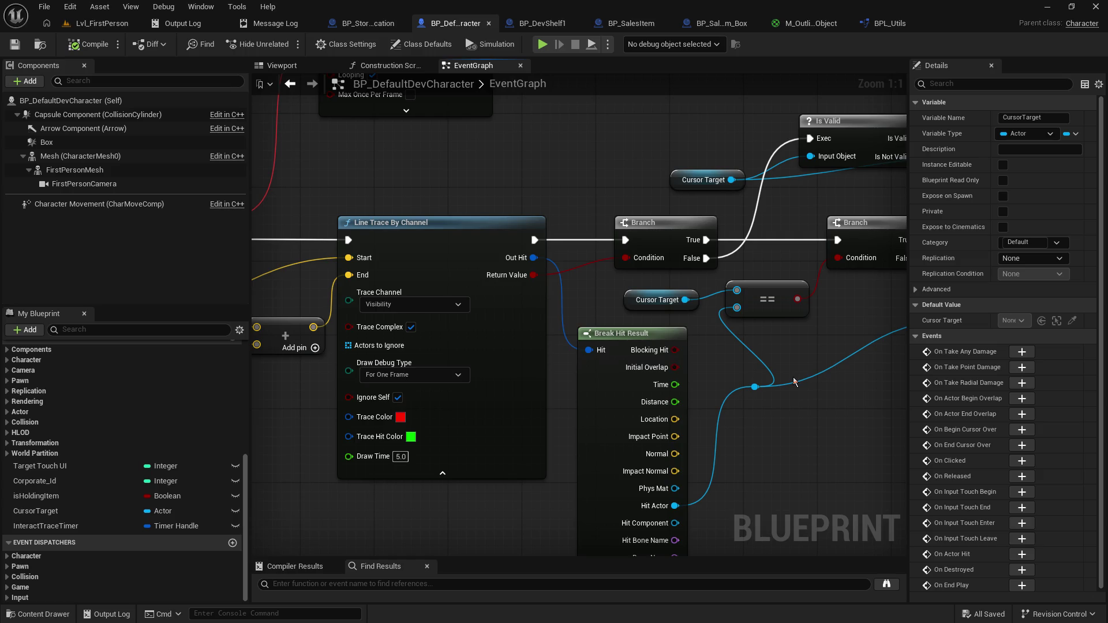
drag(795, 366, 687, 395)
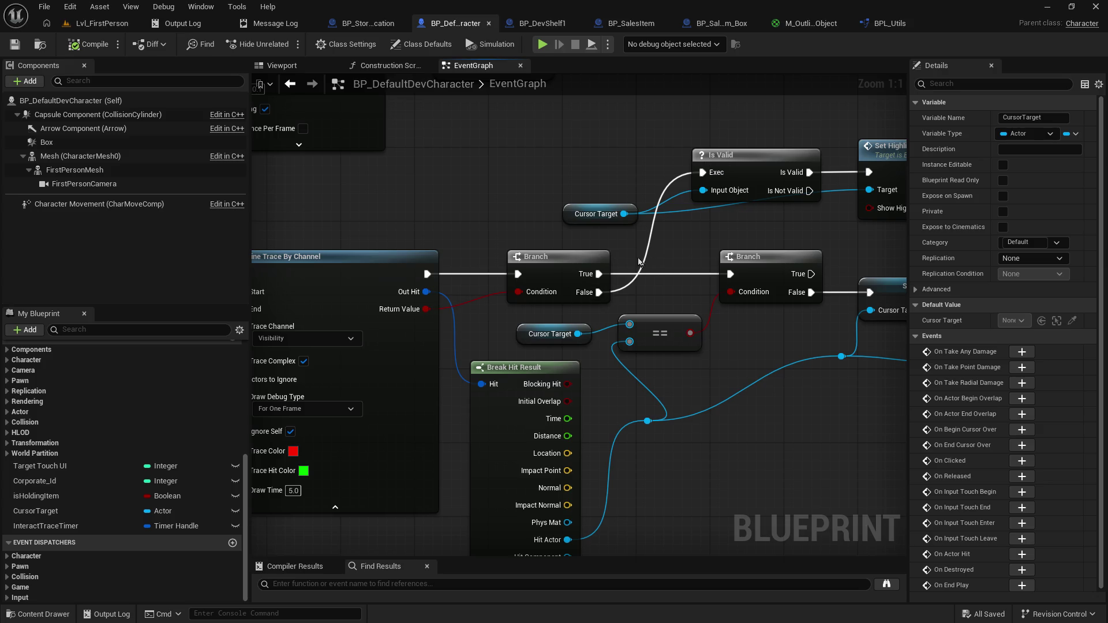
click(554, 257)
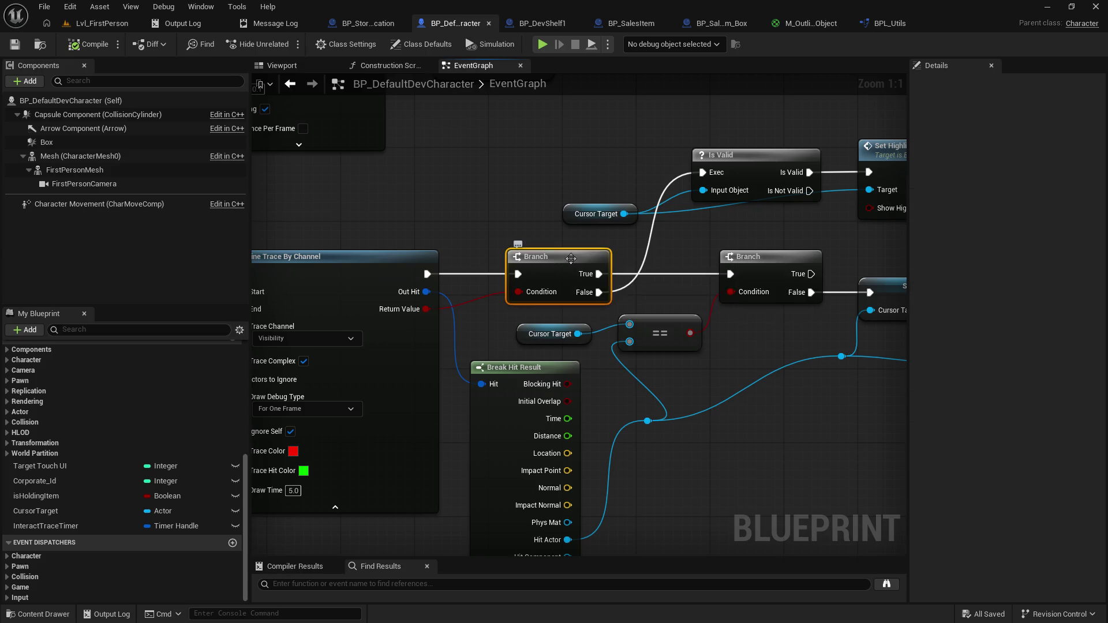
Step: Play Lvl_FirstPerson again with the mouse captured in the game view
click(93, 23)
click(279, 44)
click(445, 222)
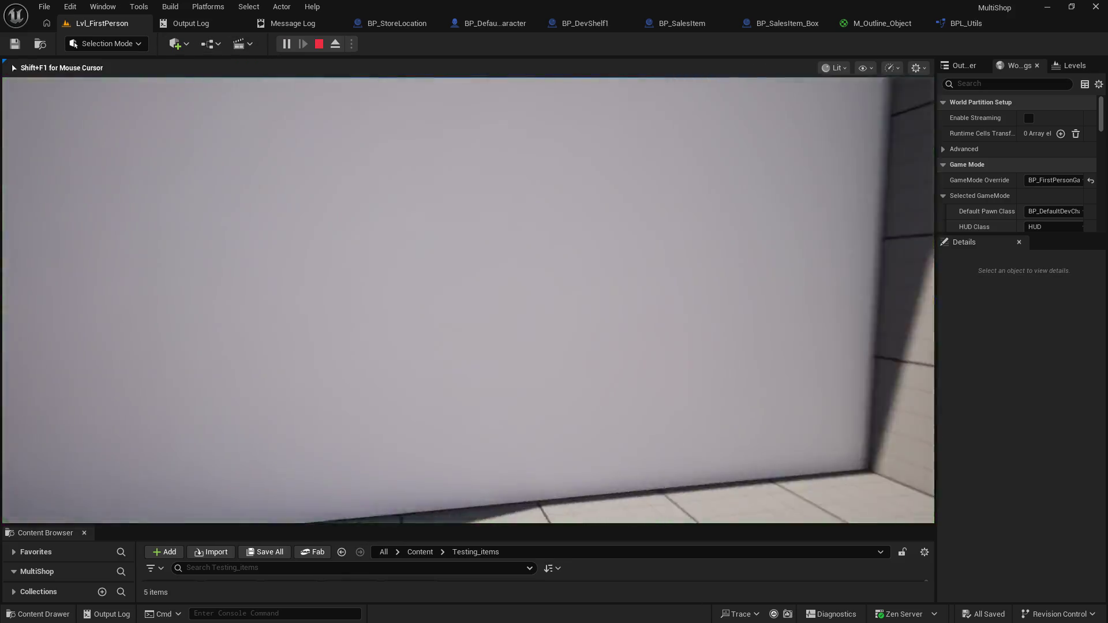
Step: Back away from the shelf, break on the first Branch with F9, then resume play
key(s)
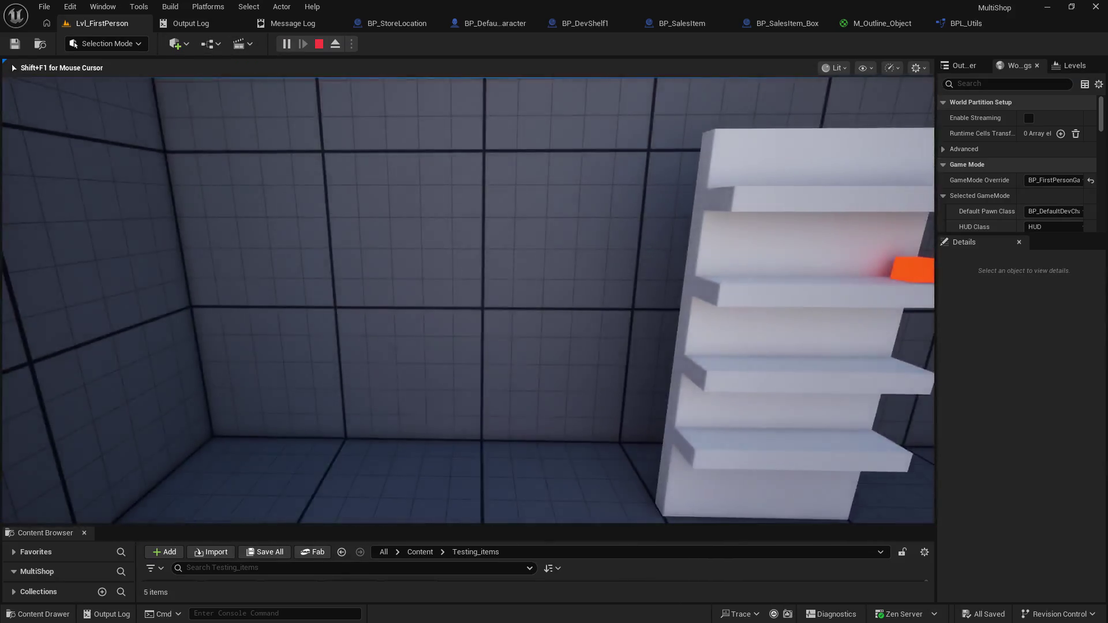
key(s)
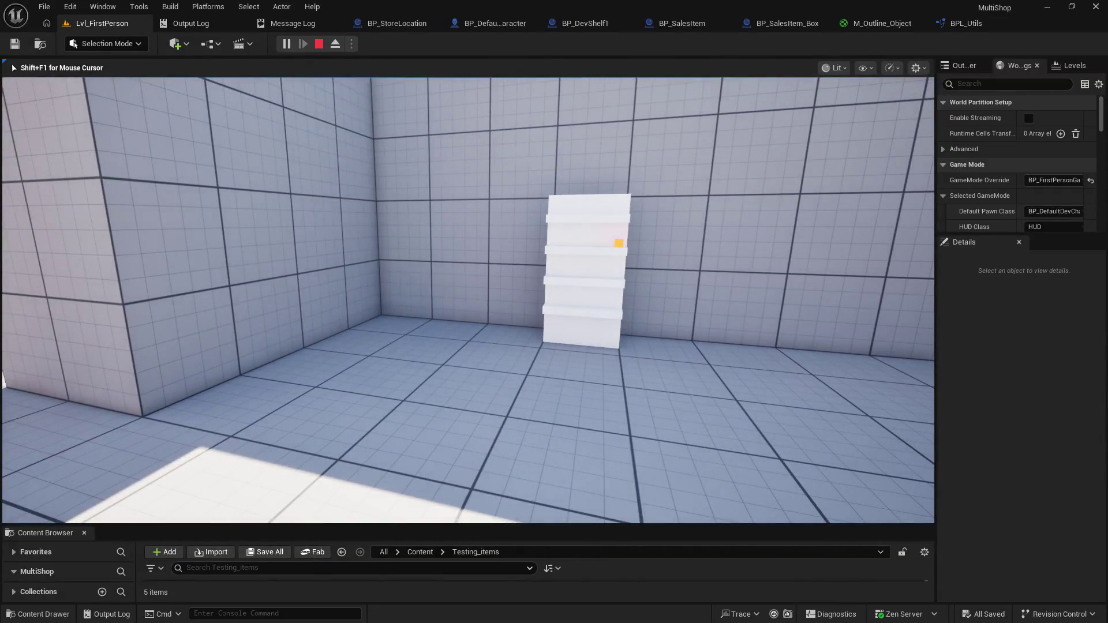
key(shift+F1)
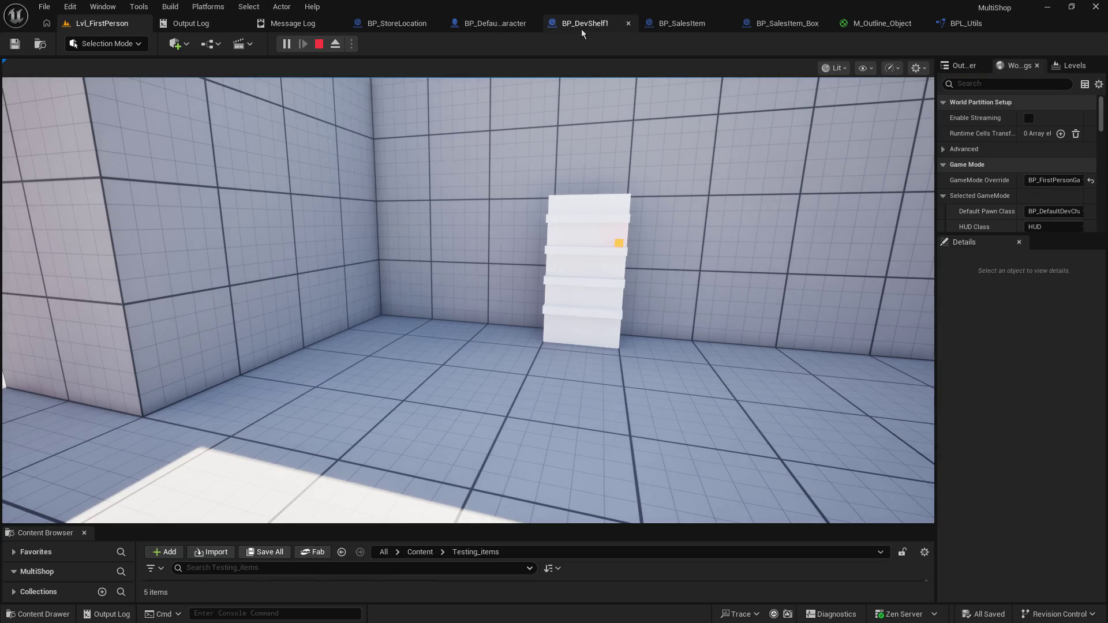
click(482, 24)
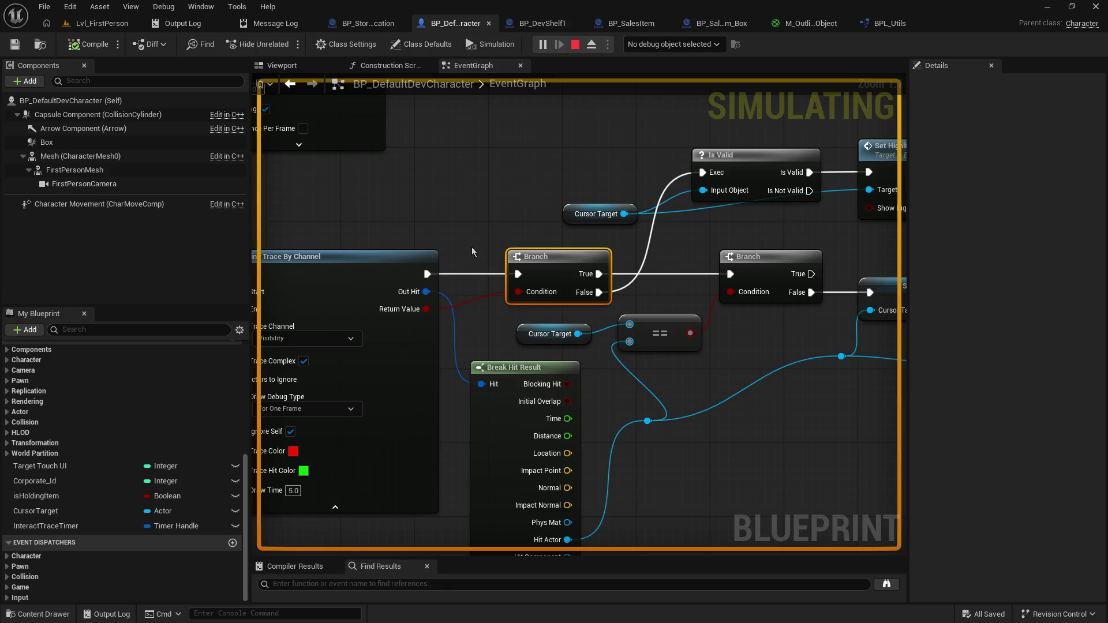
key(F9)
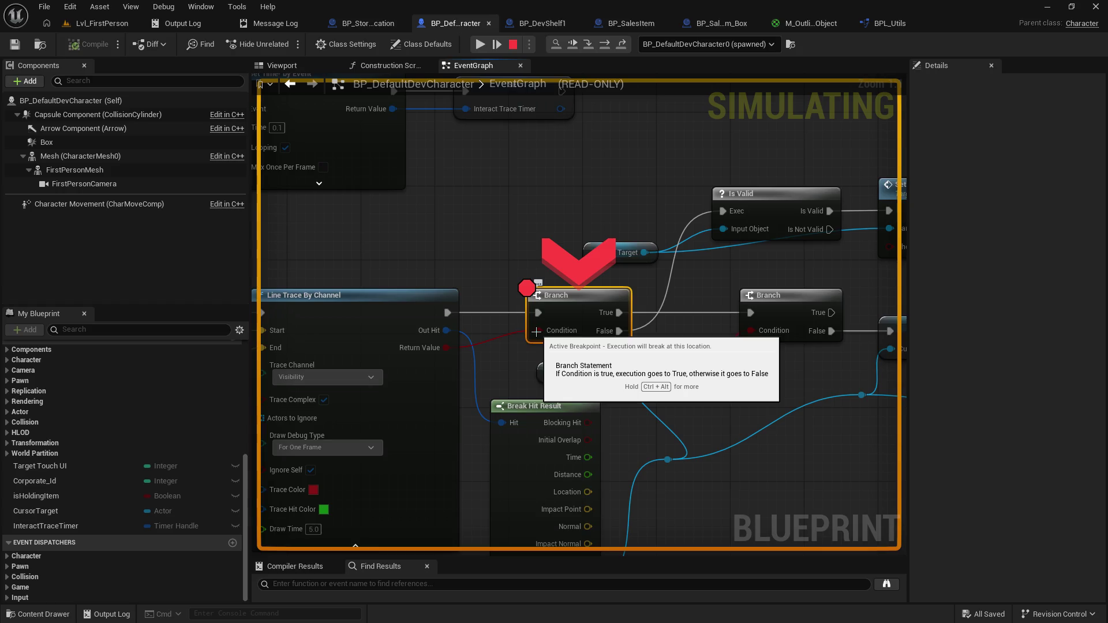
mouse_move(450, 348)
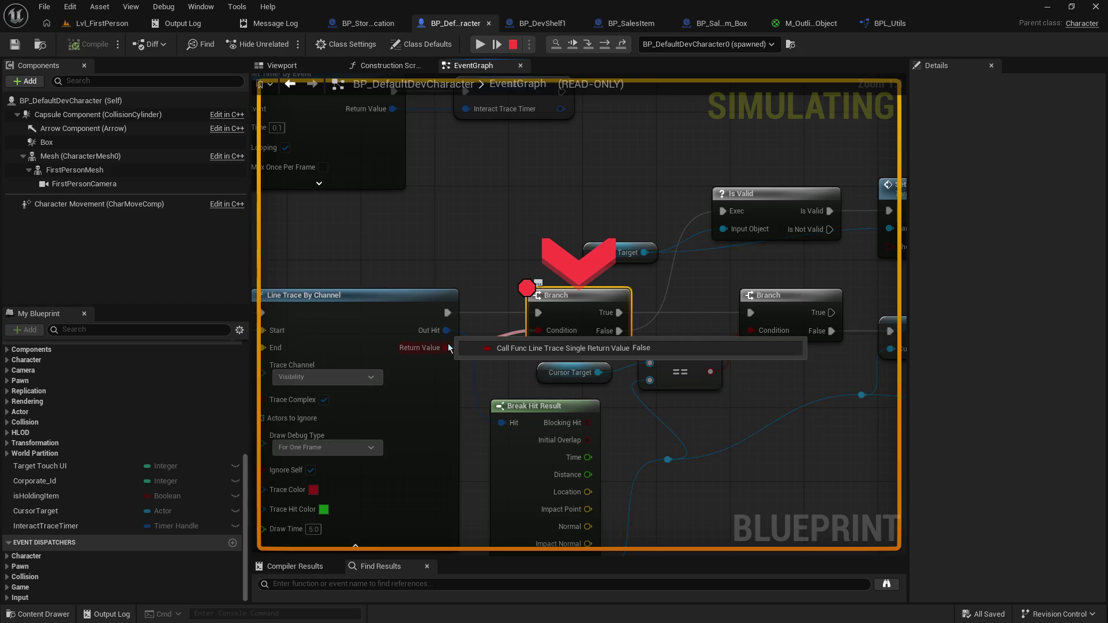
click(480, 46)
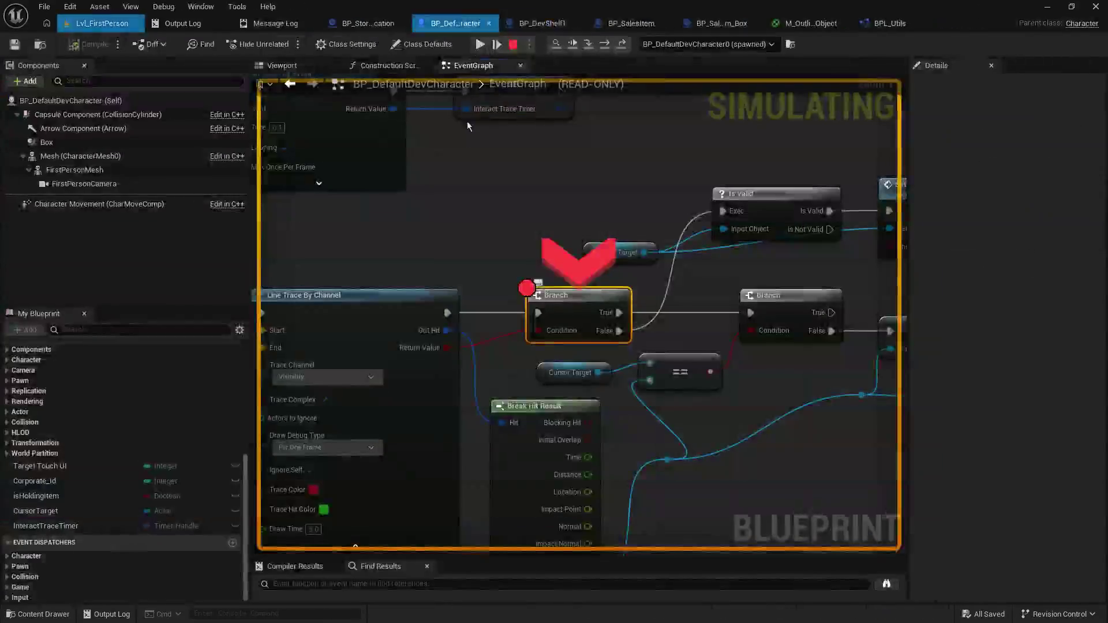
Step: Walk up to the shelf, inspect the Branch and Hit Actor output, remove the breakpoint, and resume
mouse_move(498, 120)
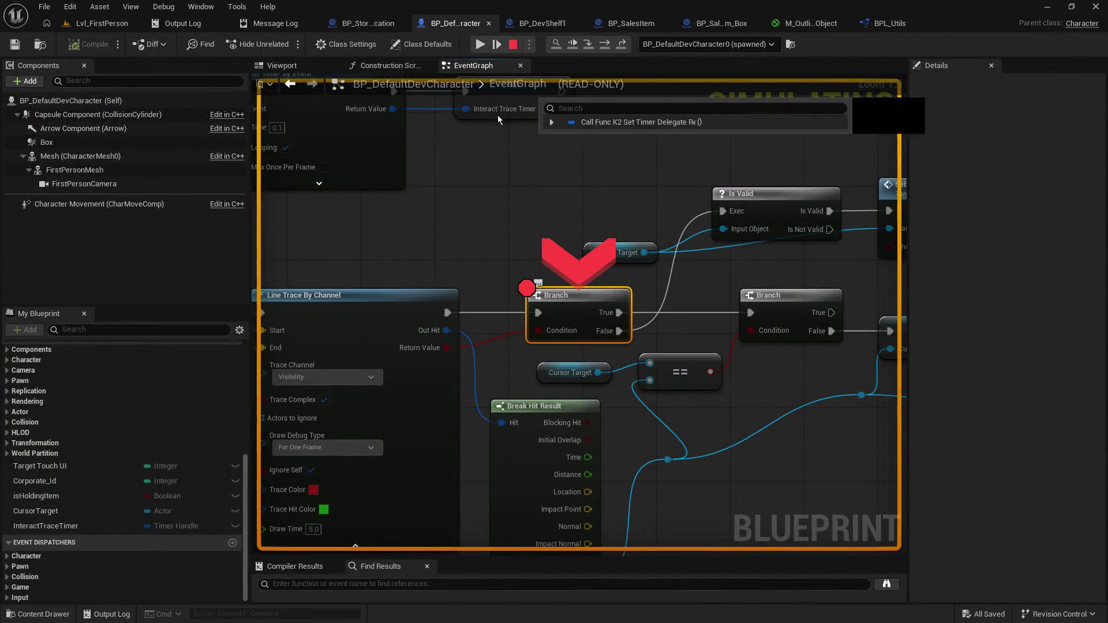
click(125, 25)
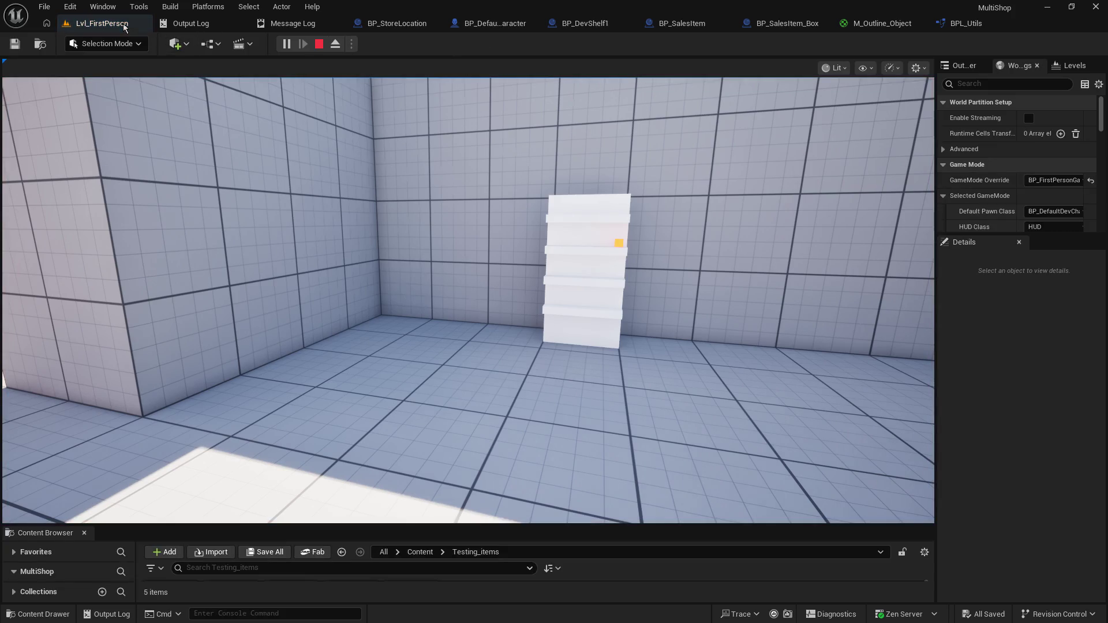
click(231, 174)
key(w)
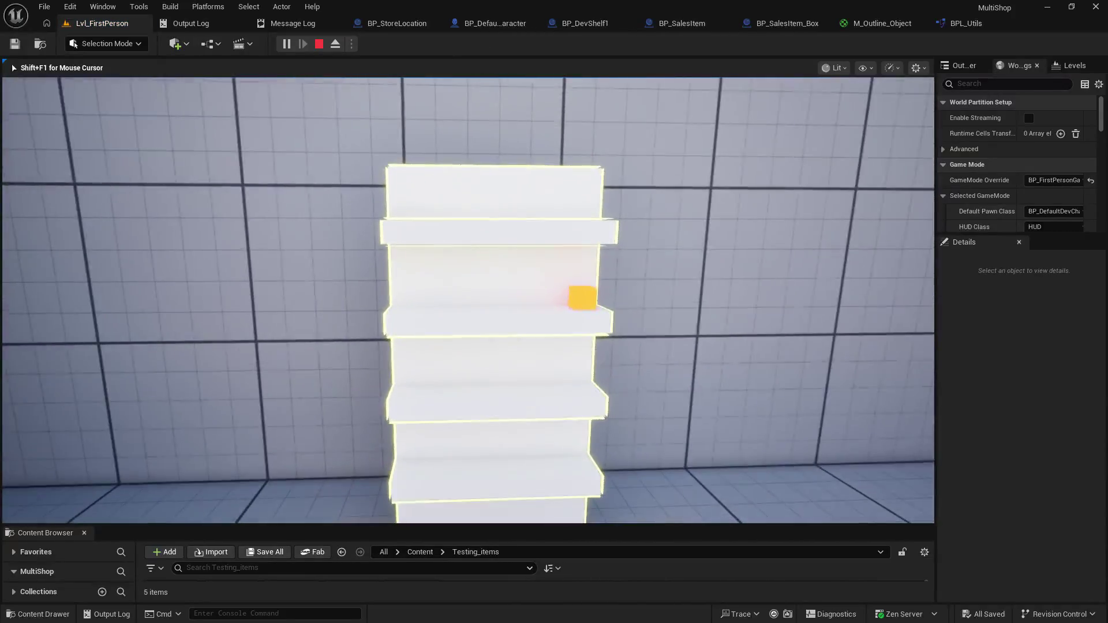
key(shift+F1)
click(503, 23)
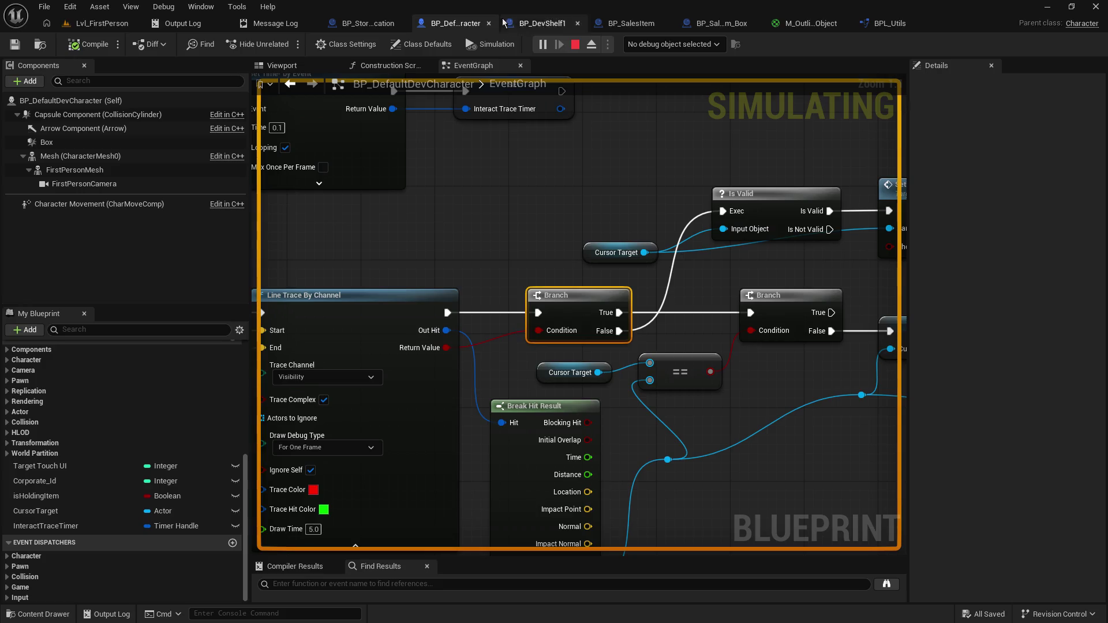
key(F9)
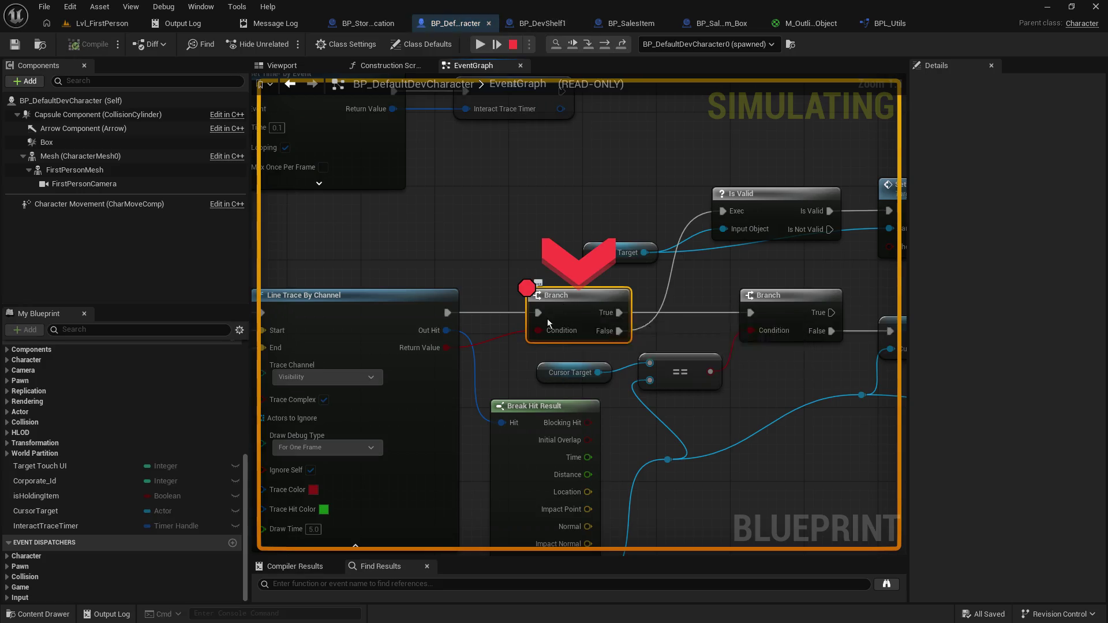
mouse_move(449, 349)
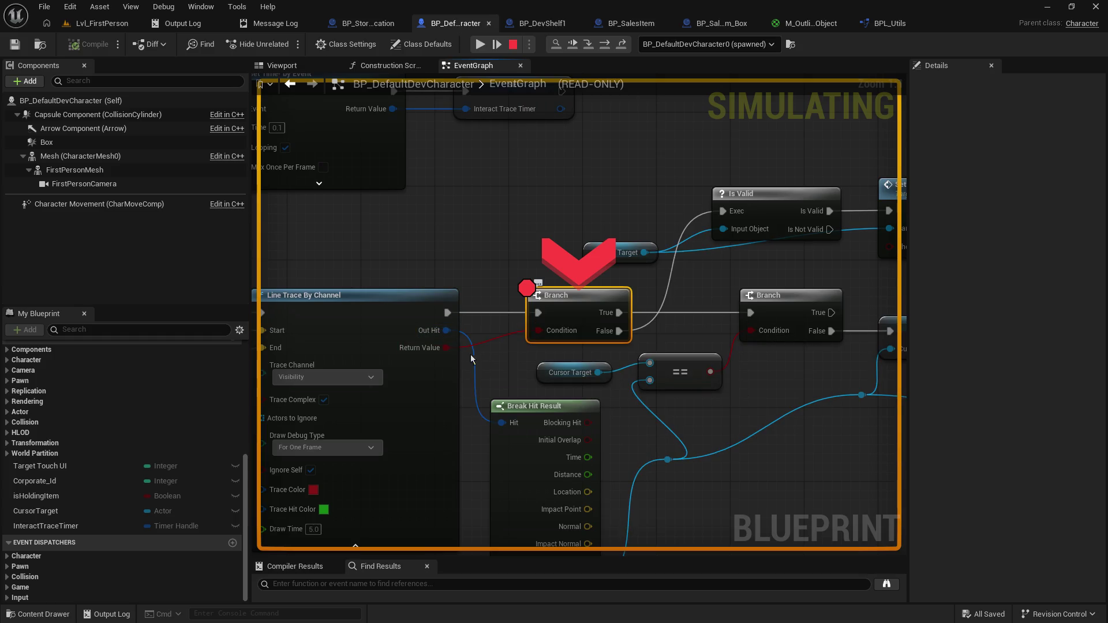
mouse_move(513, 429)
drag(607, 421, 574, 319)
mouse_move(546, 469)
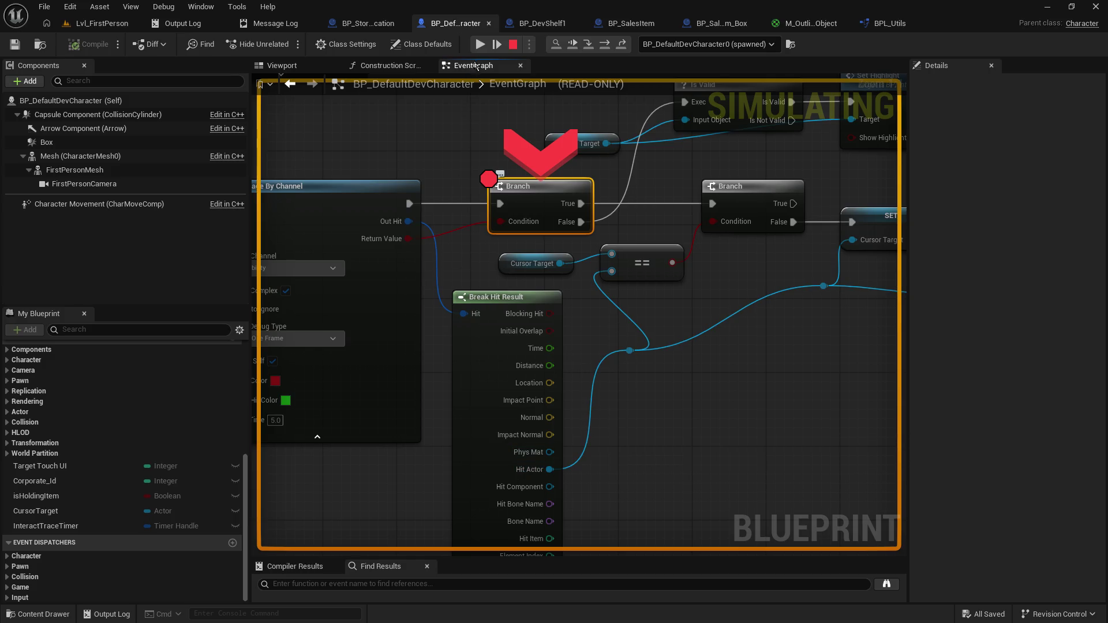
key(F9)
click(481, 45)
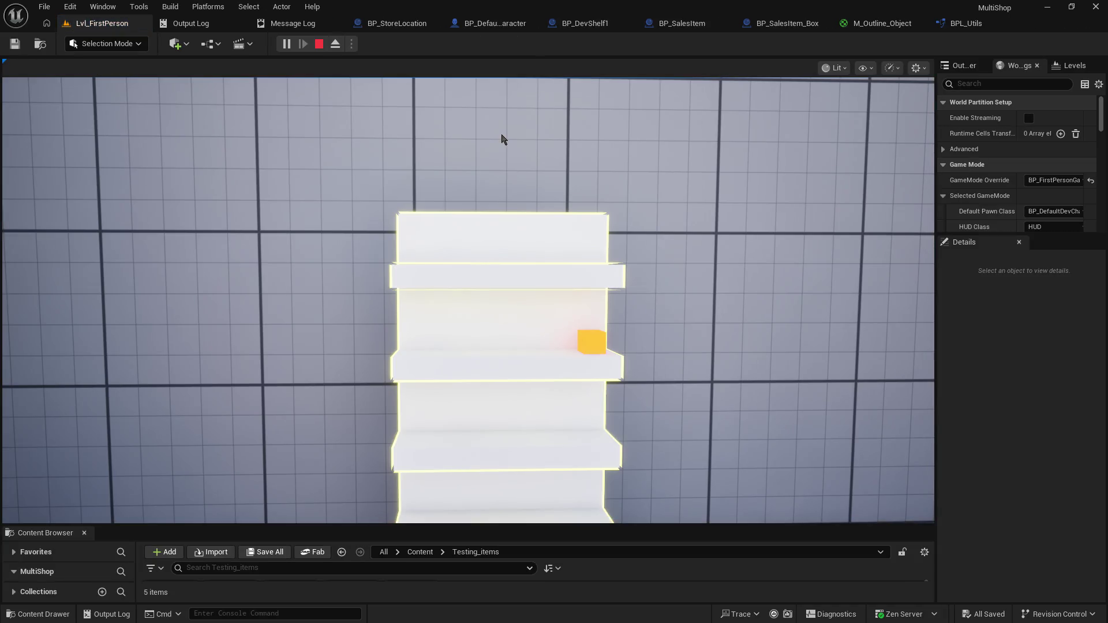
Step: Add breakpoints on the first Branch and the Is Valid node, returning to the paused Branch
click(502, 139)
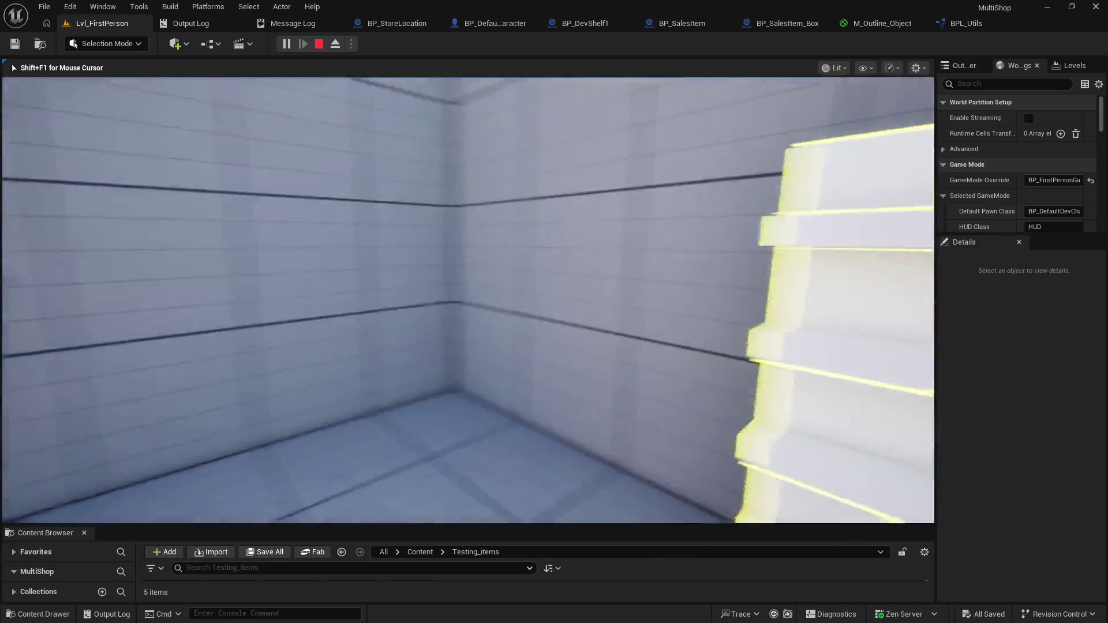
key(shift+F1)
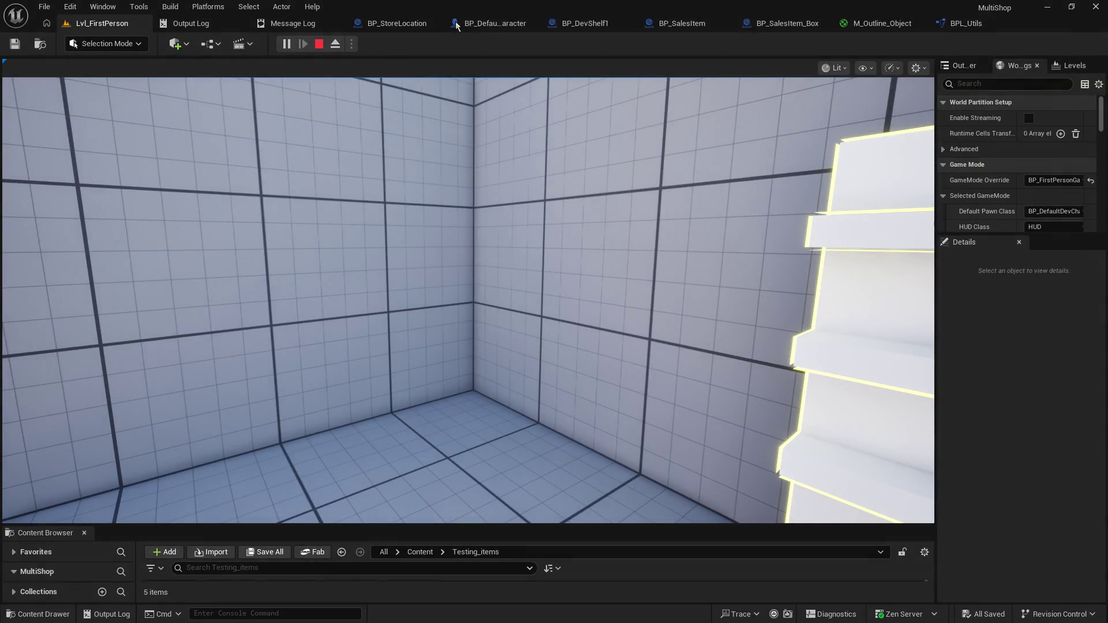
click(490, 24)
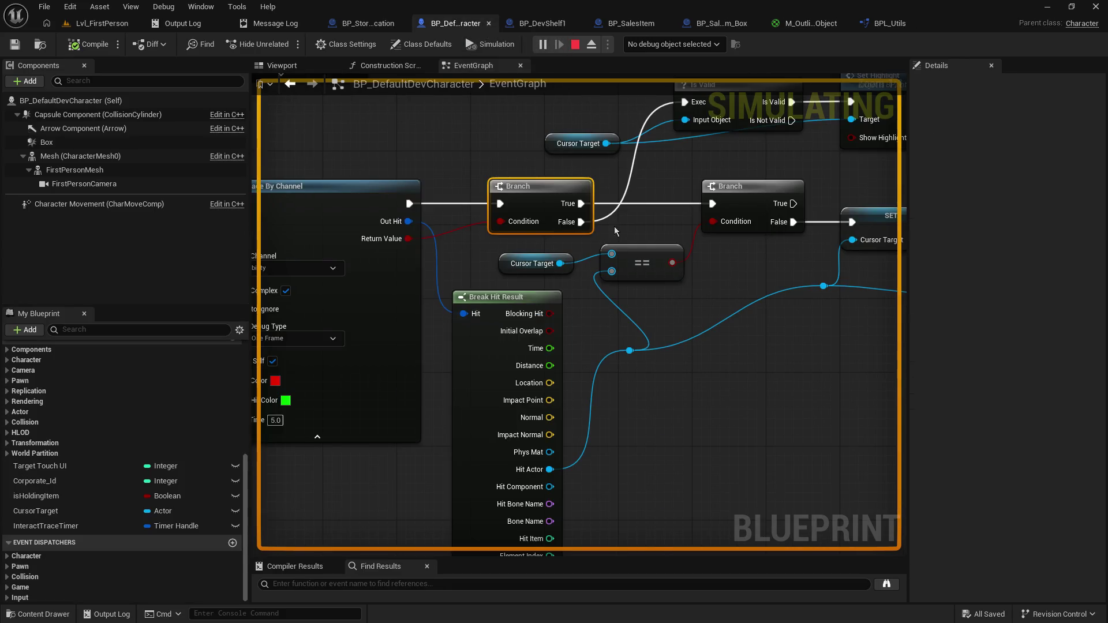
key(F9)
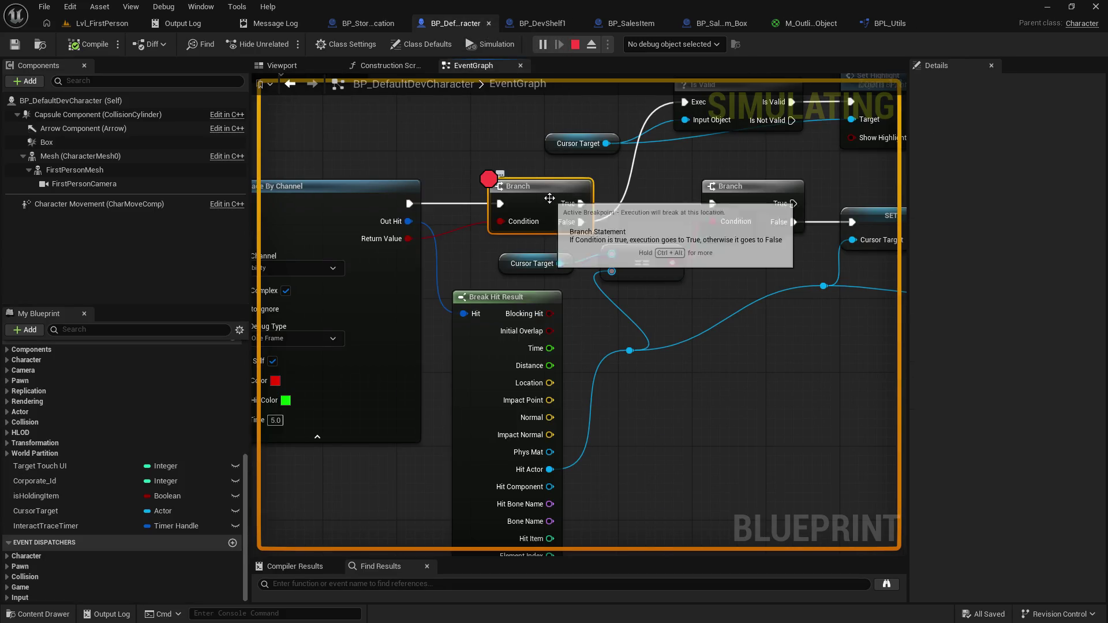
mouse_move(439, 353)
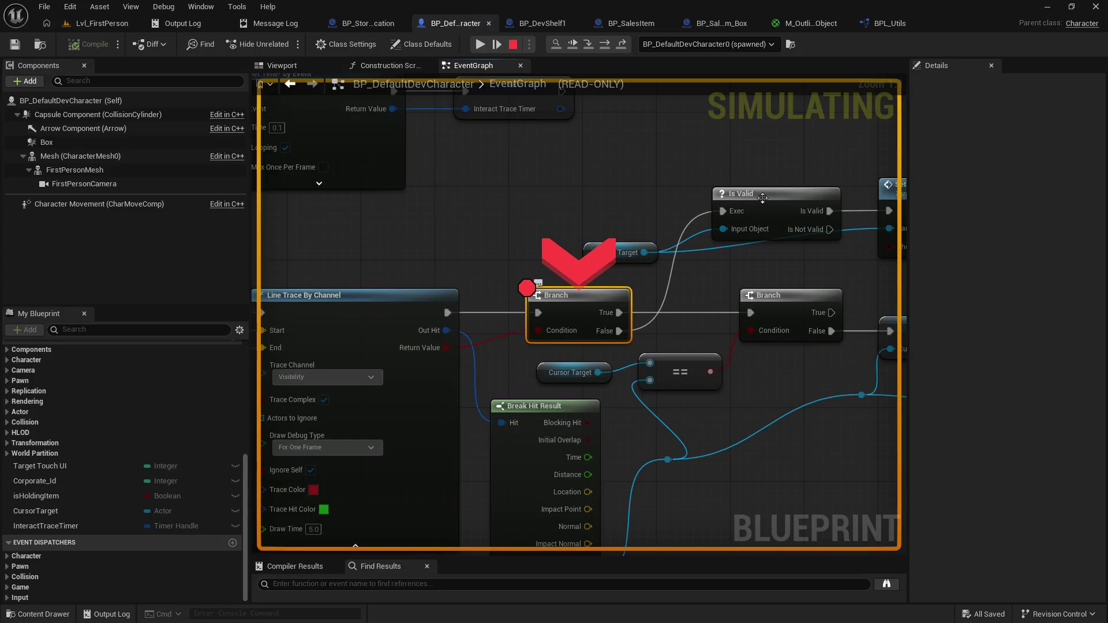
click(750, 197)
key(F9)
drag(717, 307, 419, 343)
click(479, 44)
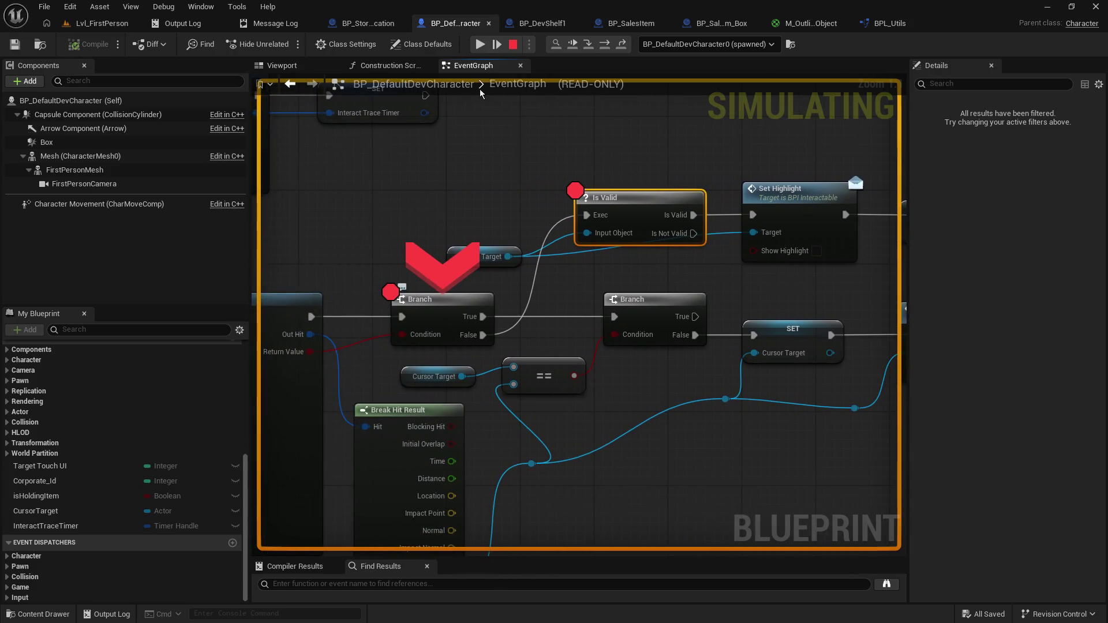
Step: Step into Is Valid, read the still-unknown Cursor Target value, then resume and stop play
click(589, 46)
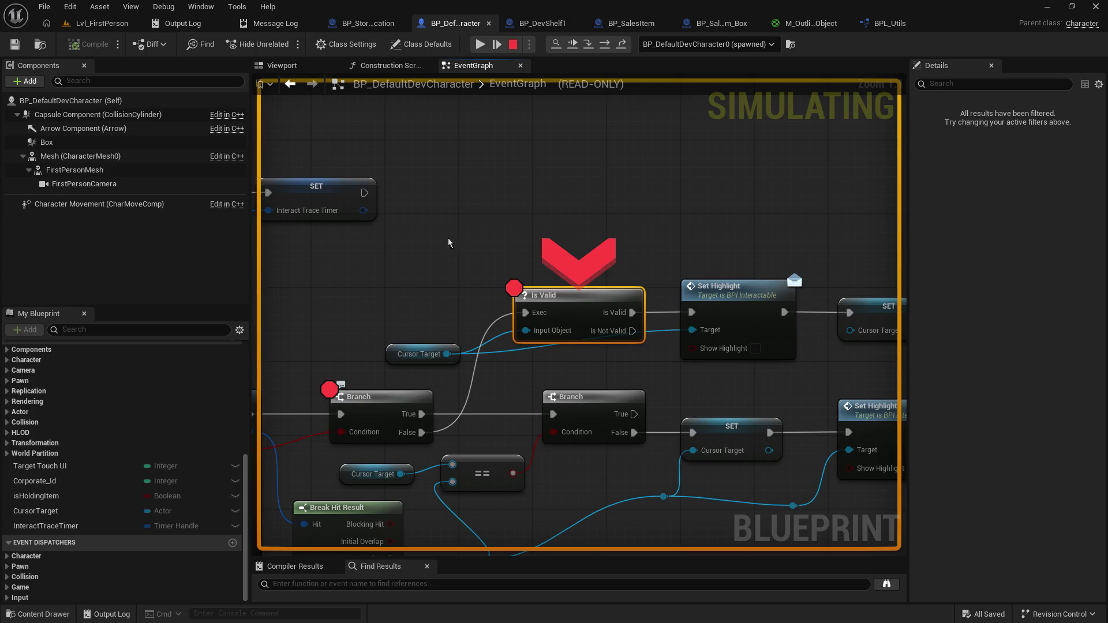
mouse_move(442, 356)
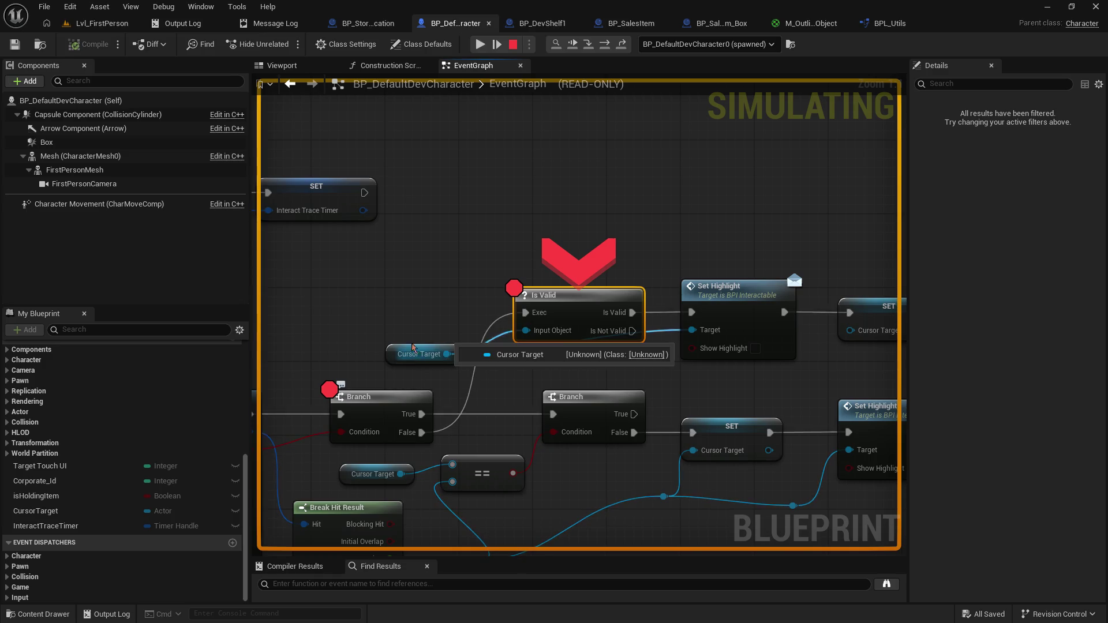
mouse_move(420, 314)
mouse_down()
mouse_move(550, 113)
mouse_move(456, 169)
mouse_up()
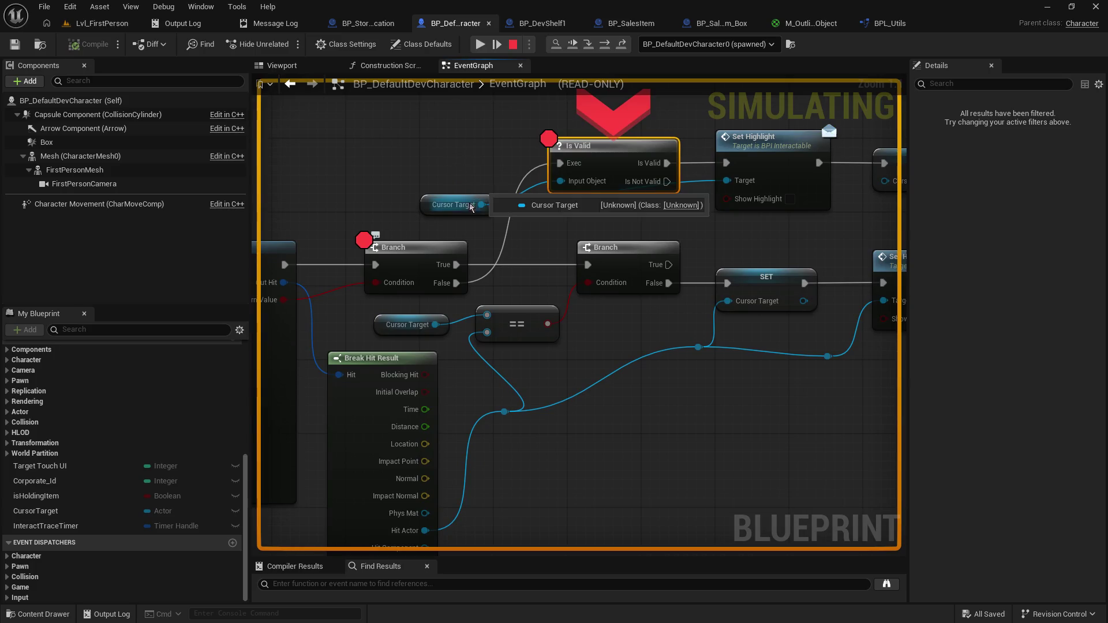
mouse_move(476, 209)
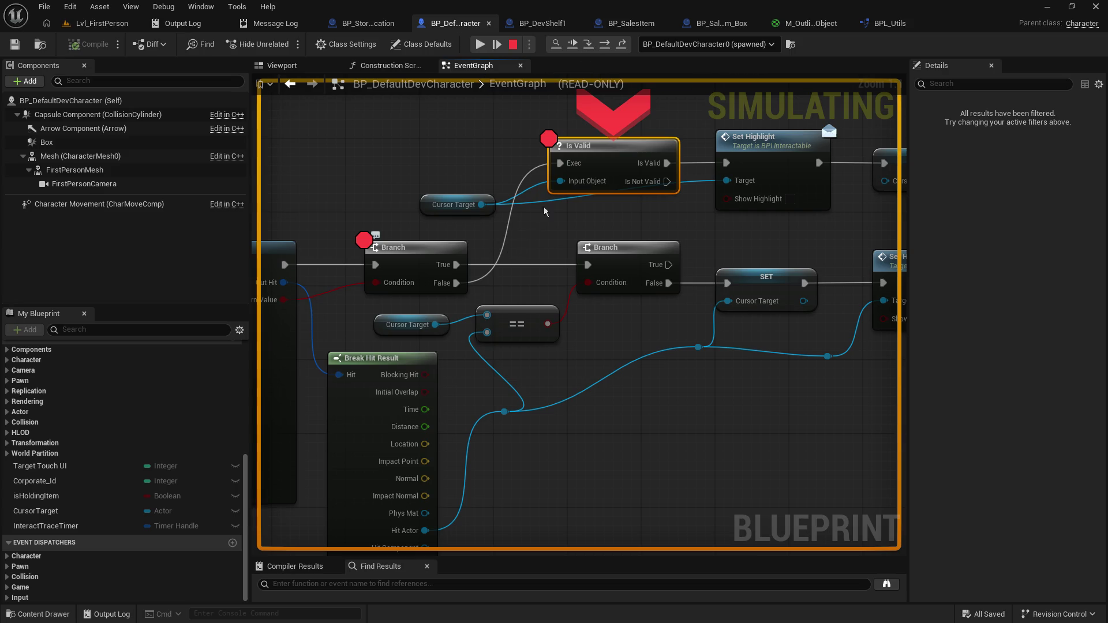
click(571, 46)
click(481, 45)
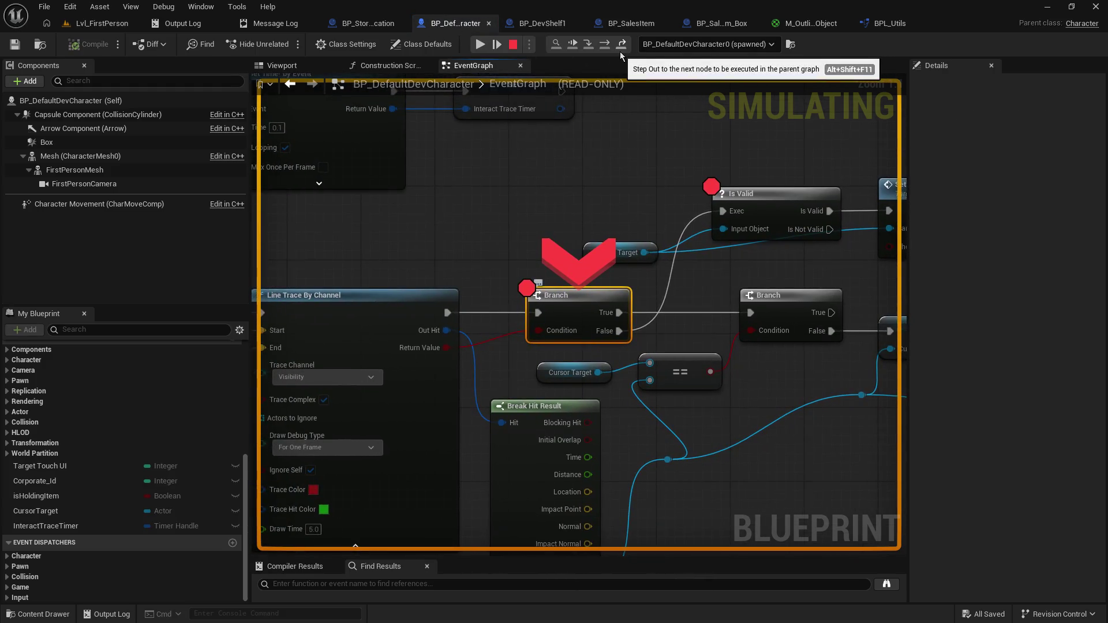
click(512, 50)
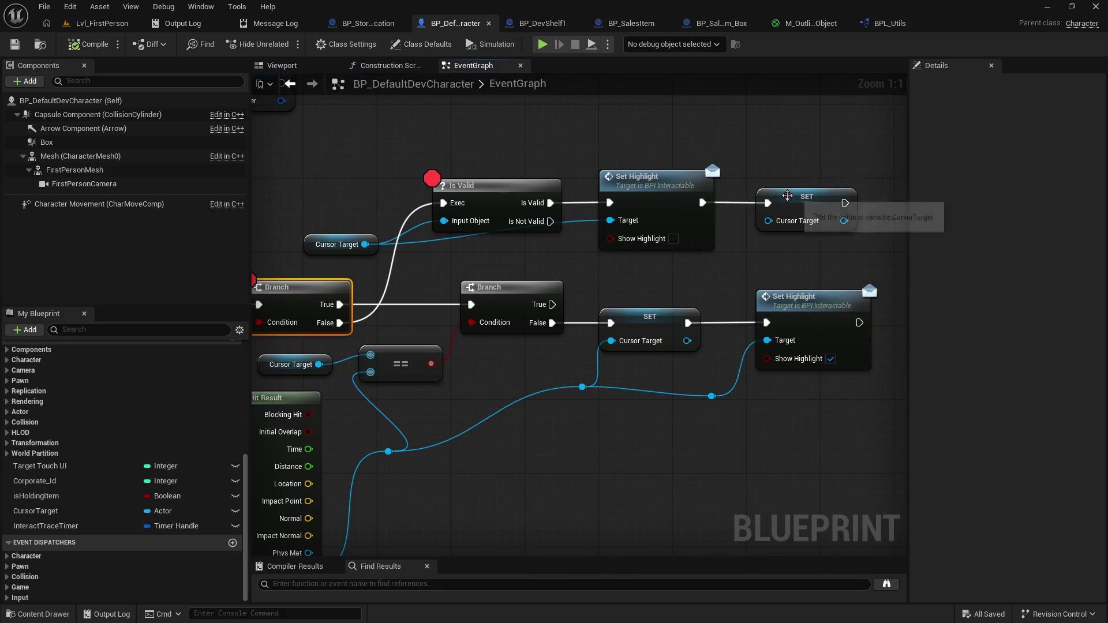
Step: Add a Print String node printing Hello after the SET Cursor Target node
mouse_move(787, 218)
mouse_down()
mouse_move(527, 234)
mouse_move(697, 226)
mouse_up()
text(print)
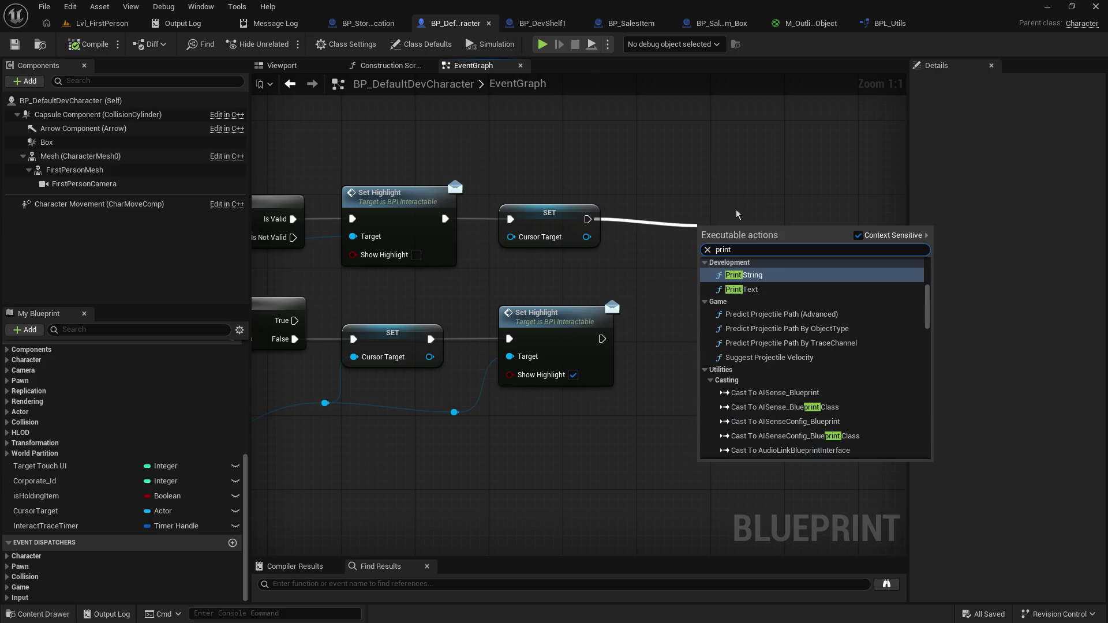
key(Return)
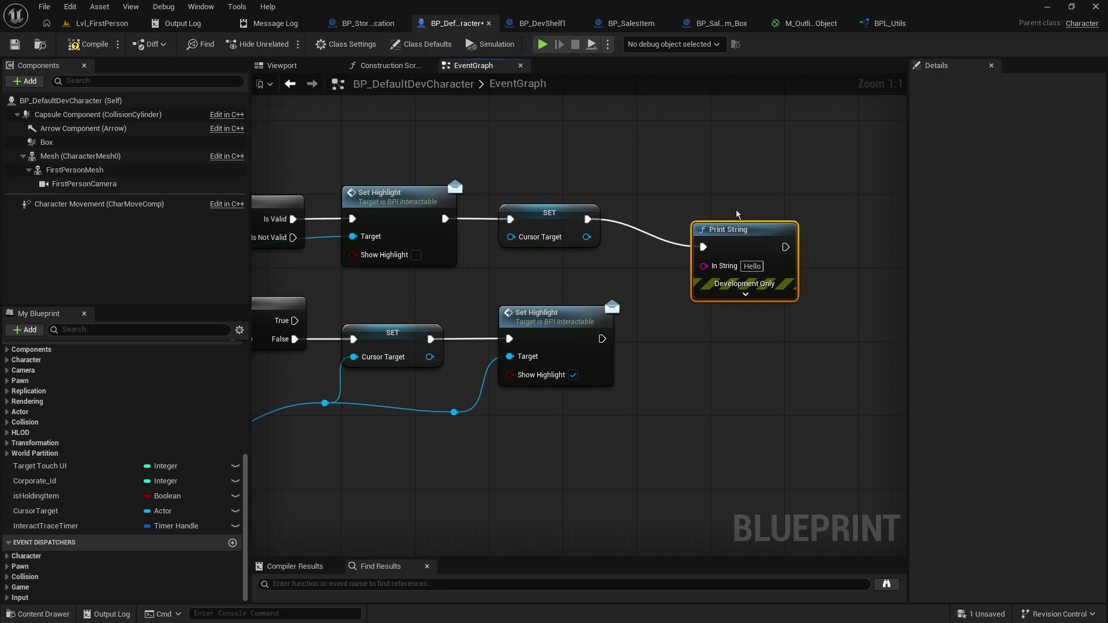
drag(743, 228, 723, 228)
Step: Move the breakpoint from the first Branch to the Set Highlight node
mouse_move(512, 160)
mouse_down()
mouse_move(711, 155)
mouse_move(850, 136)
mouse_up()
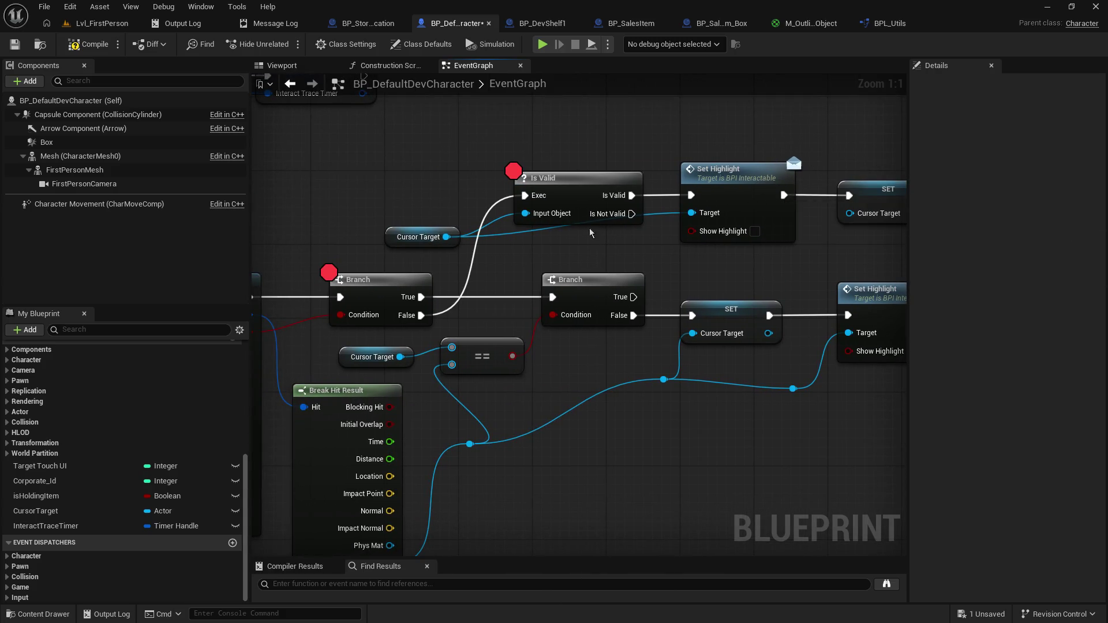
click(587, 201)
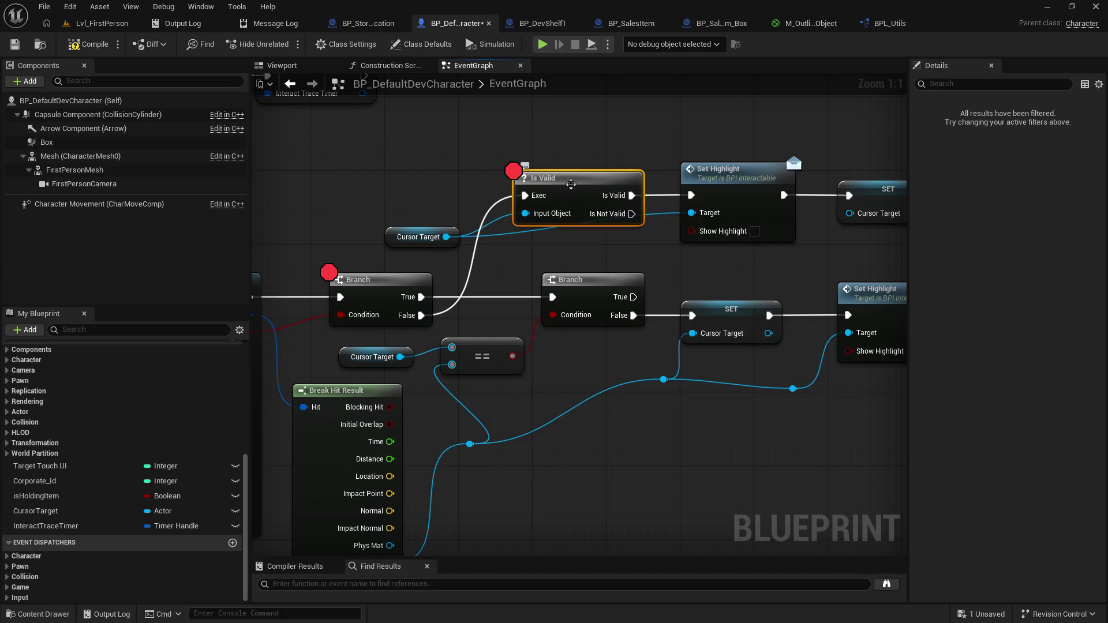
key(Delete)
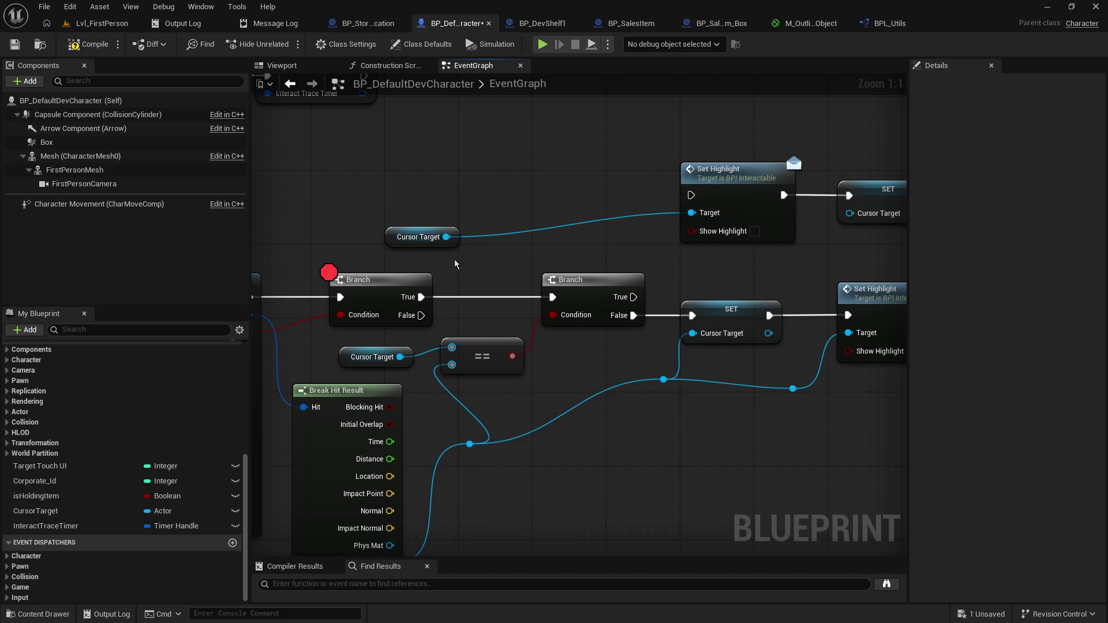
key(ctrl+z)
click(397, 286)
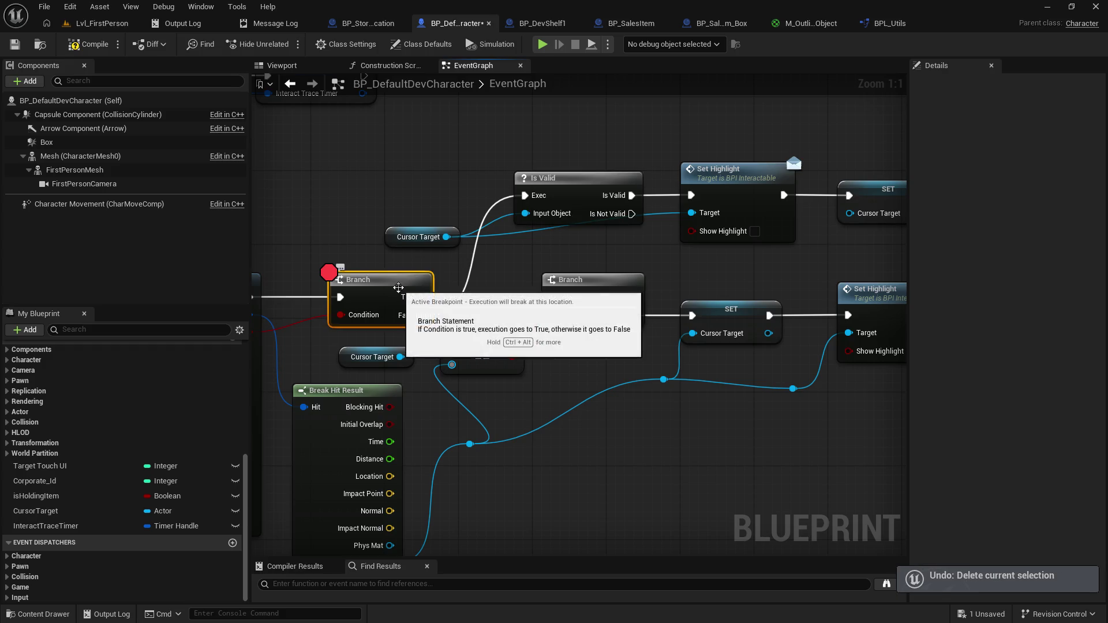
click(719, 183)
key(F9)
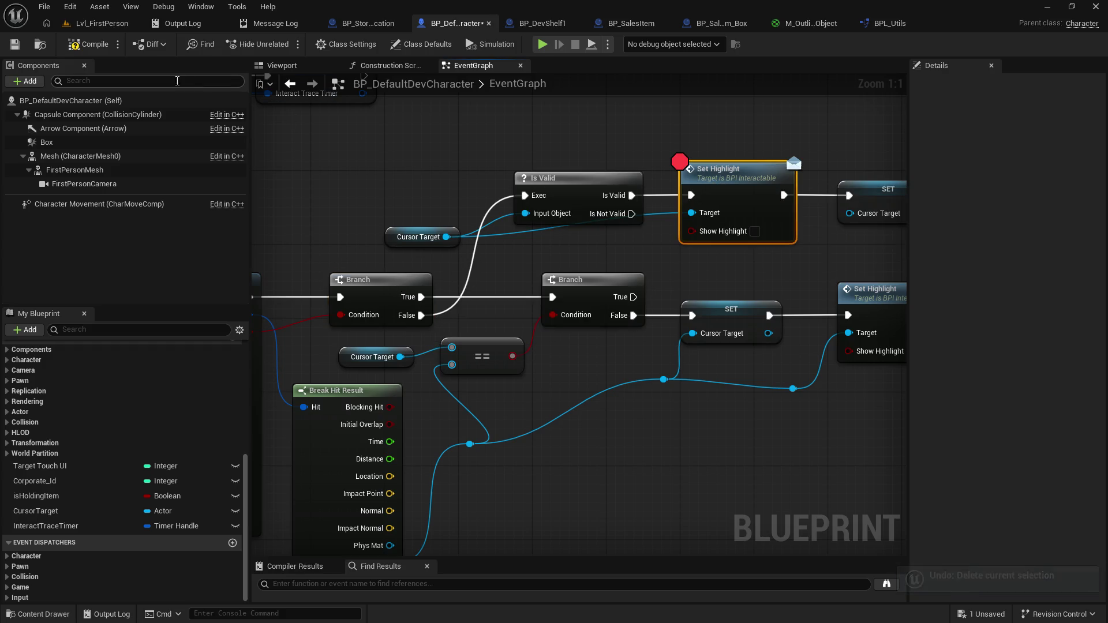
Step: Save the character blueprint, play Lvl_FirstPerson, and resume past the breakpoint
click(16, 44)
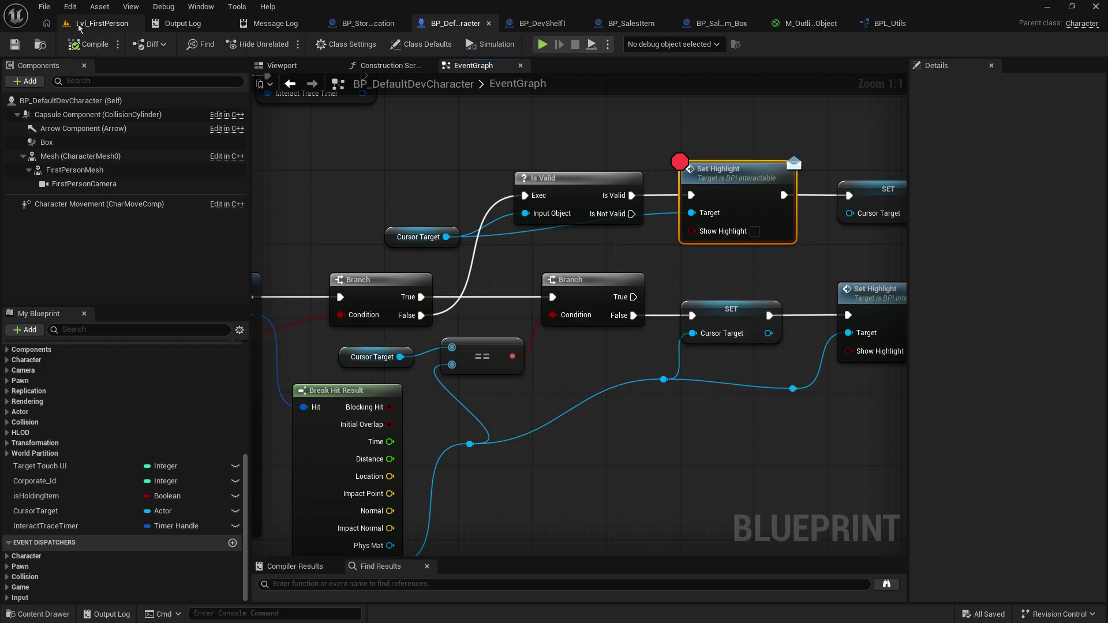
click(98, 23)
click(285, 45)
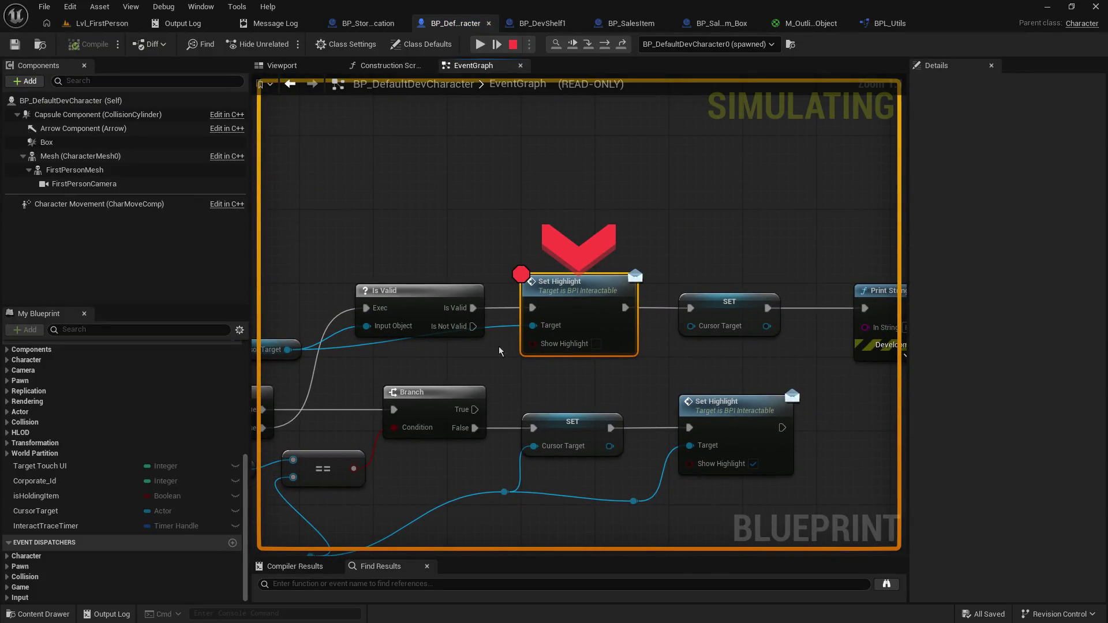
click(481, 44)
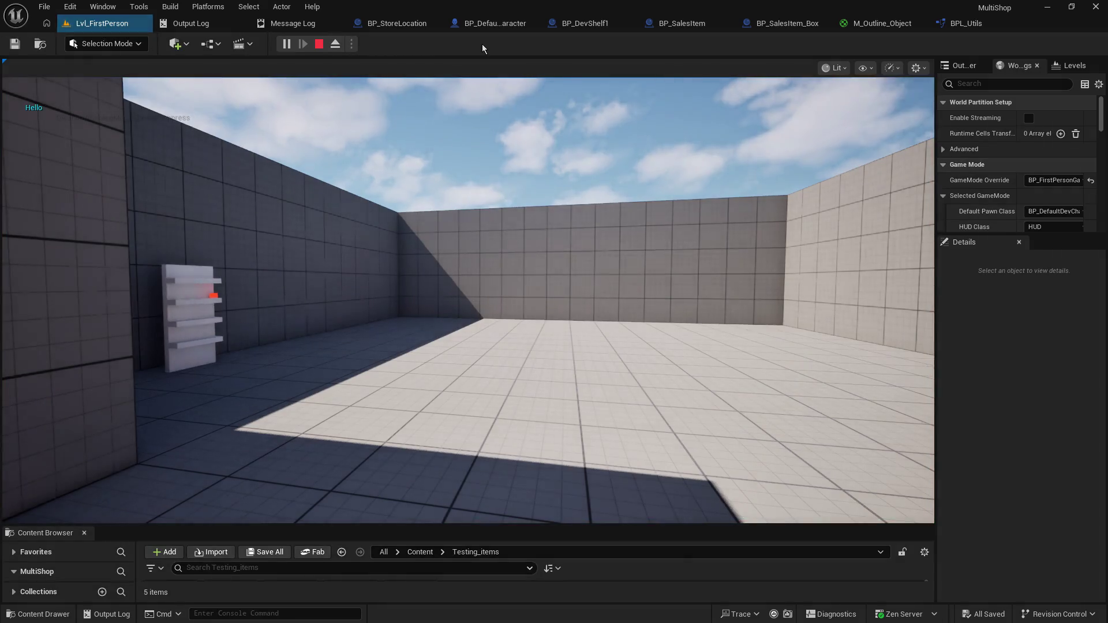
Step: Walk up to the highlighted shelf and resume from the breakpoint
key(w)
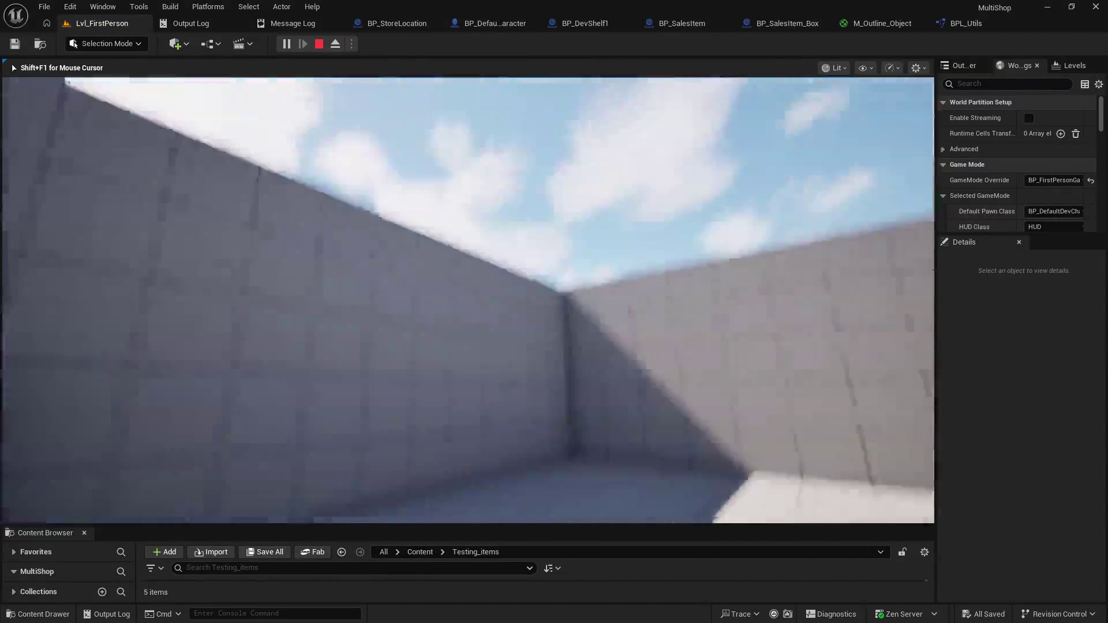
key(w)
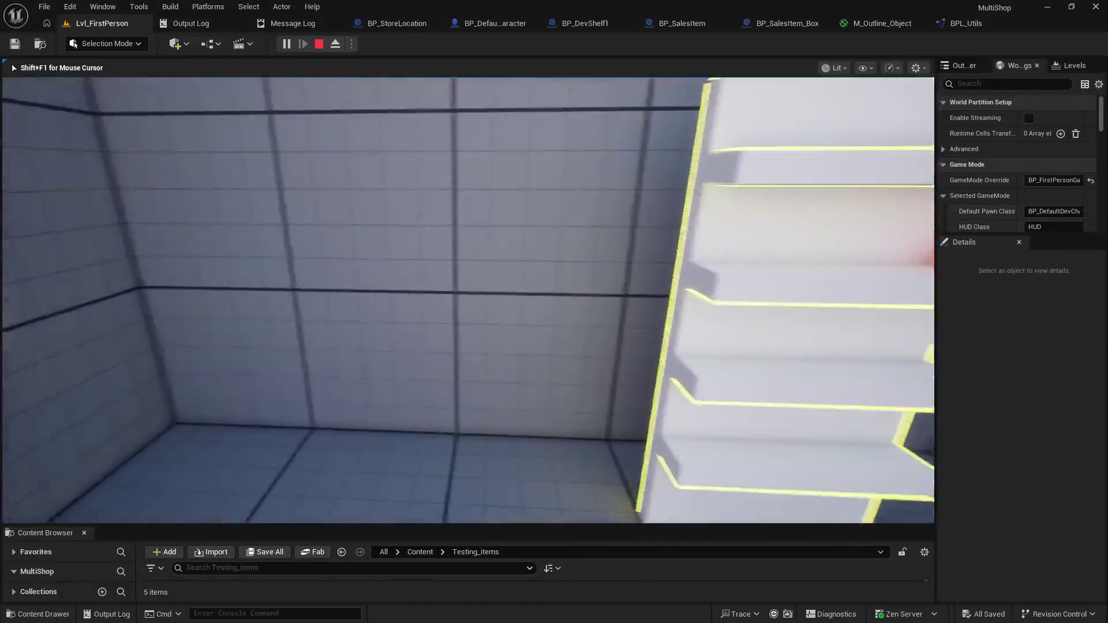
key(w)
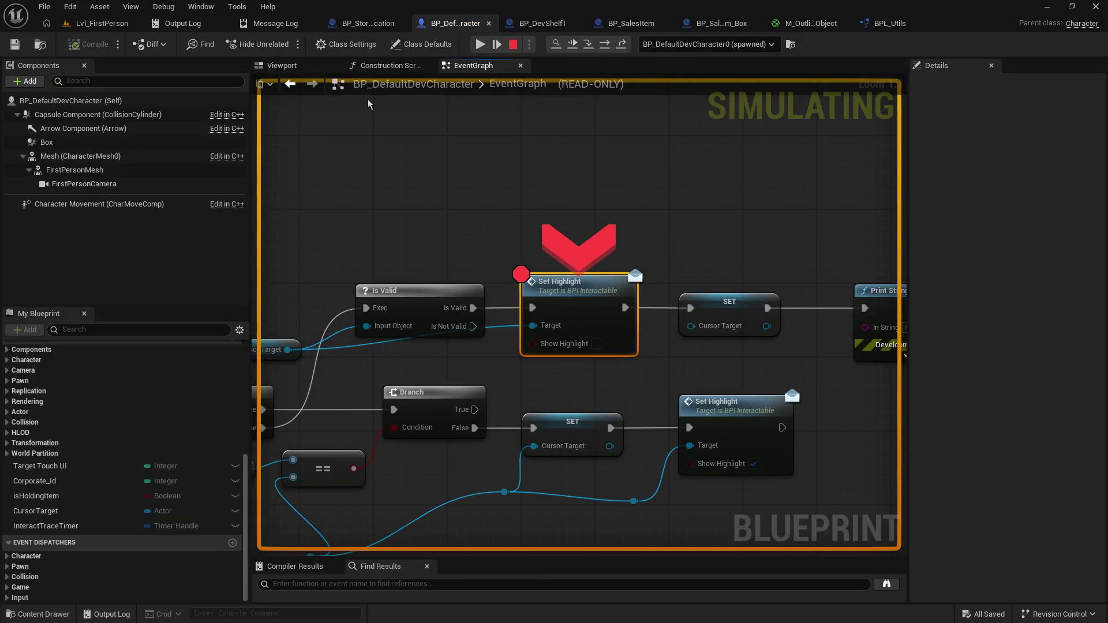
click(479, 44)
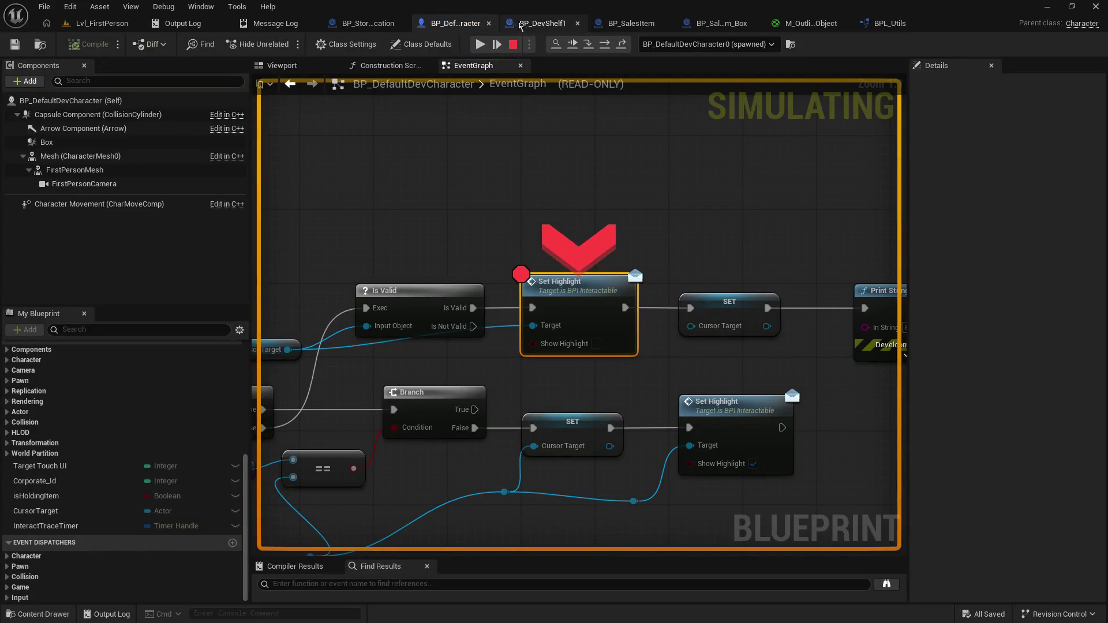
Step: Step execution to the SET Cursor Target node holding a StaticMeshActor, then stop the simulation
click(588, 45)
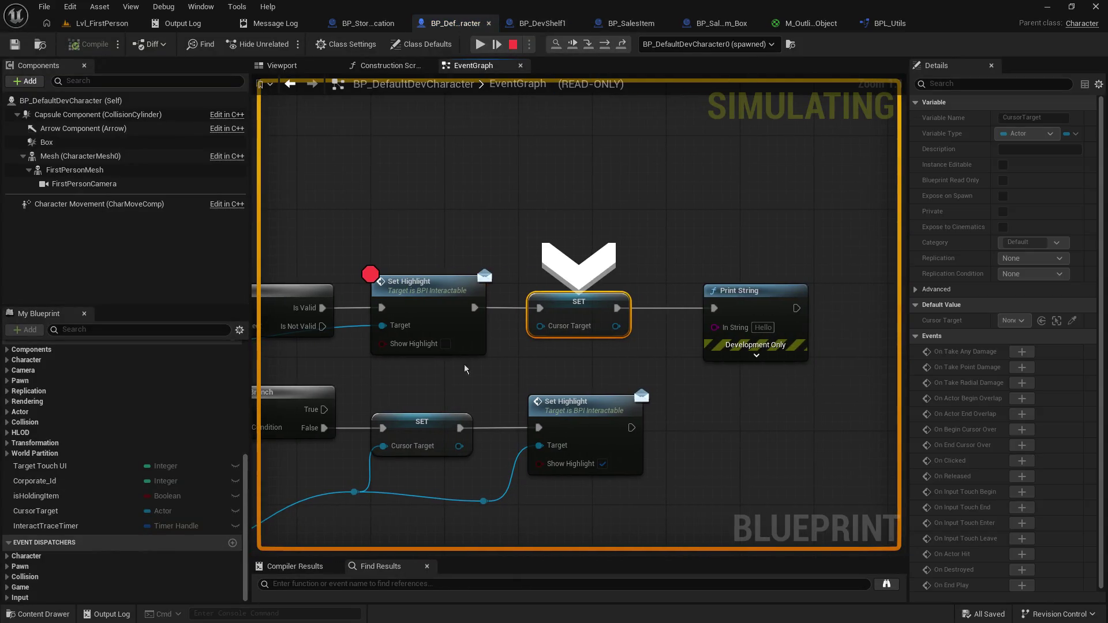
mouse_move(656, 285)
mouse_down()
mouse_move(841, 299)
mouse_move(812, 300)
mouse_up()
mouse_move(502, 289)
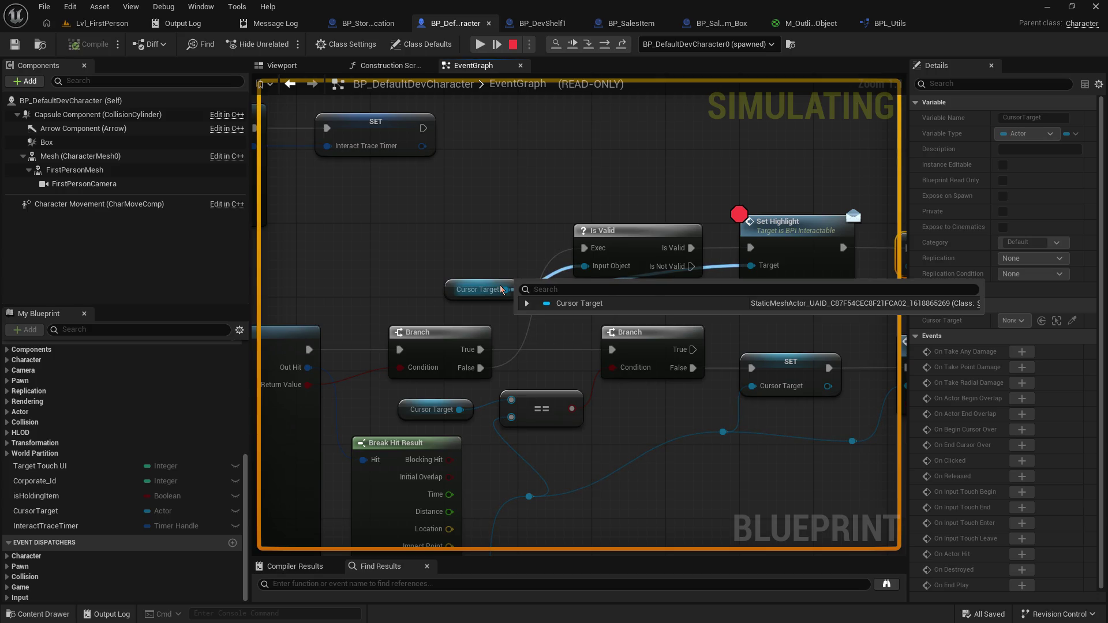
key(F10)
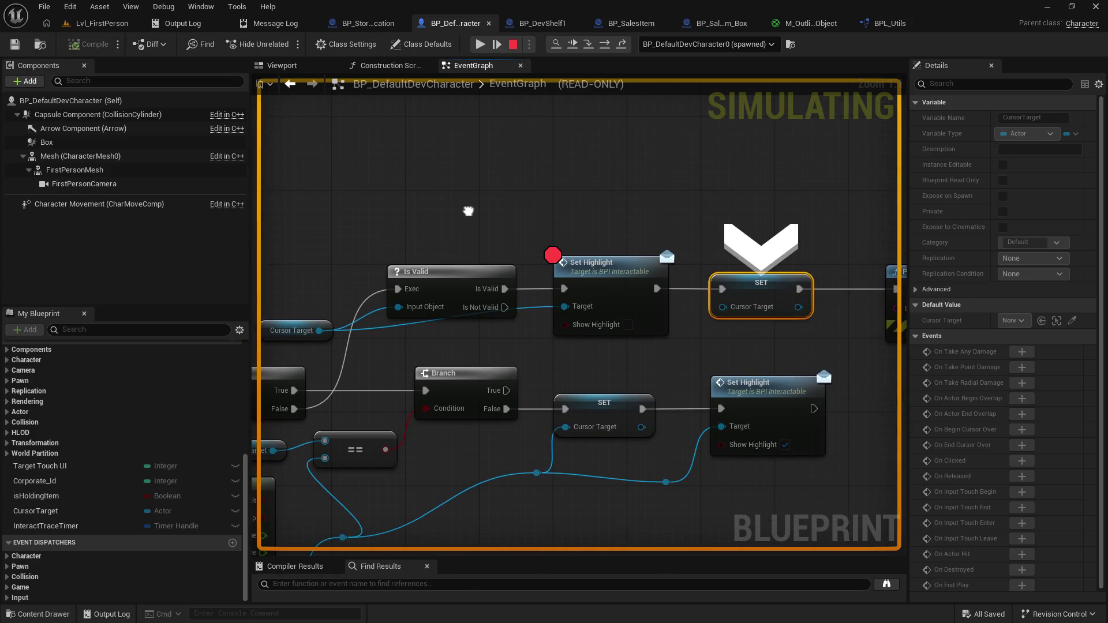
drag(468, 212, 469, 213)
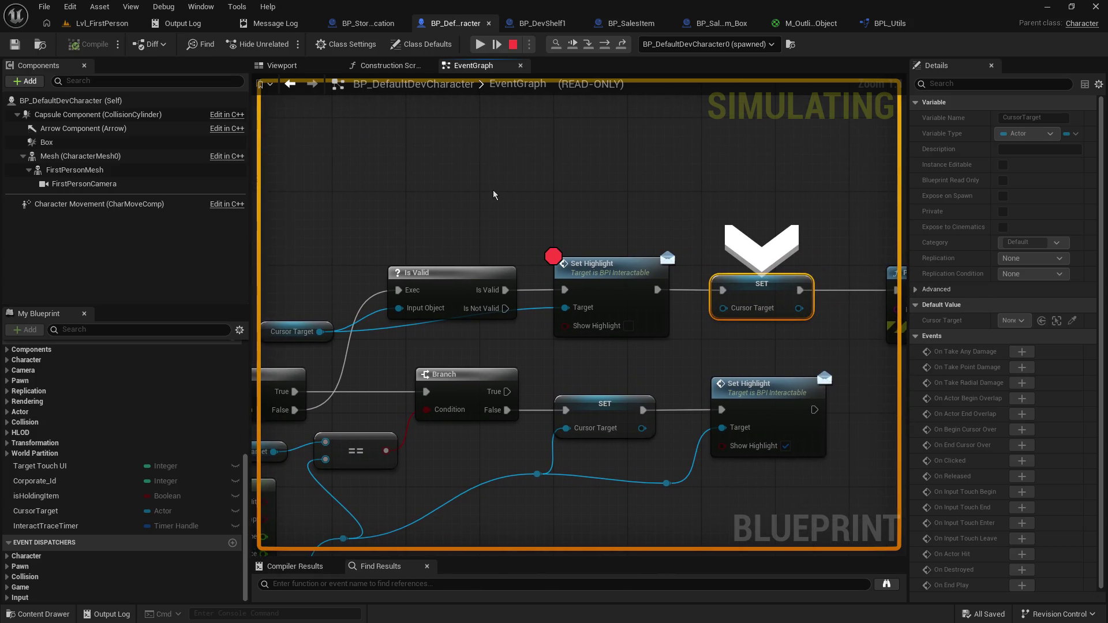
click(513, 44)
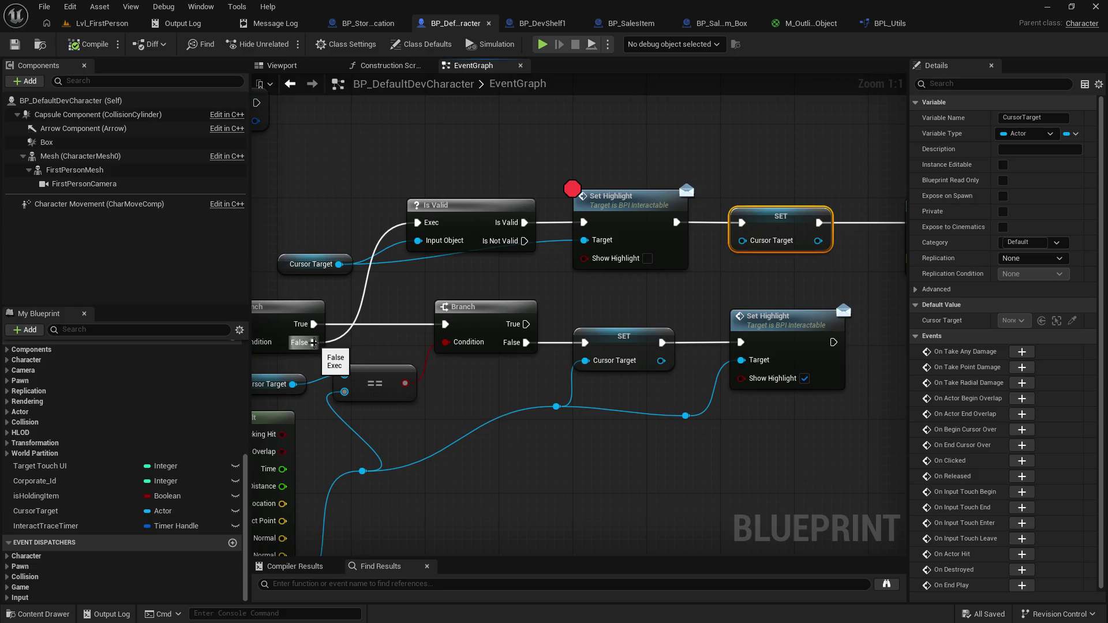
Step: Break the Branch False link to Is Valid and drag out from Line Trace's Actors to Ignore pin
alt+click(313, 342)
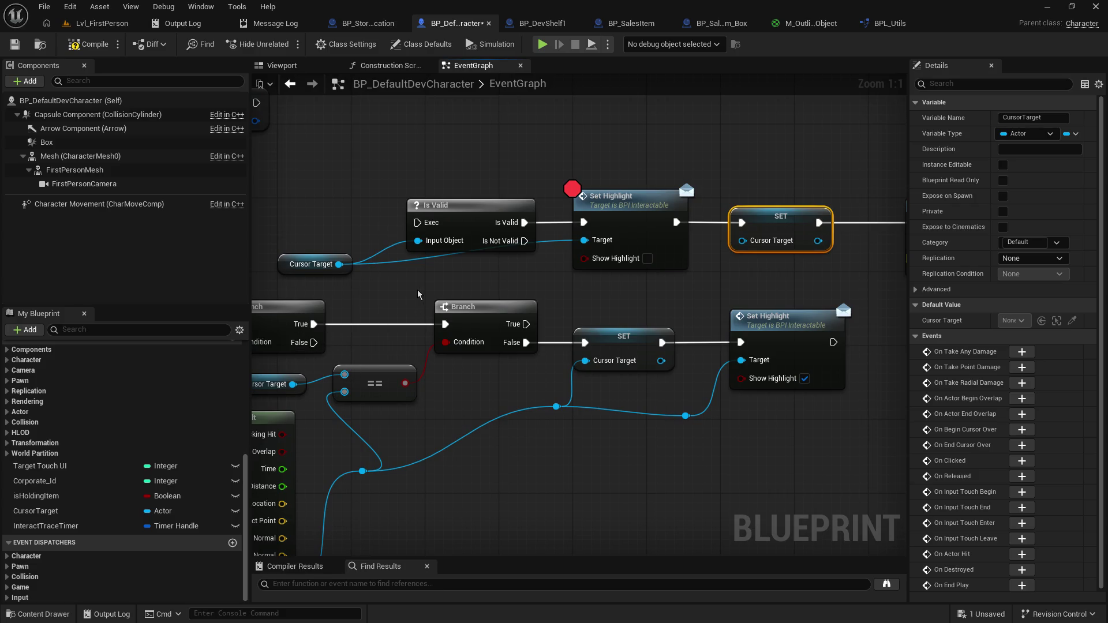
mouse_move(418, 294)
mouse_down()
mouse_move(601, 288)
mouse_move(514, 286)
mouse_up()
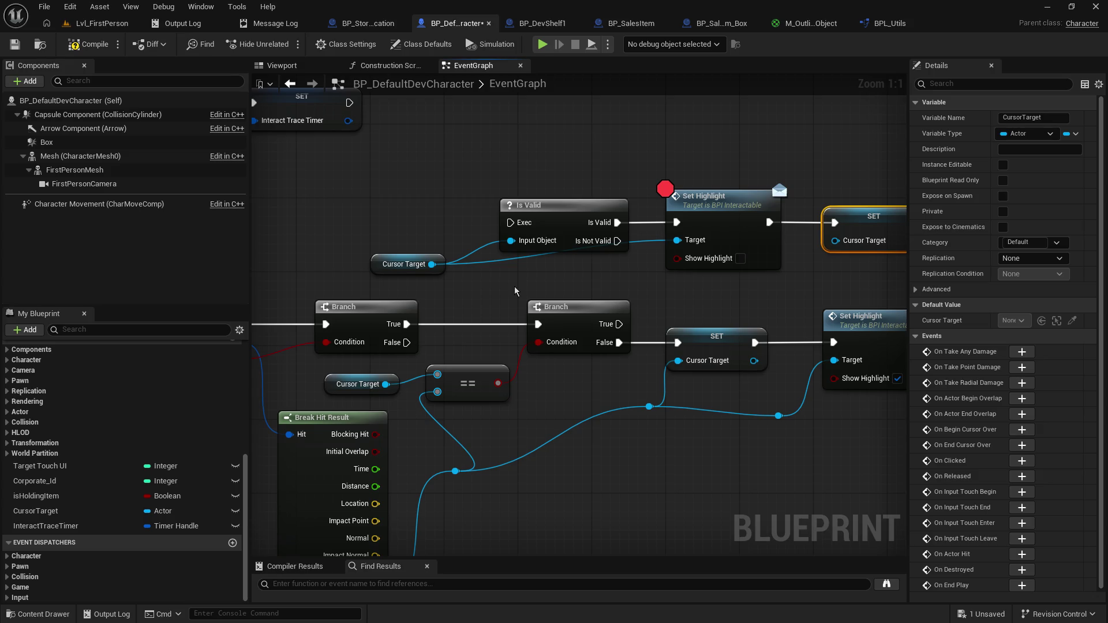
drag(739, 395, 660, 398)
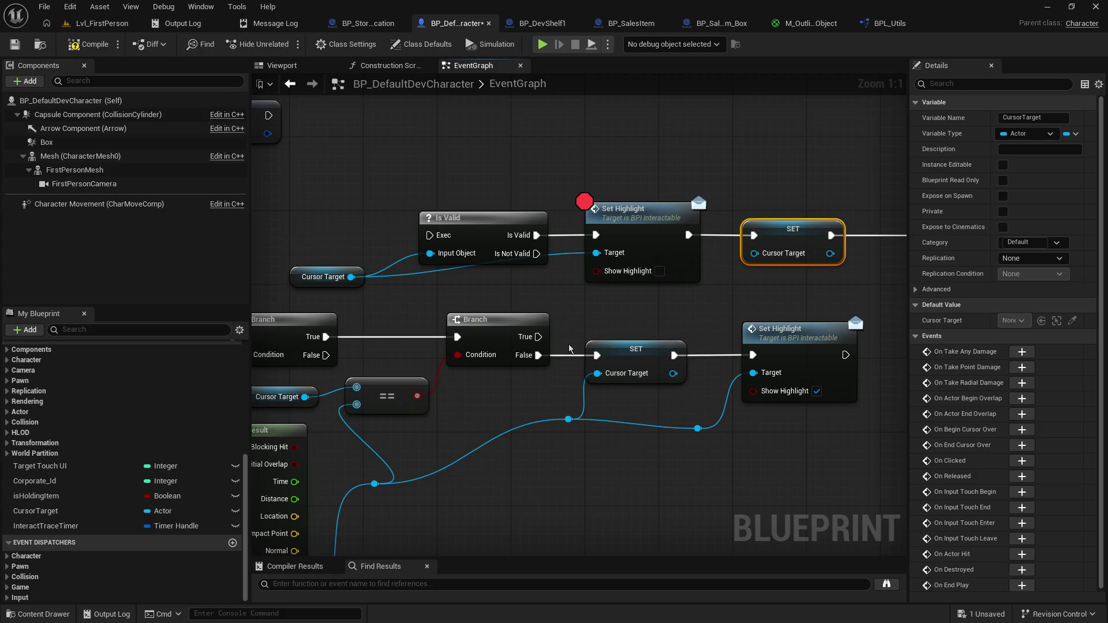
drag(288, 375, 889, 244)
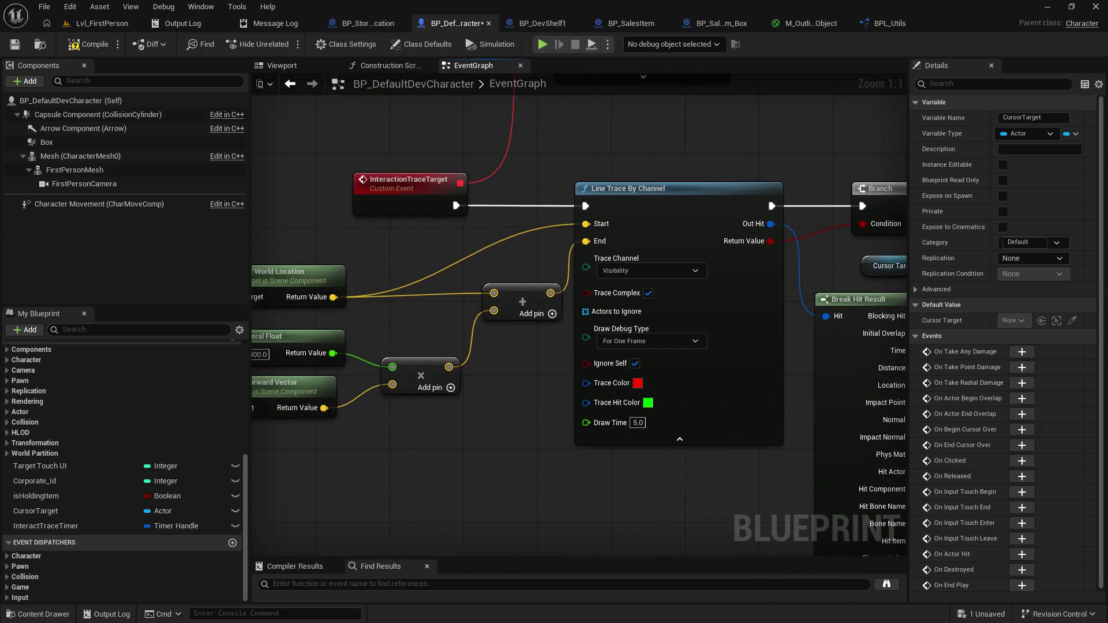
mouse_move(563, 310)
mouse_down()
mouse_move(614, 258)
mouse_move(504, 444)
mouse_move(521, 434)
mouse_up()
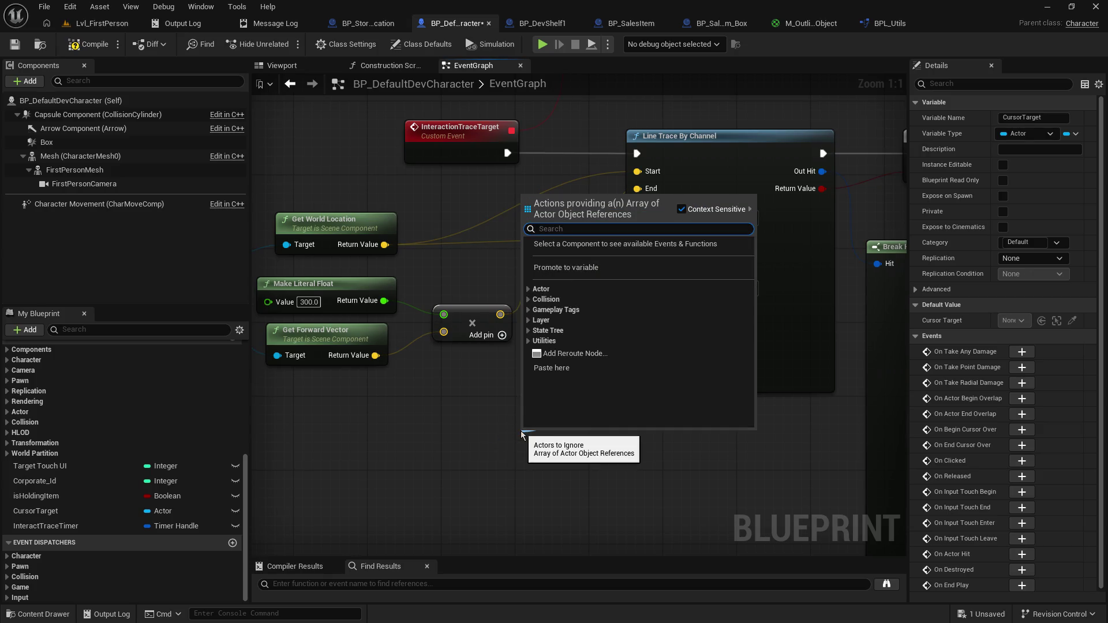
Step: Add a Make Array node wired into Actors to Ignore
text(make)
key(Return)
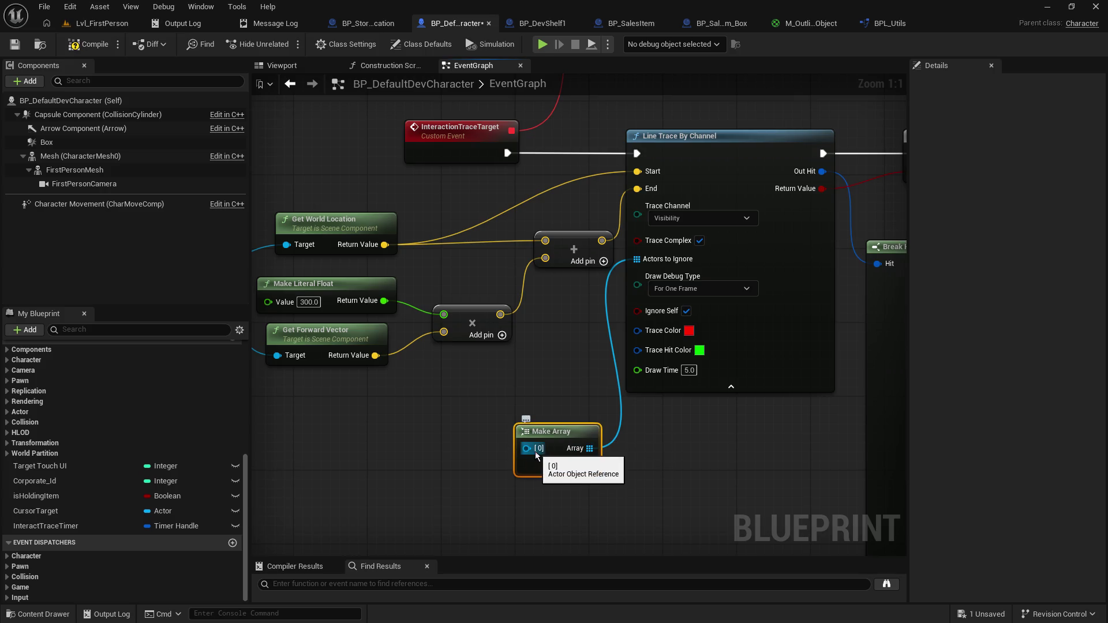
drag(536, 456, 462, 449)
click(386, 428)
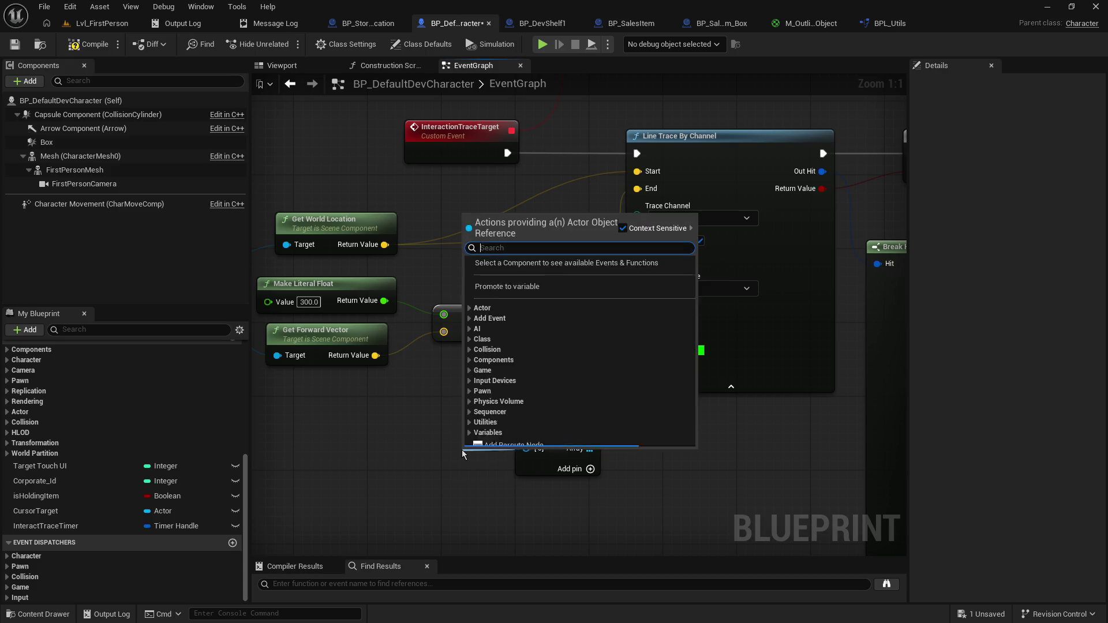
Step: Try adding a To Soft Object Reference node, then delete it
right_click(395, 438)
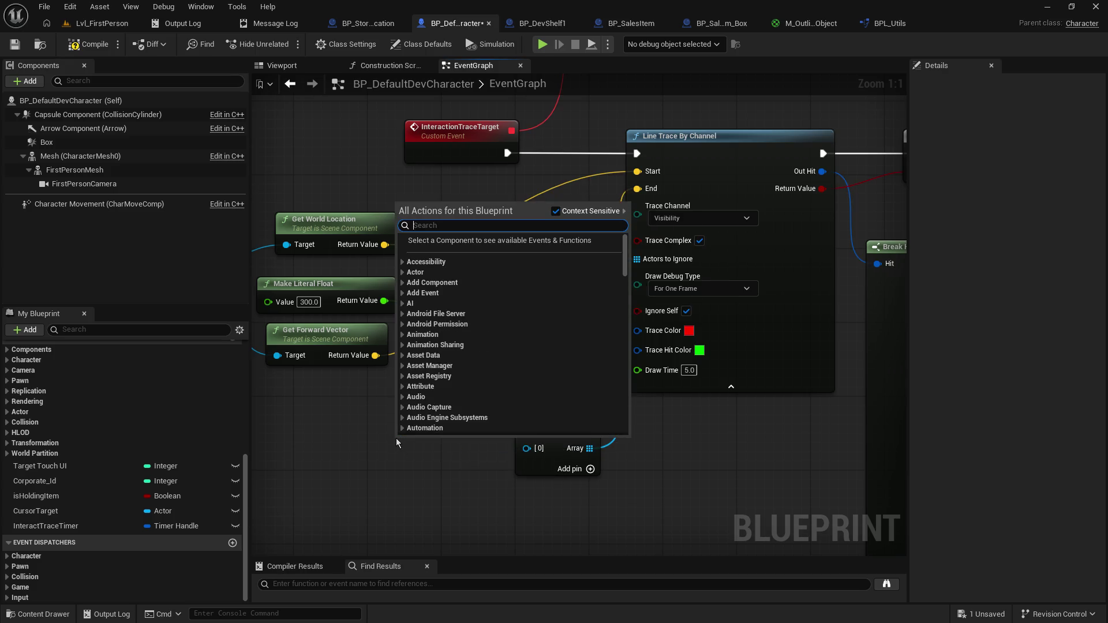
text(actor re)
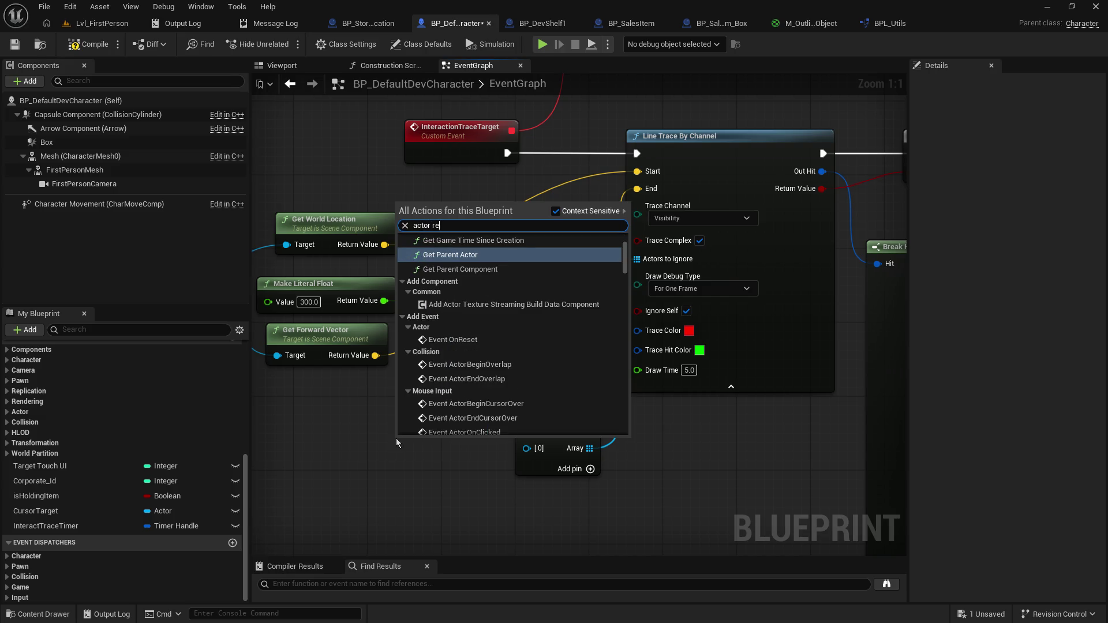
text(f)
key(BackSpace)
text(fve)
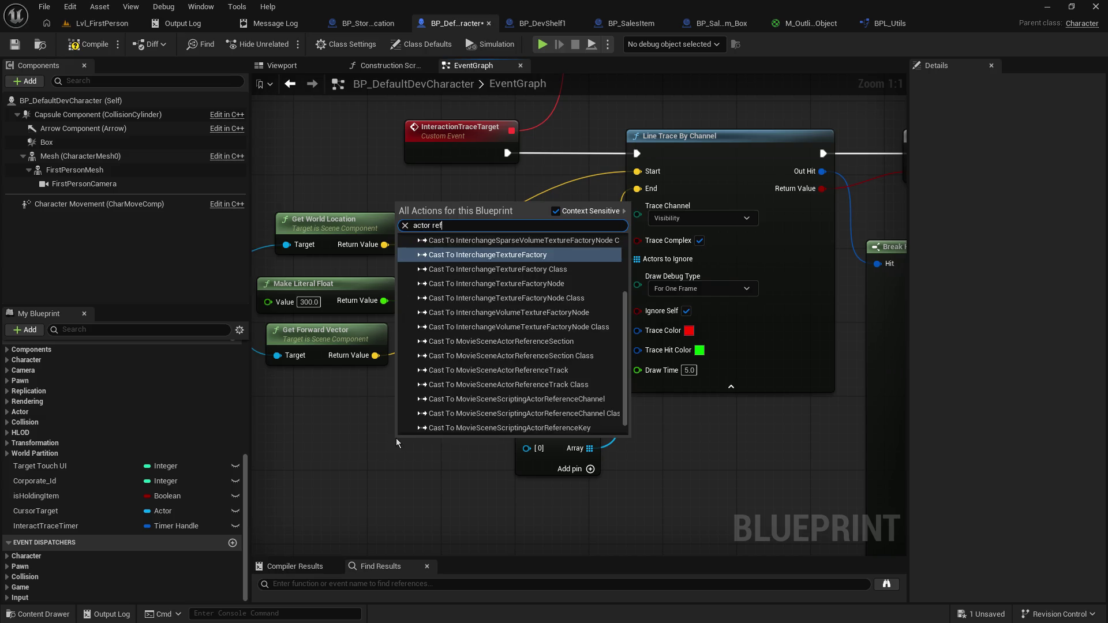
key(BackSpace)
key(BackSpace)
key(BackSpace)
text(s)
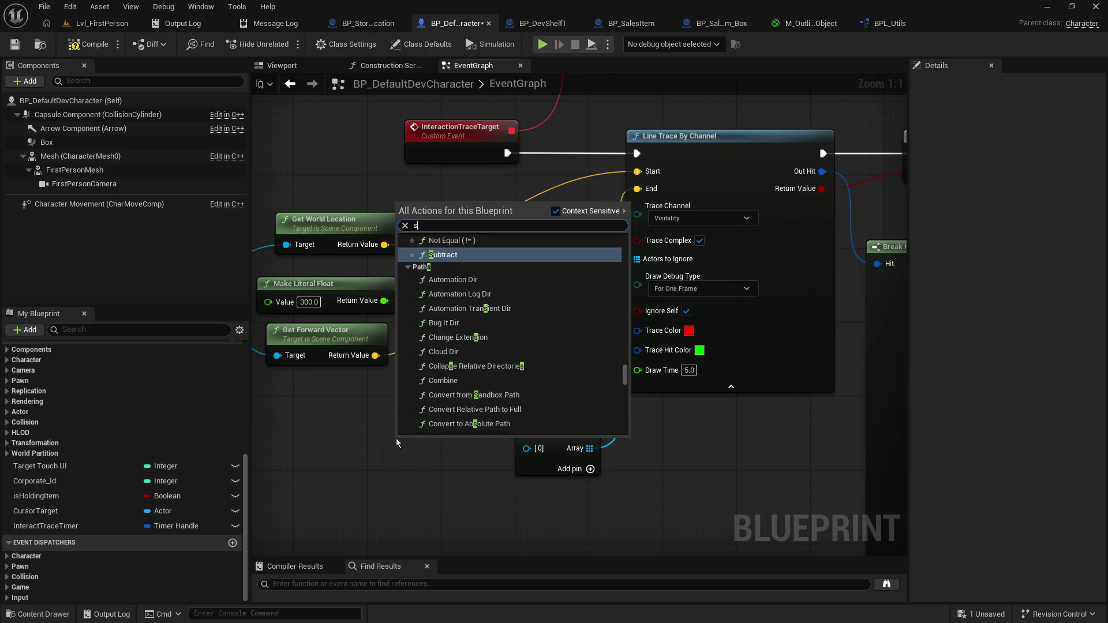
text(oft)
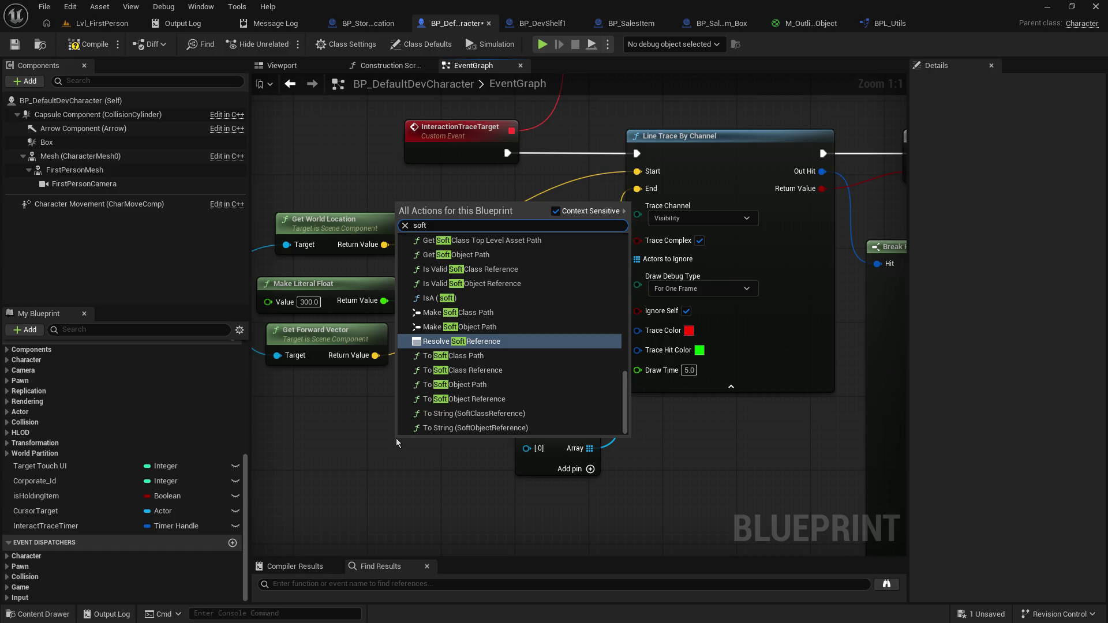
text( o)
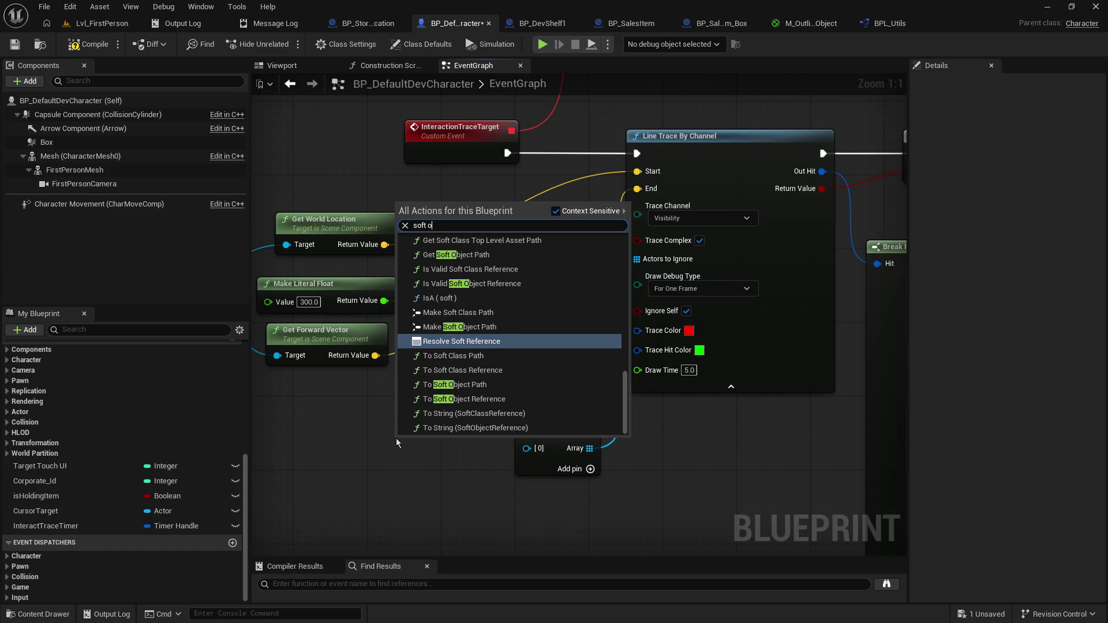
click(476, 399)
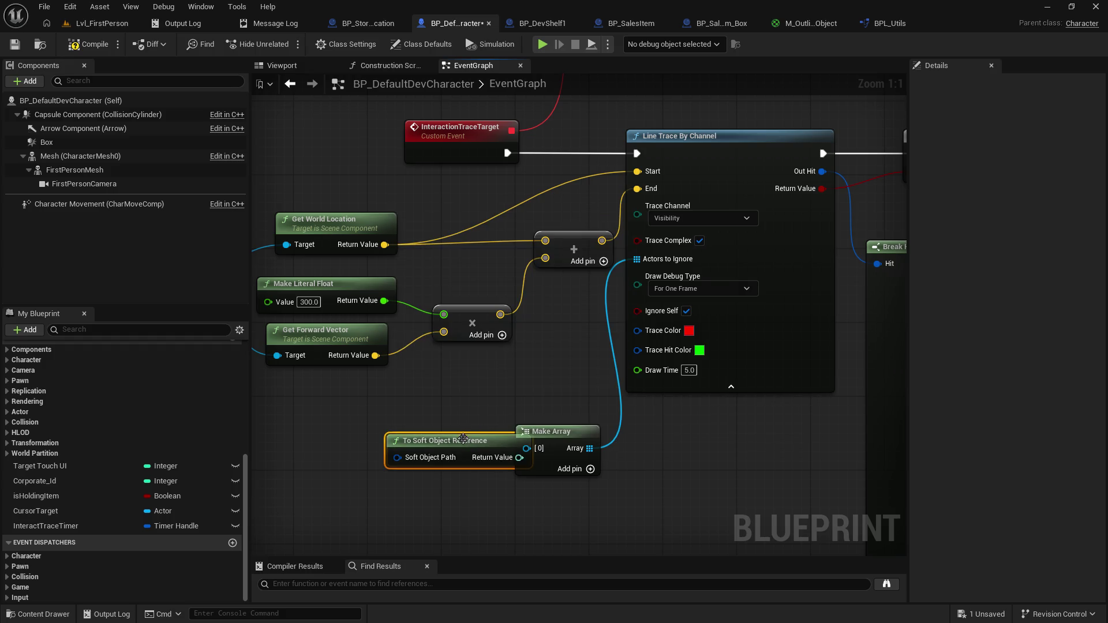
mouse_move(463, 439)
mouse_down()
mouse_move(414, 440)
mouse_move(610, 374)
mouse_up()
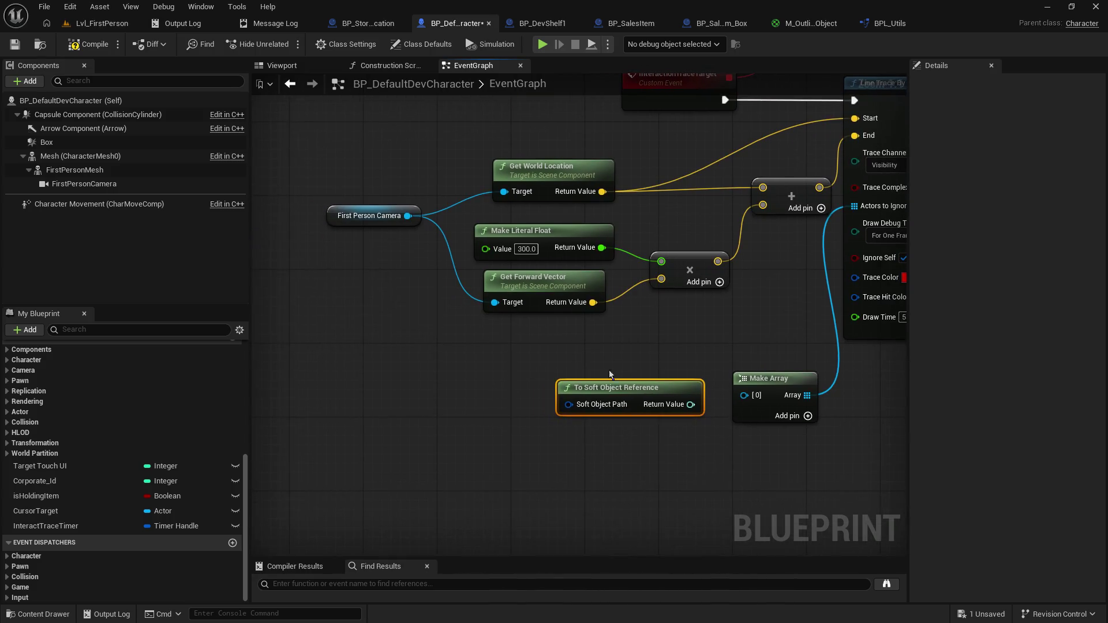
mouse_move(569, 404)
mouse_down()
mouse_move(468, 414)
mouse_move(468, 404)
mouse_up()
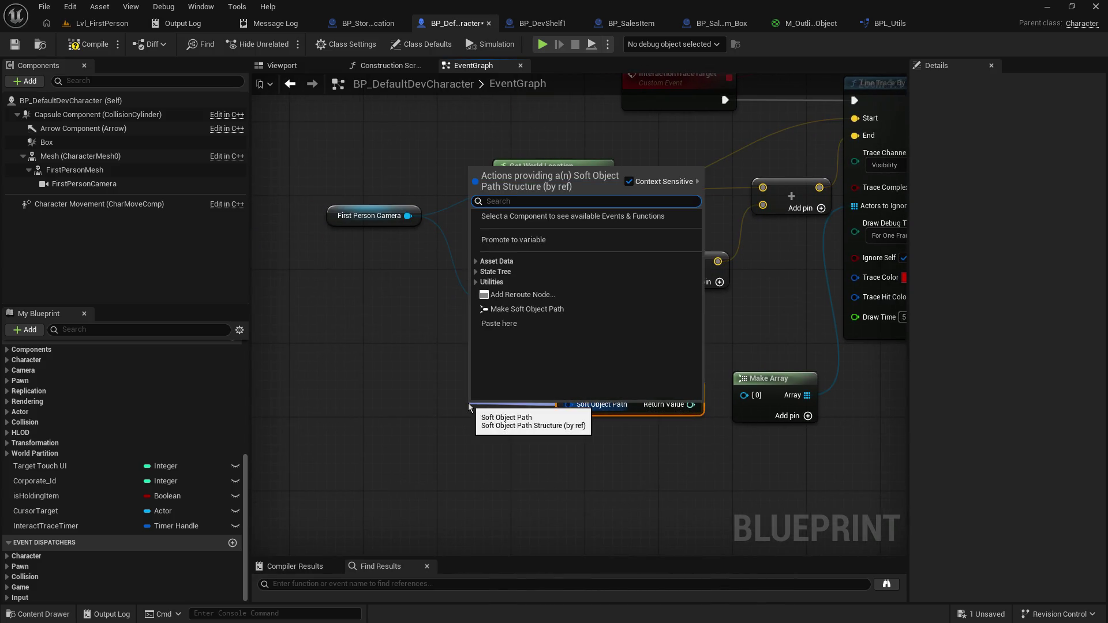
key(Escape)
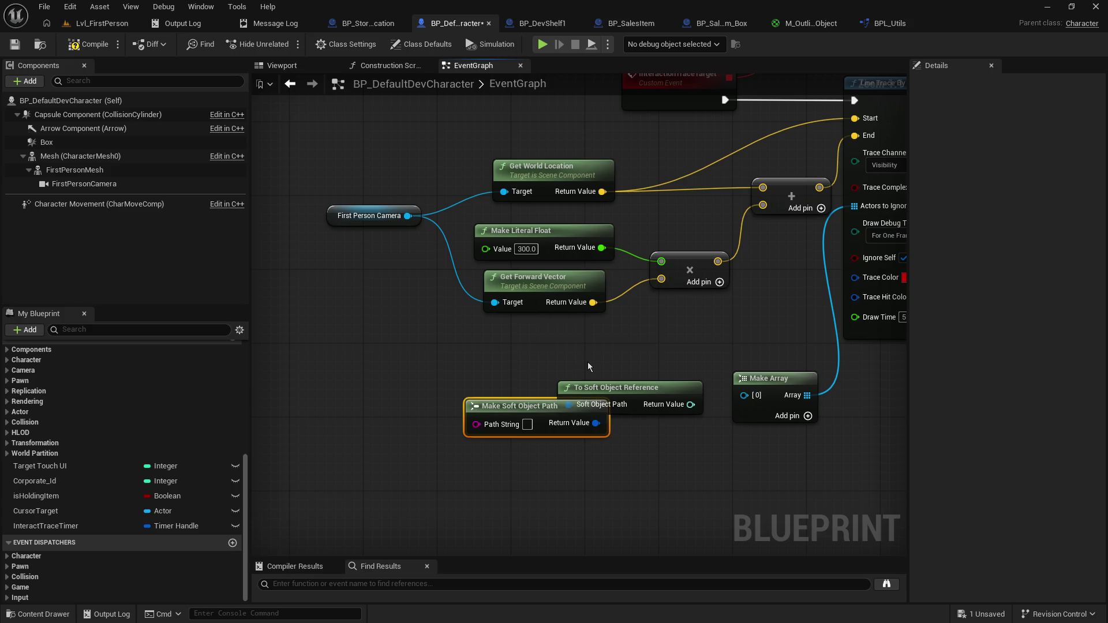
click(632, 388)
key(Delete)
drag(622, 383, 508, 400)
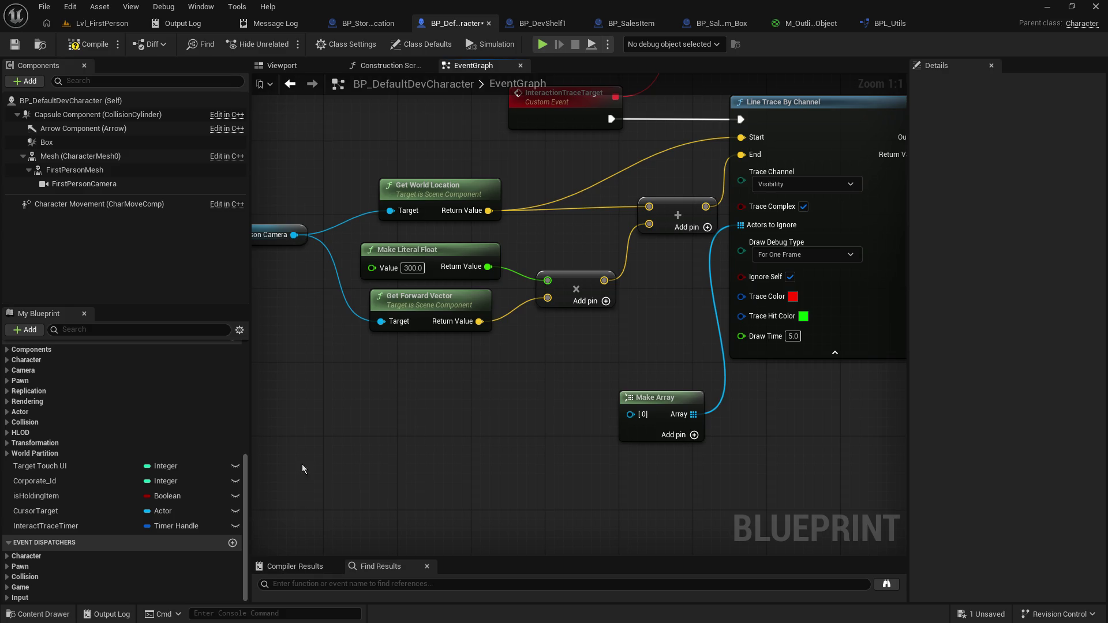
Step: Promote Make Array's [0] input to an Actor variable obj test 1 with a changed reference type
drag(630, 414, 552, 415)
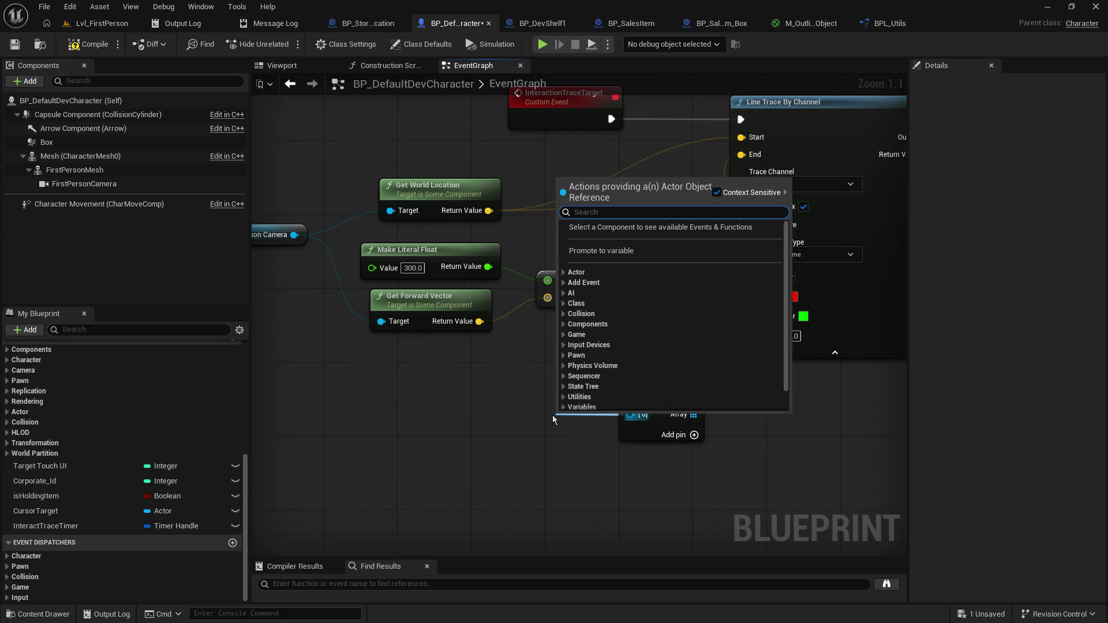
click(601, 251)
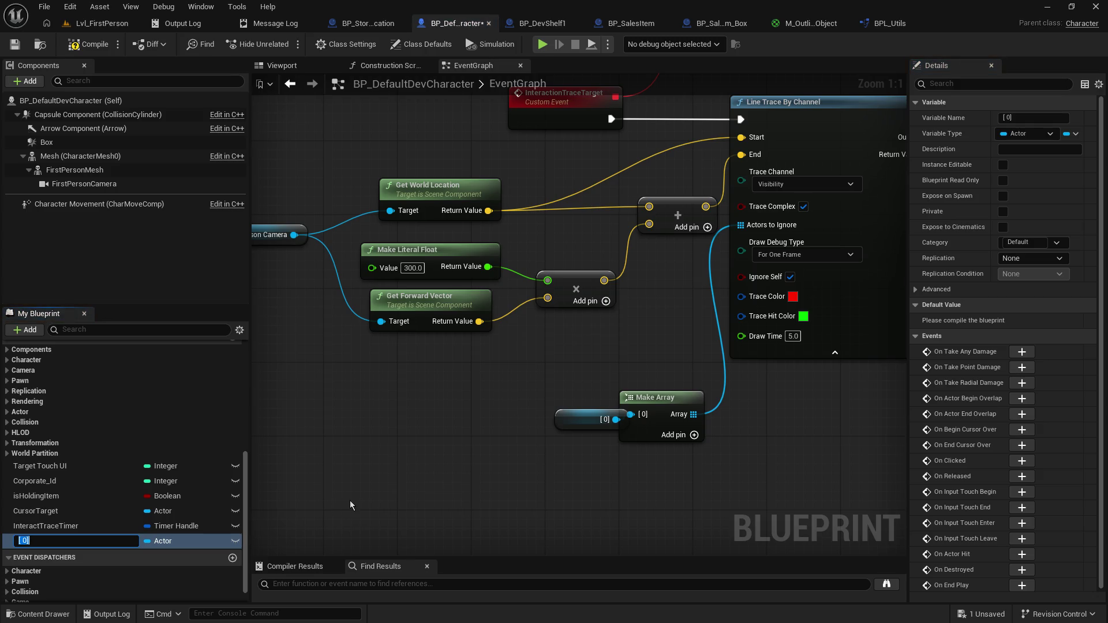
text(1)
key(Return)
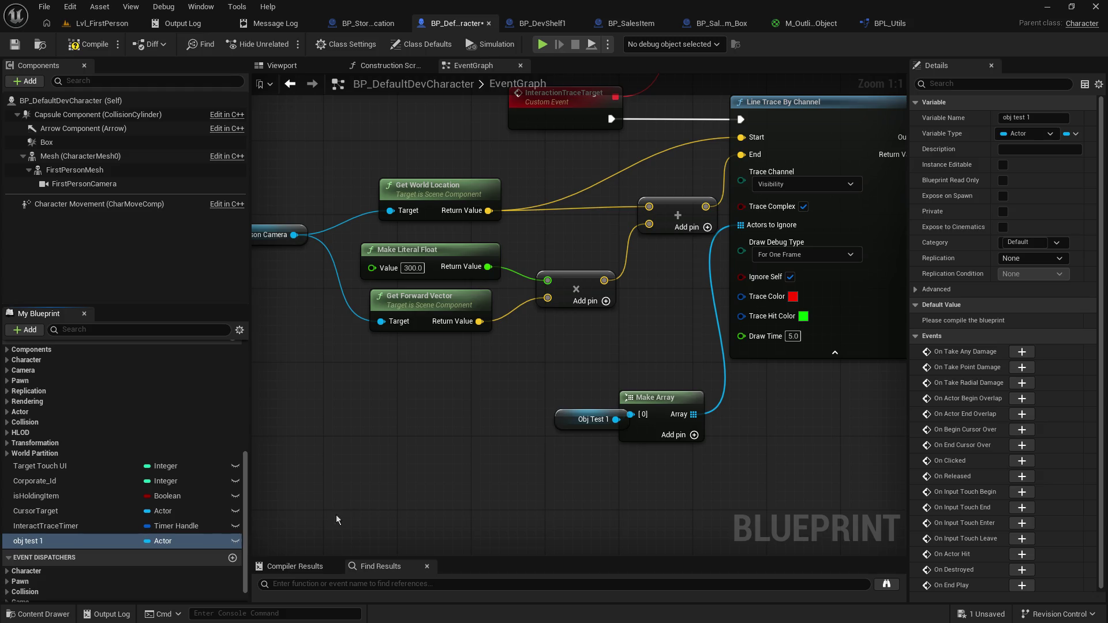
click(162, 542)
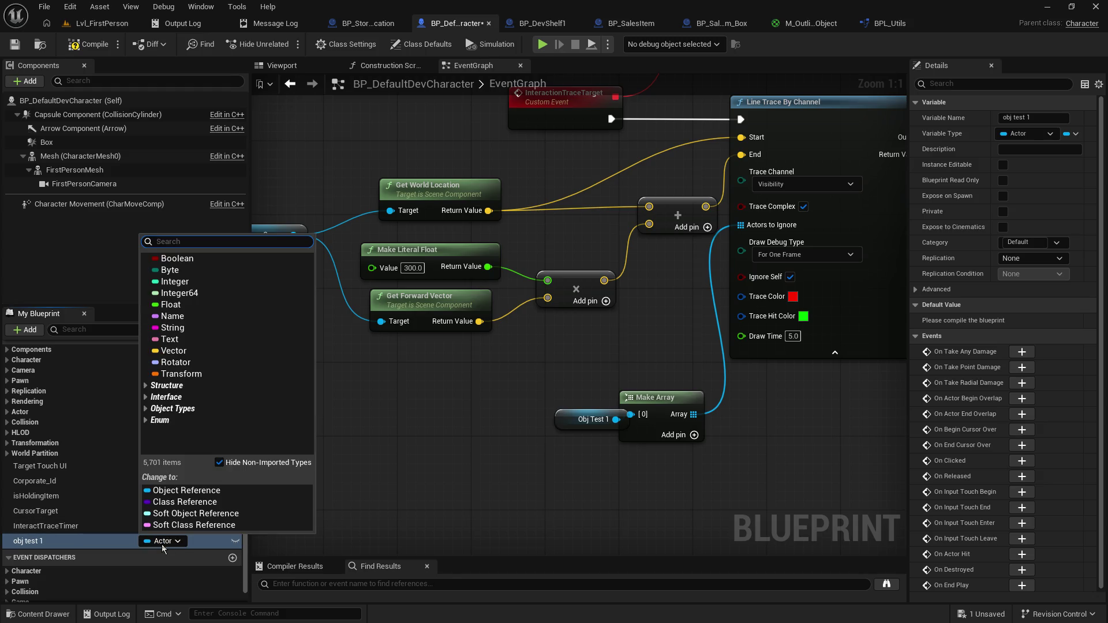
click(175, 507)
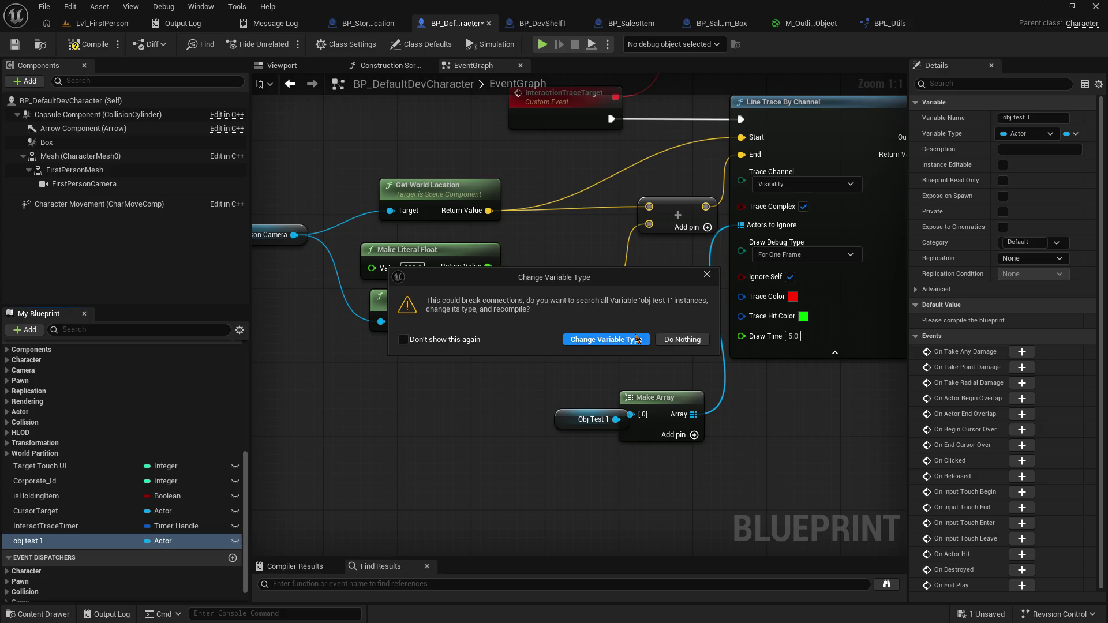
click(606, 340)
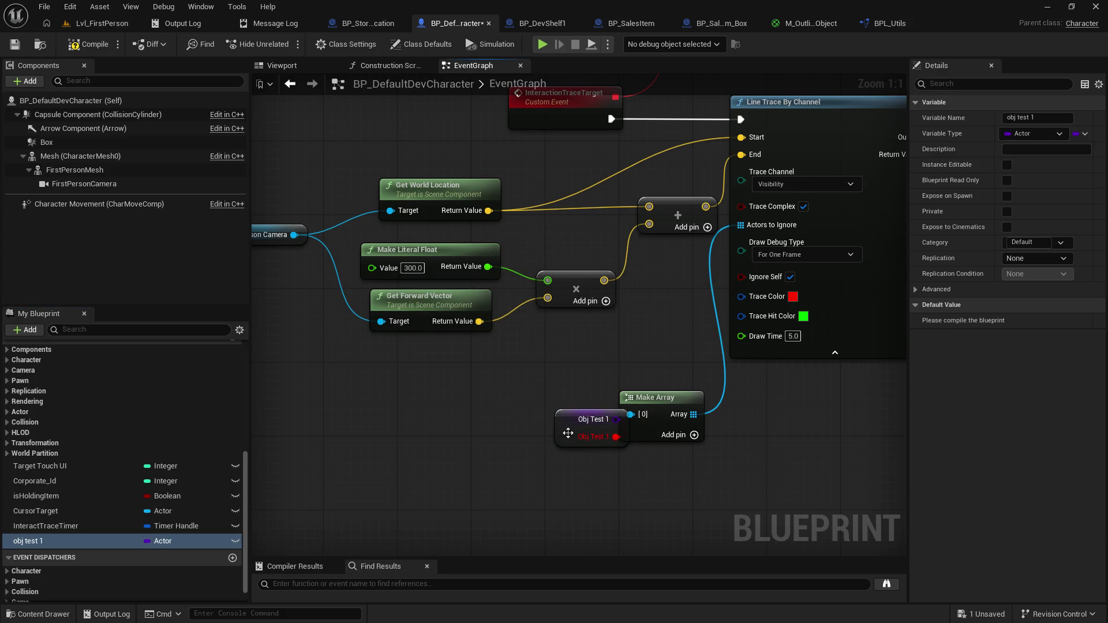
mouse_move(612, 446)
mouse_down()
mouse_move(538, 457)
mouse_move(634, 414)
mouse_move(598, 488)
mouse_up()
alt+click(542, 446)
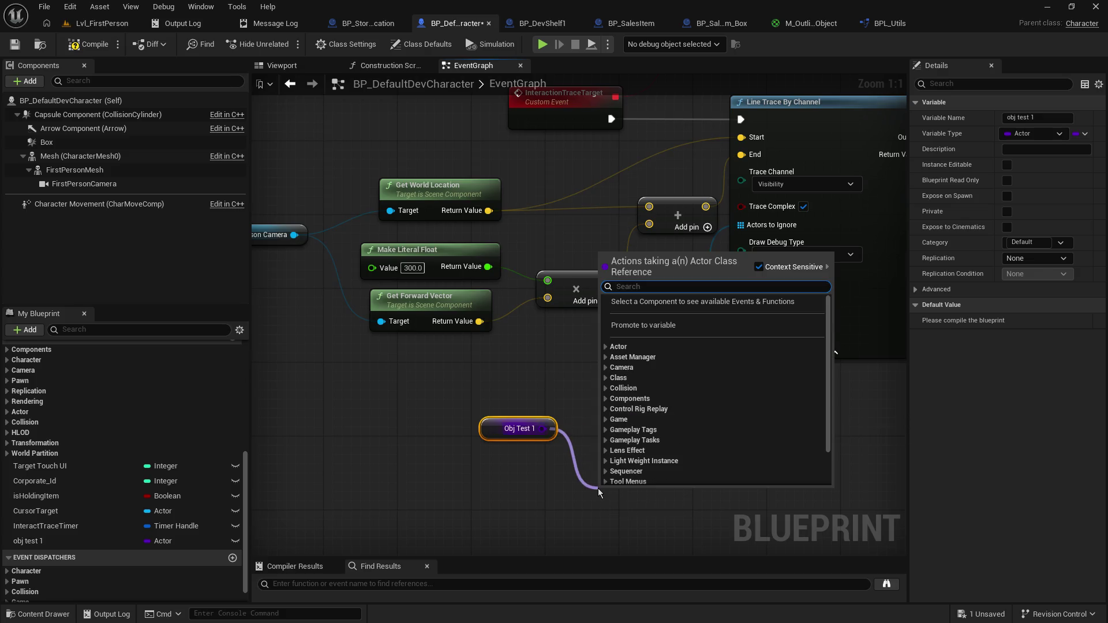
Step: Add a Make Array for Obj Test 1, then delete it, Obj Test 1, and the original Make Array
text(make ar)
key(Return)
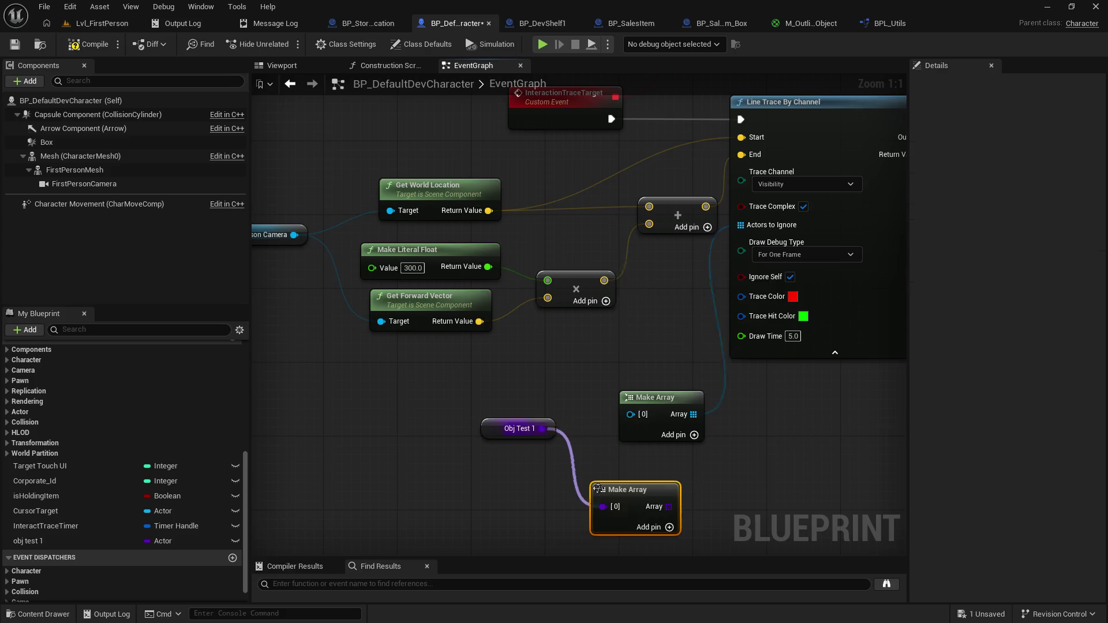
mouse_move(667, 501)
mouse_down()
mouse_move(742, 210)
mouse_move(743, 226)
mouse_up()
click(756, 493)
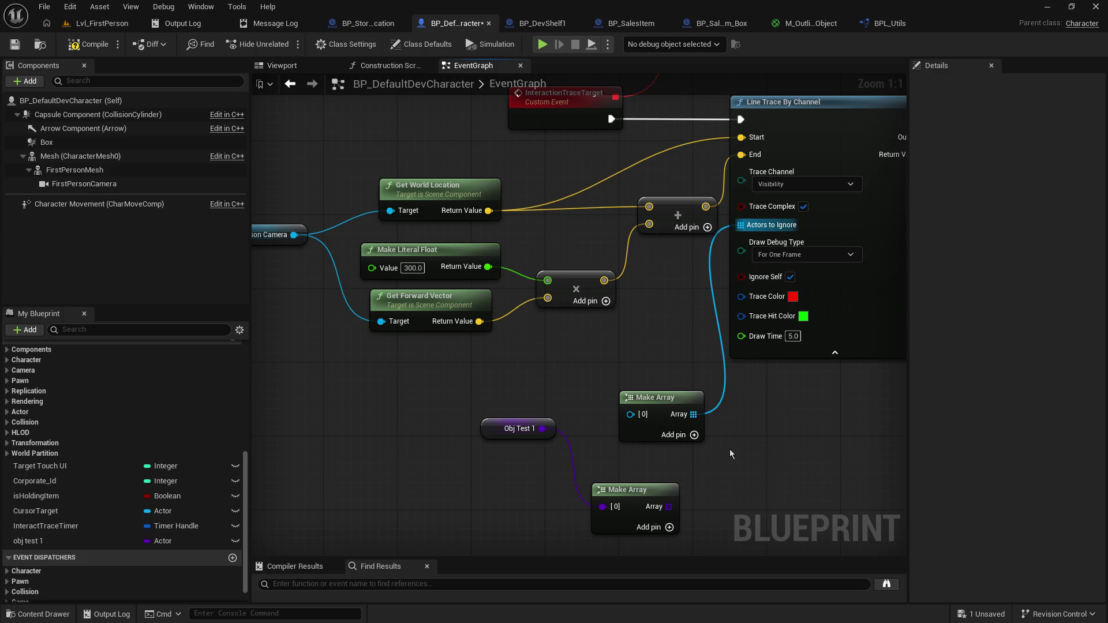
drag(445, 397, 600, 506)
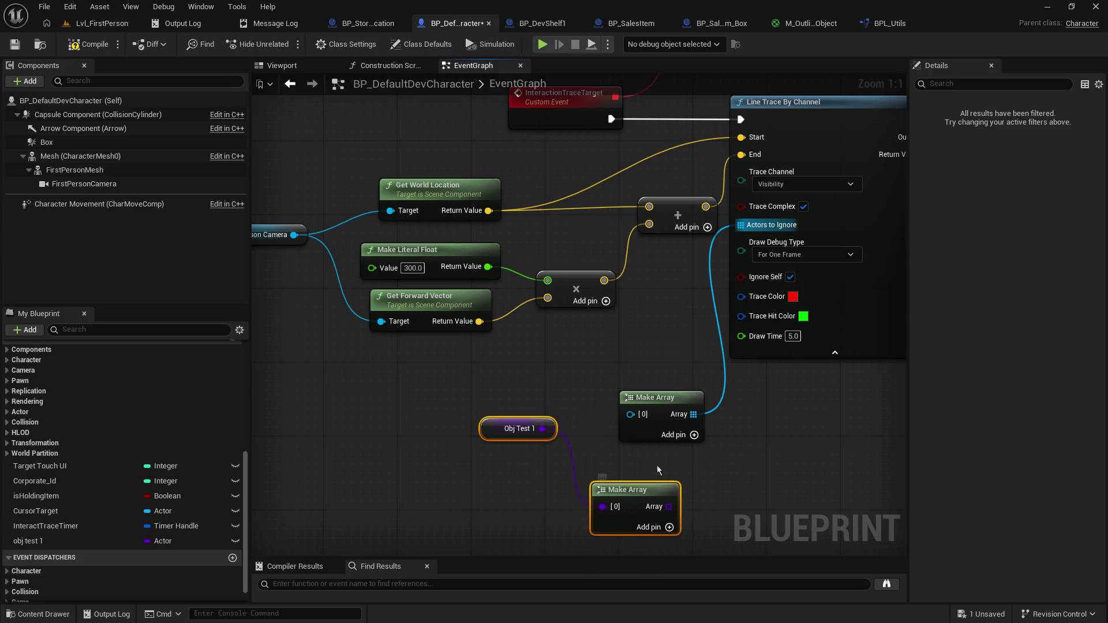
key(Delete)
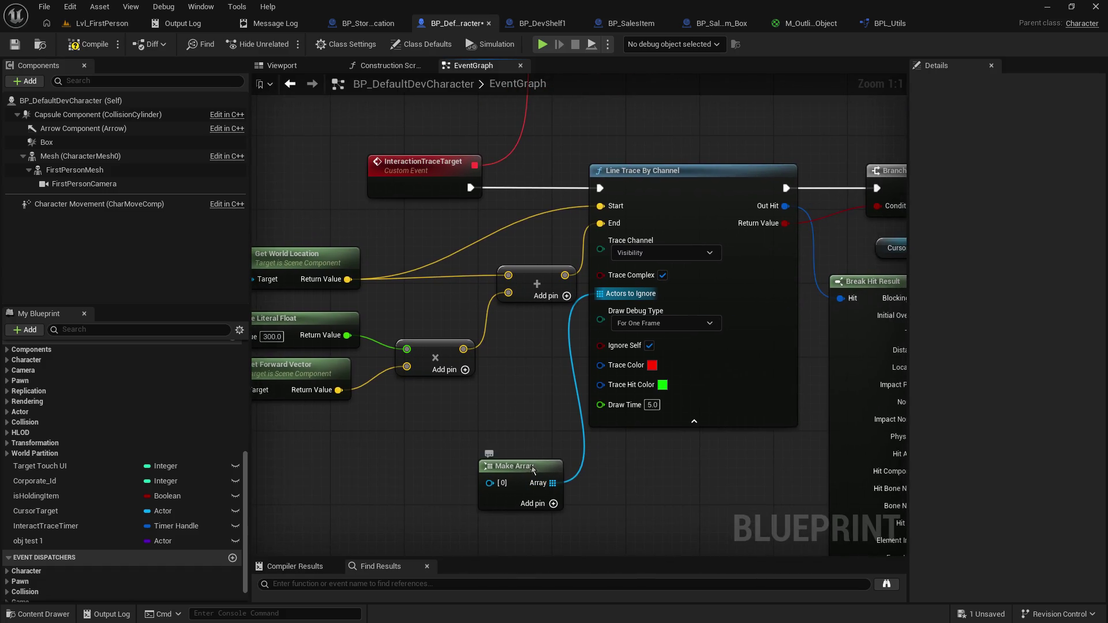
mouse_move(539, 471)
mouse_down()
mouse_move(516, 439)
mouse_move(528, 434)
mouse_up()
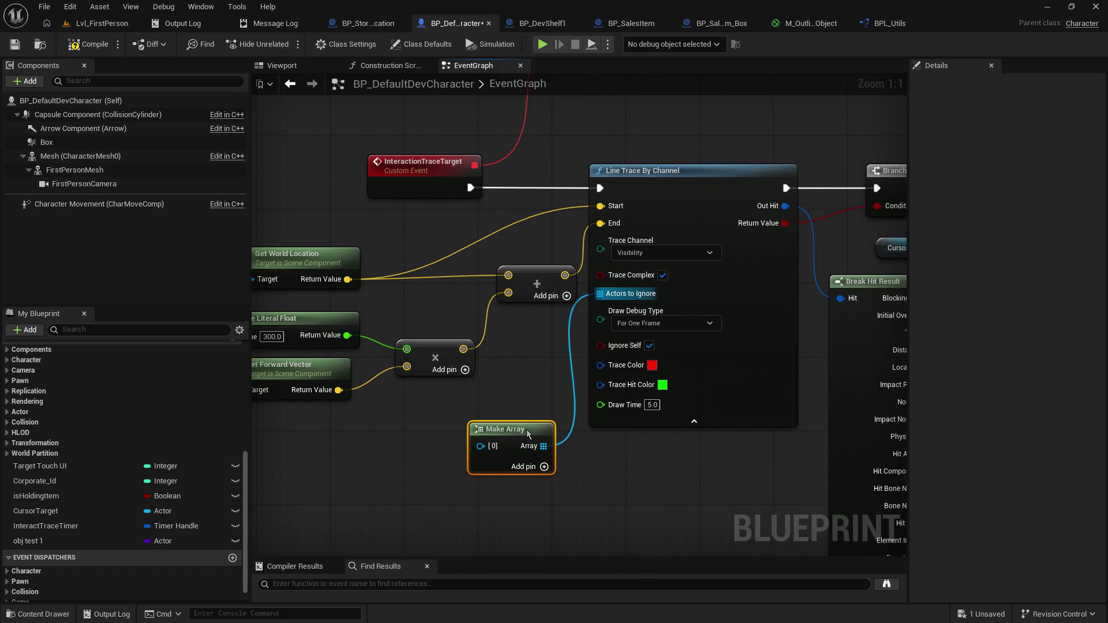
key(Delete)
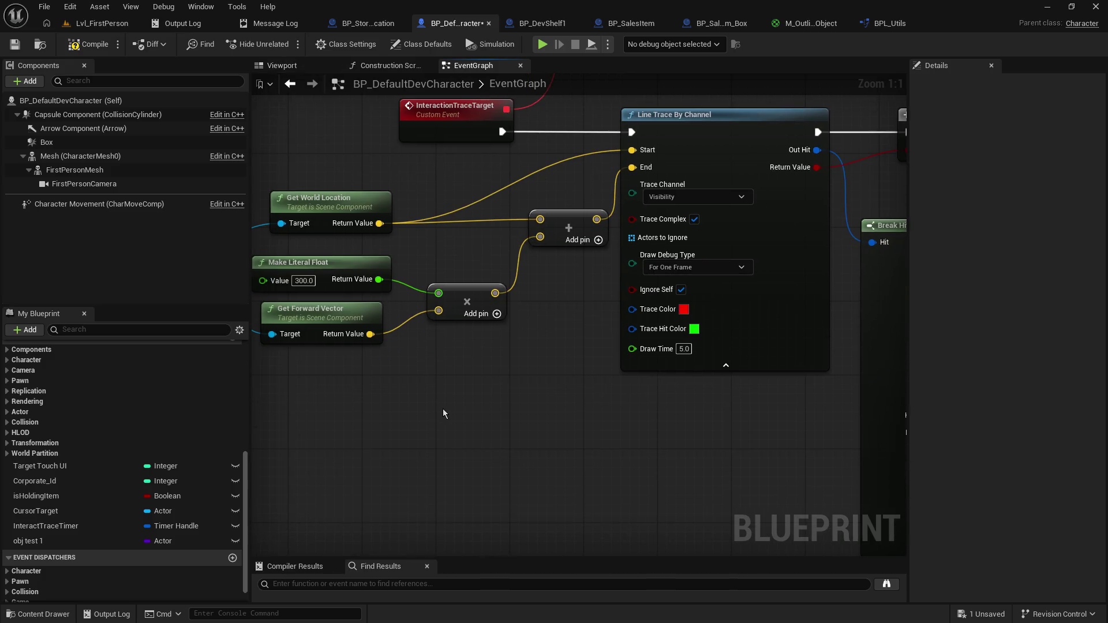
Step: Search 'line trace by' to add a Line Trace By Profile node, leaving Profile Name as None
right_click(442, 409)
text(line trace by)
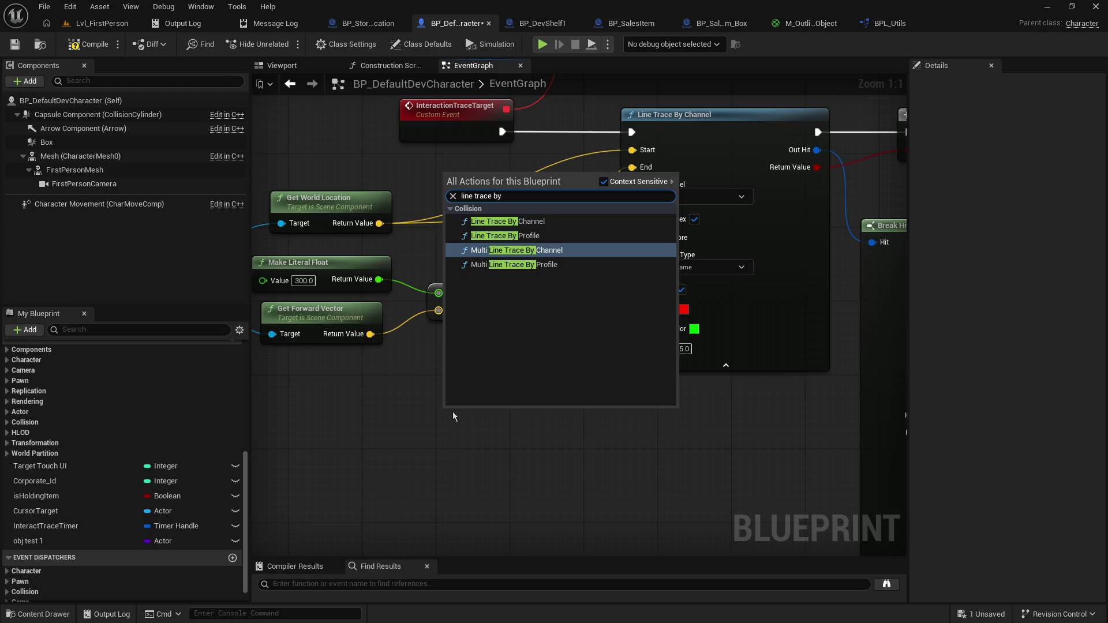
click(543, 236)
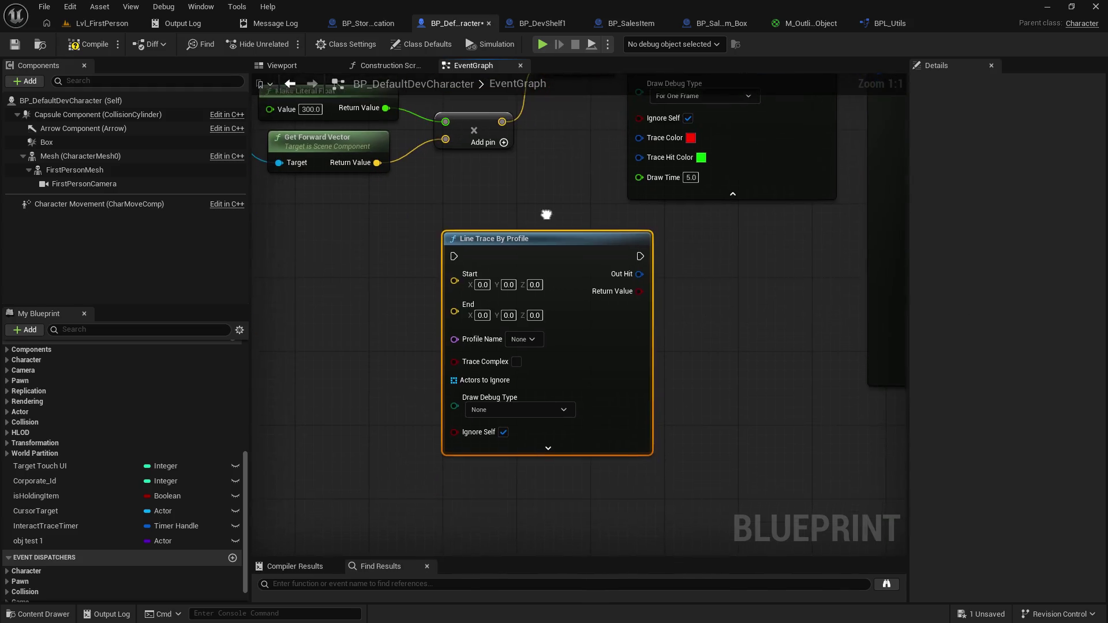
click(535, 331)
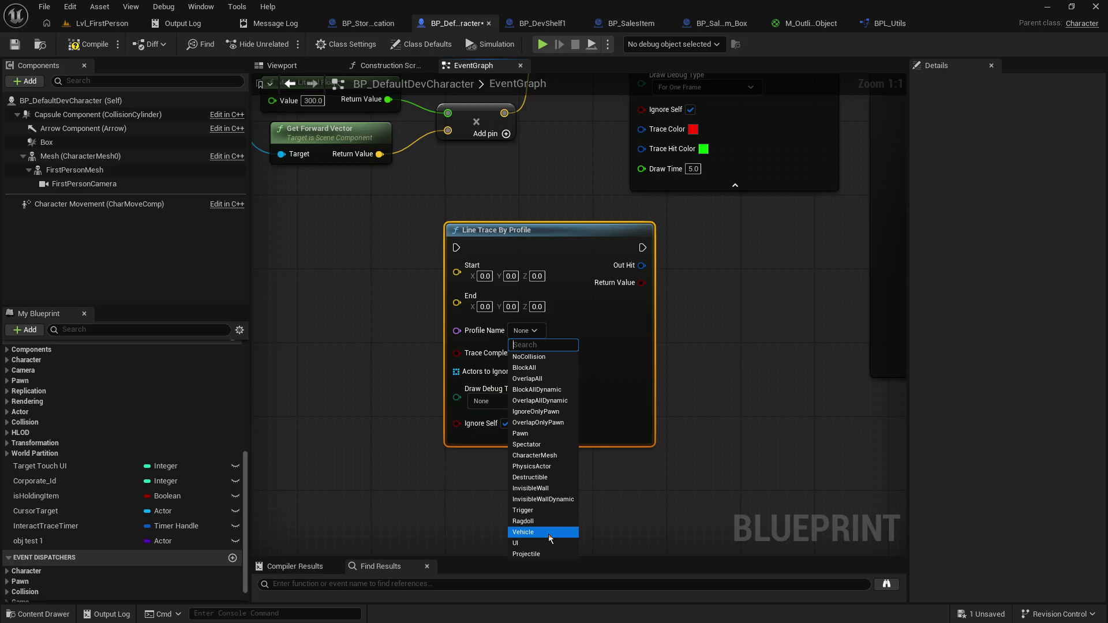
click(738, 316)
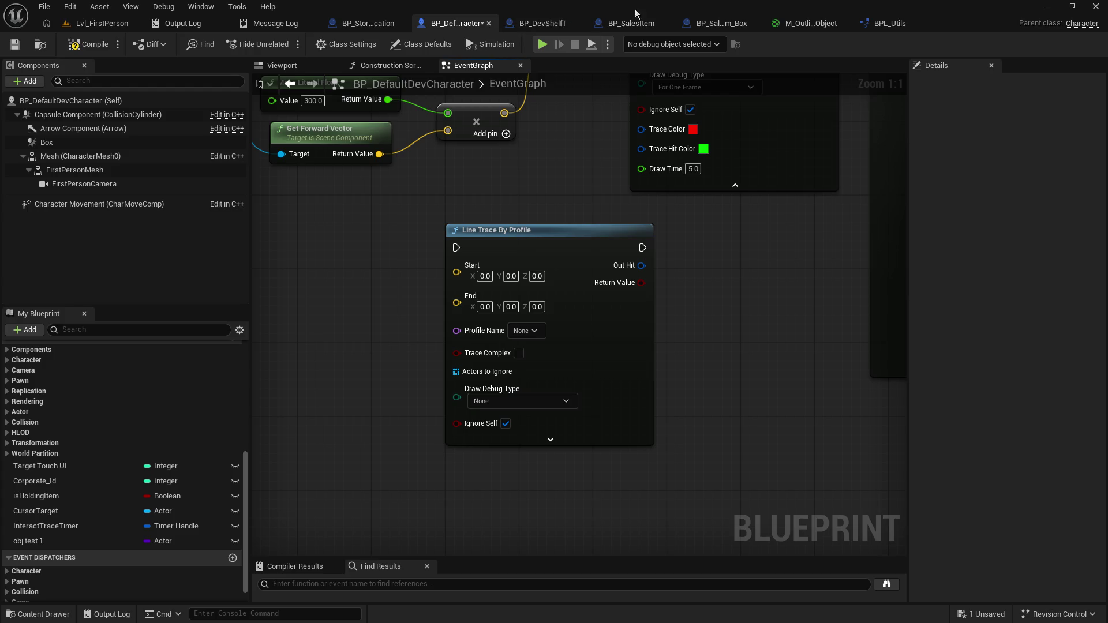
click(542, 23)
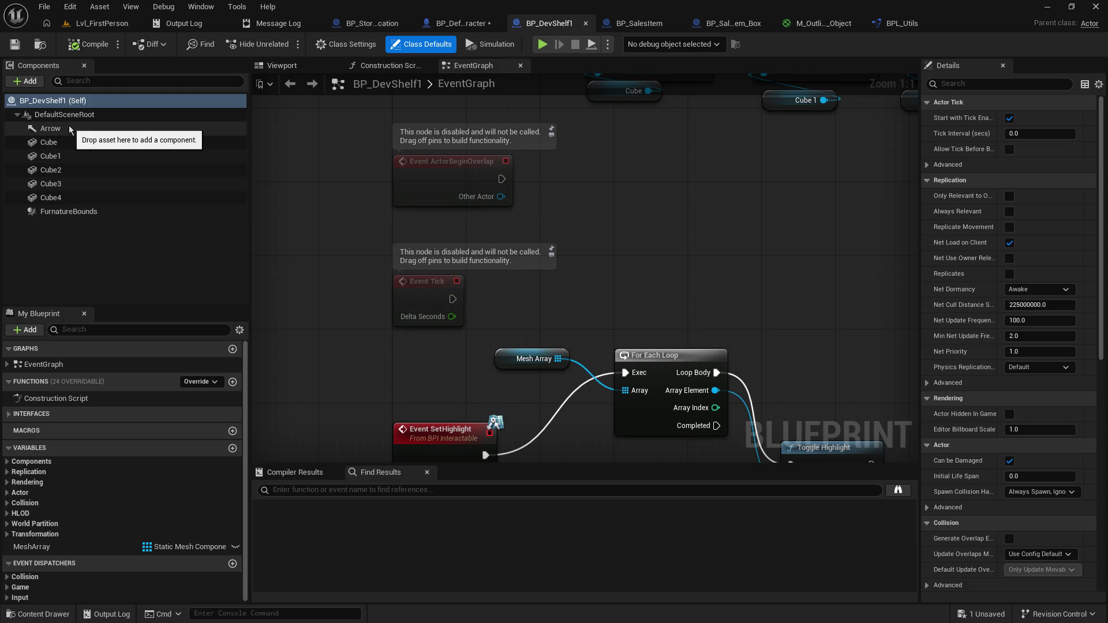
click(69, 212)
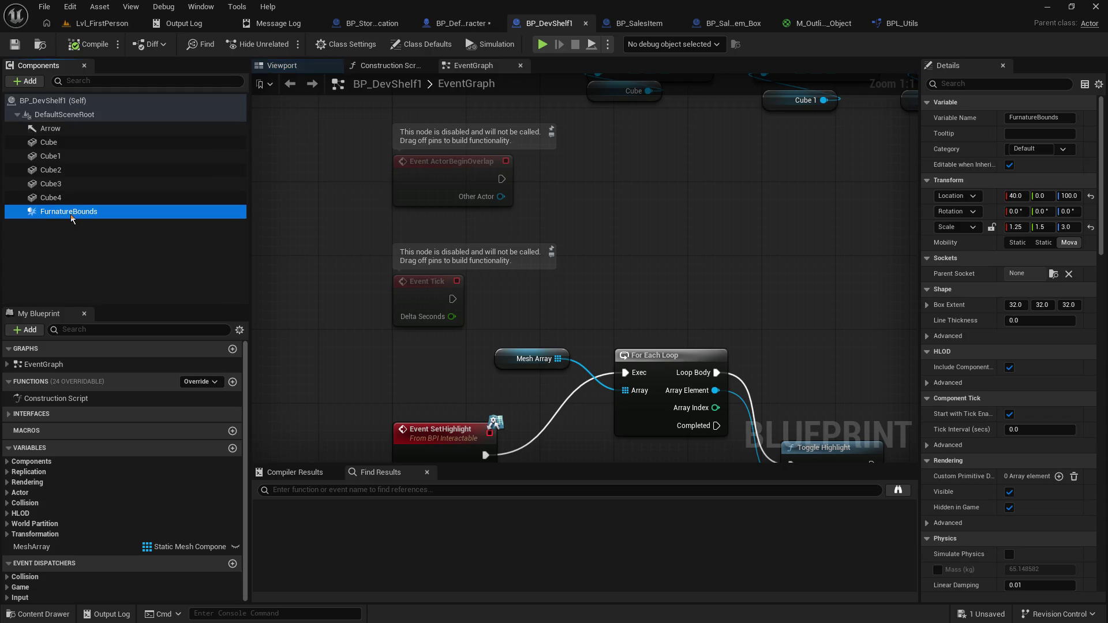
scroll(1021, 450, down, 10)
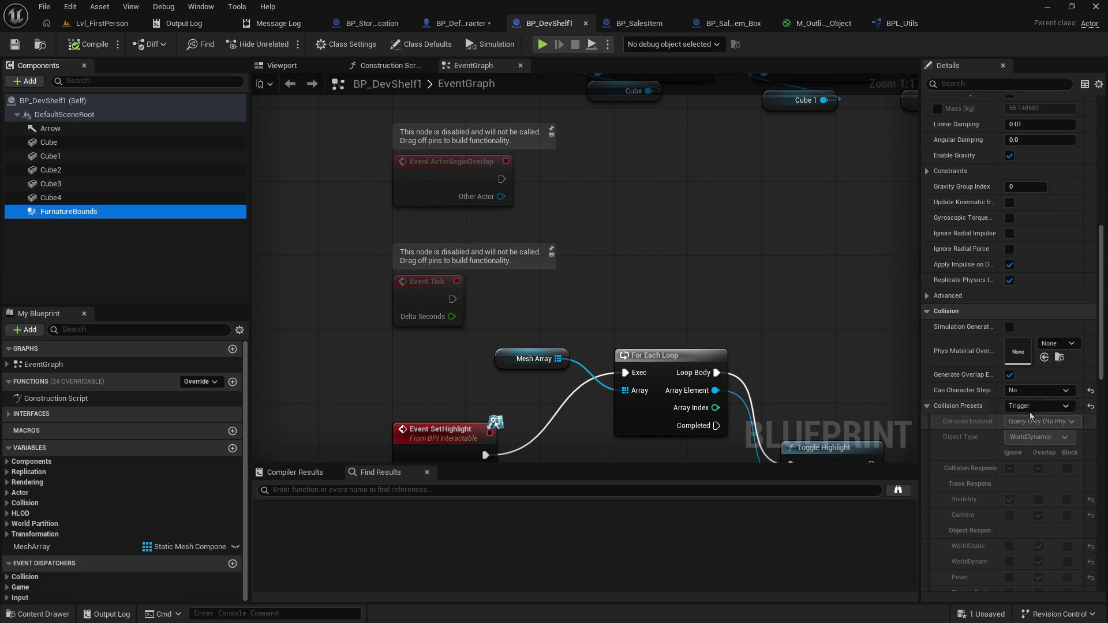
click(67, 144)
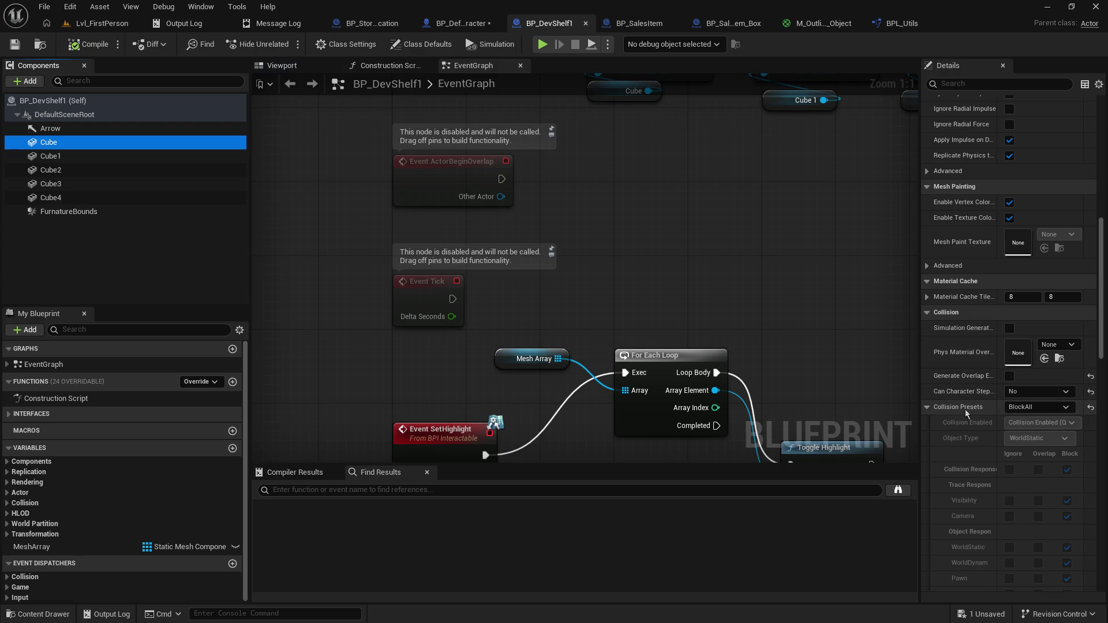
mouse_move(489, 205)
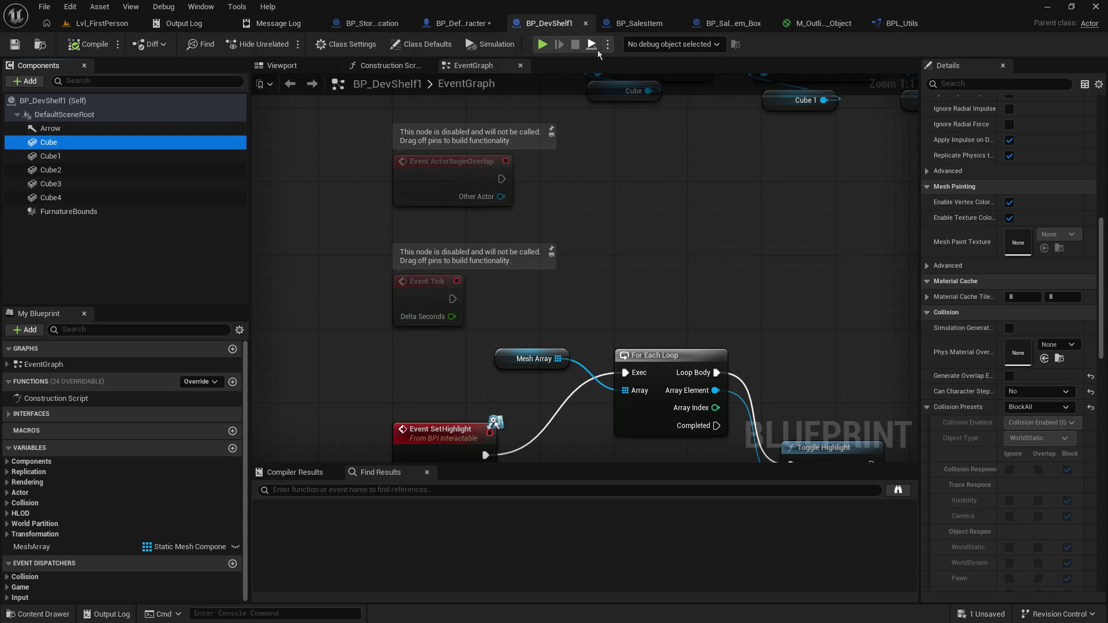
click(457, 23)
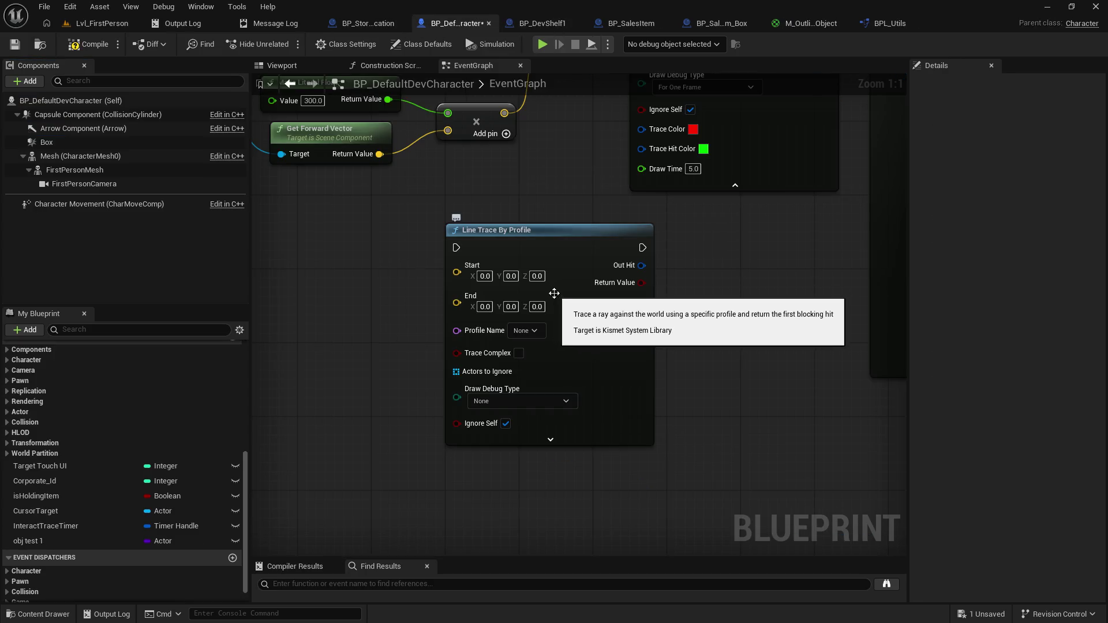
Step: Delete the Line Trace By Profile node and shift the SET and Set Highlight nodes right
mouse_move(711, 257)
mouse_down()
mouse_move(734, 408)
mouse_move(590, 411)
mouse_up()
click(453, 398)
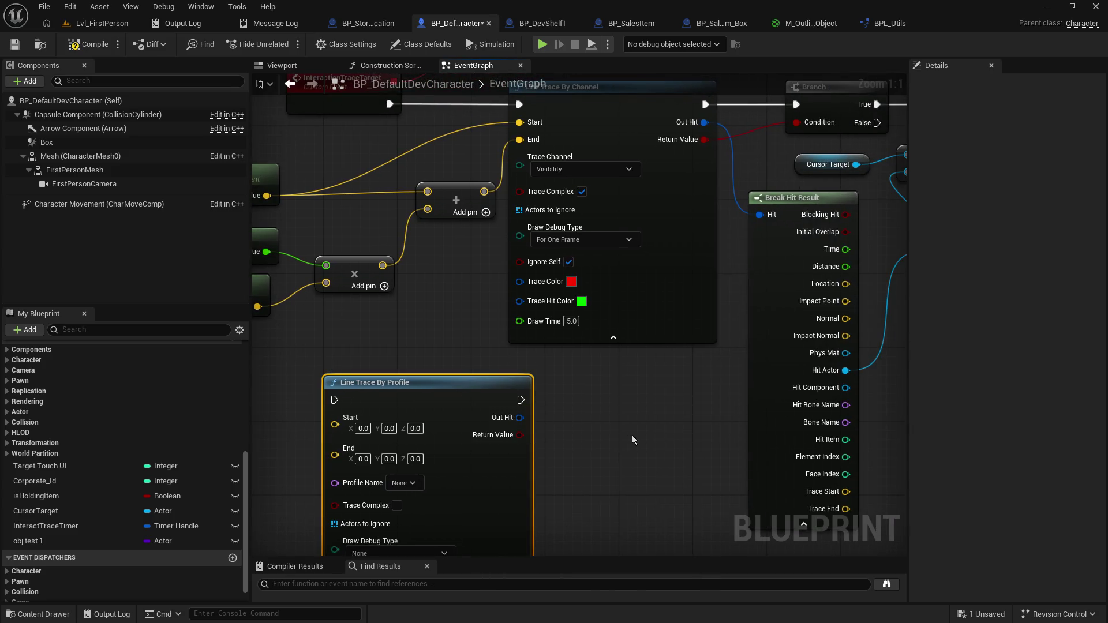
key(Delete)
drag(635, 424, 511, 356)
mouse_move(560, 285)
mouse_down()
mouse_move(543, 347)
mouse_move(476, 385)
mouse_move(316, 353)
mouse_up()
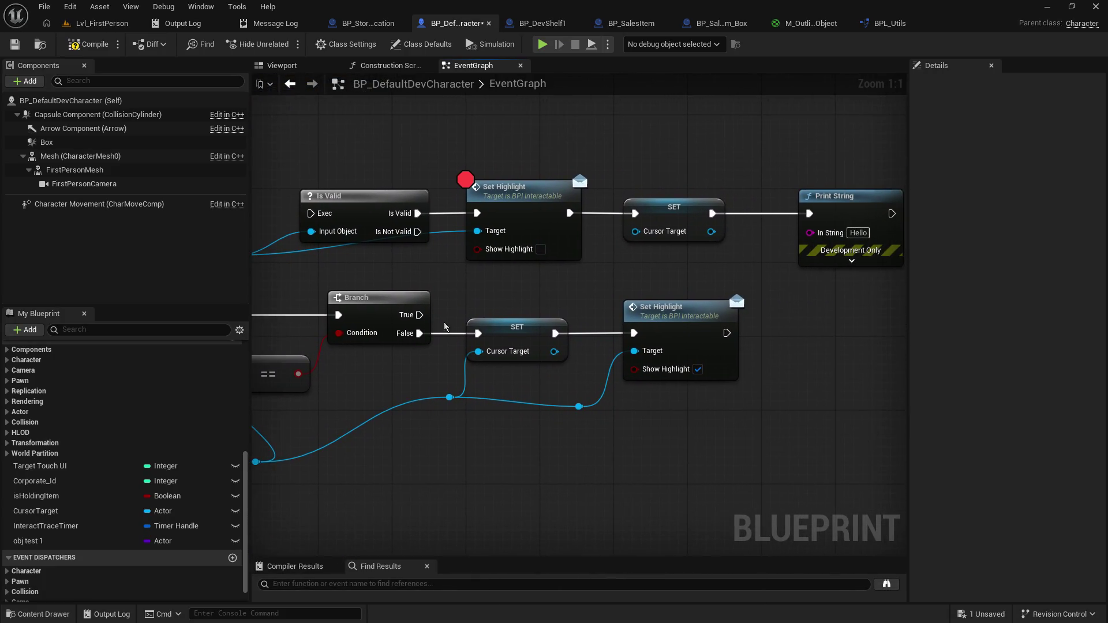
drag(504, 301, 743, 416)
ctrl+click(450, 397)
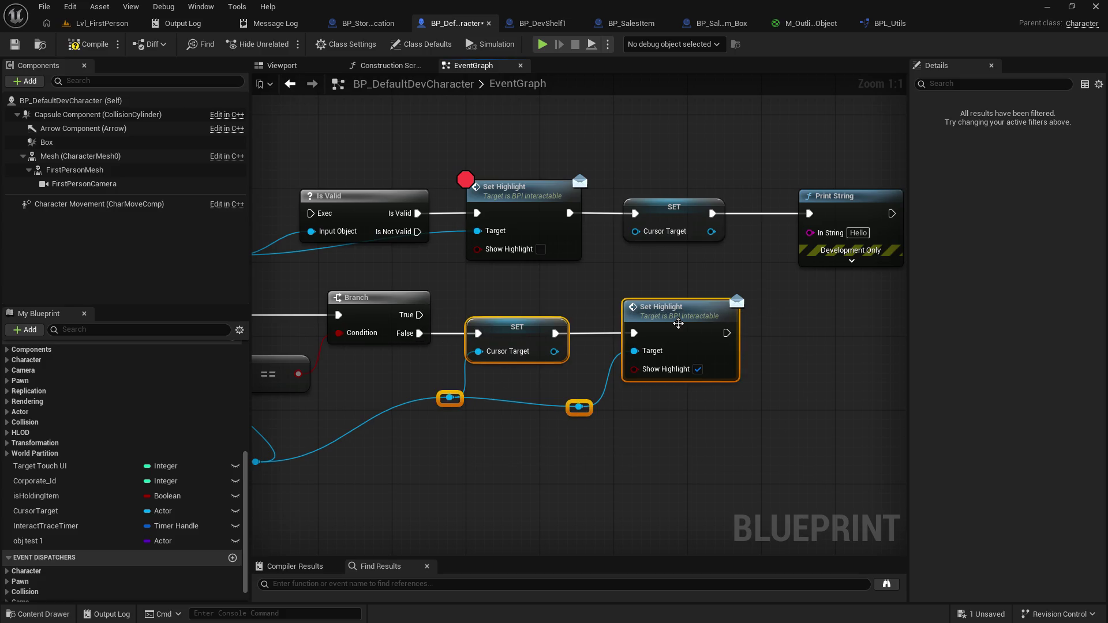
drag(678, 322, 902, 323)
Step: Add a Get Class node from the looked-at actor's target wire
mouse_move(324, 347)
mouse_down()
mouse_move(508, 335)
mouse_move(562, 391)
mouse_up()
text(get)
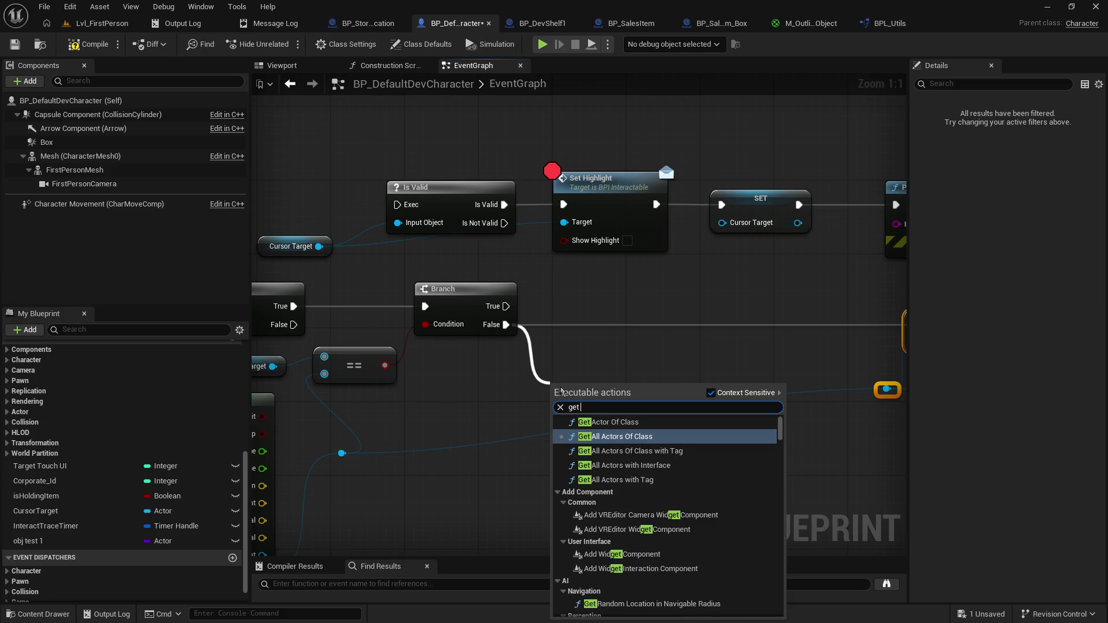
text( actor cl)
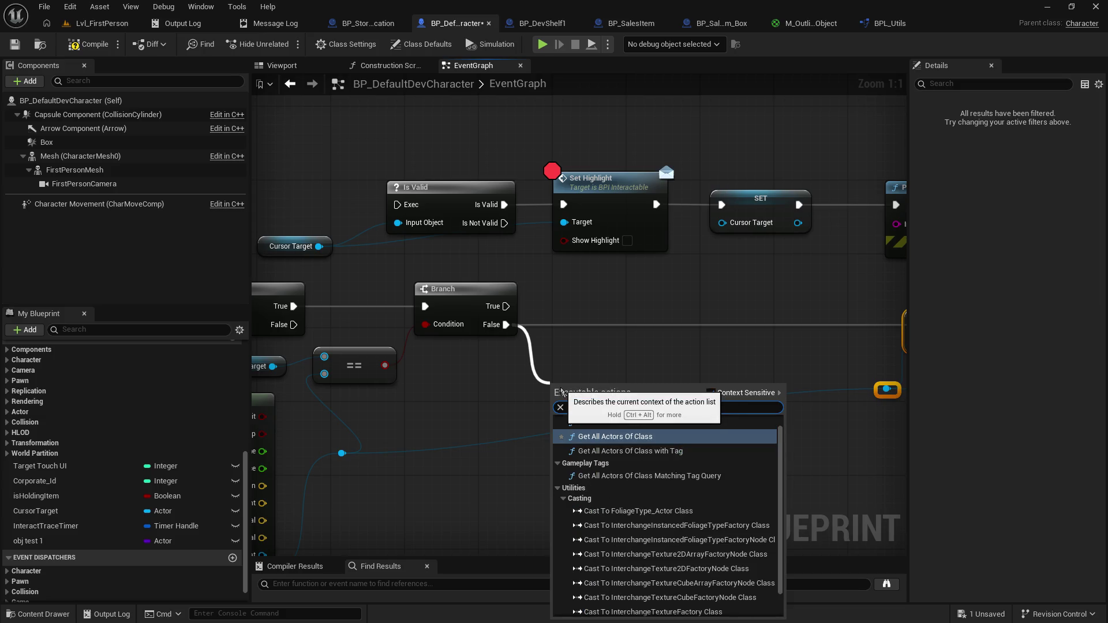
text(ass)
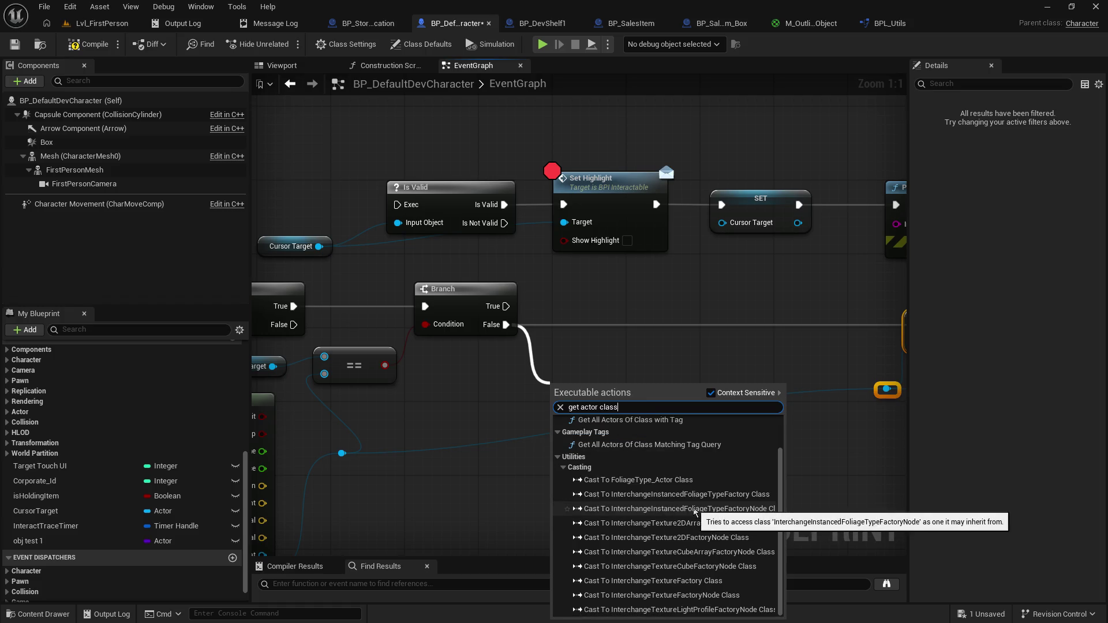
click(410, 468)
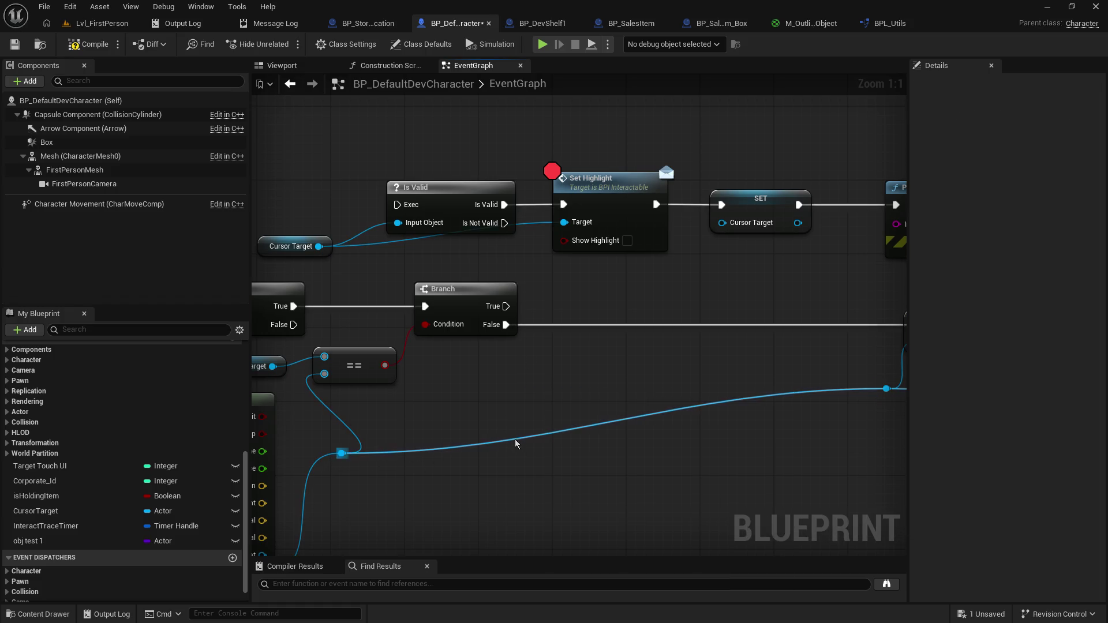
drag(342, 453, 469, 392)
text(get class)
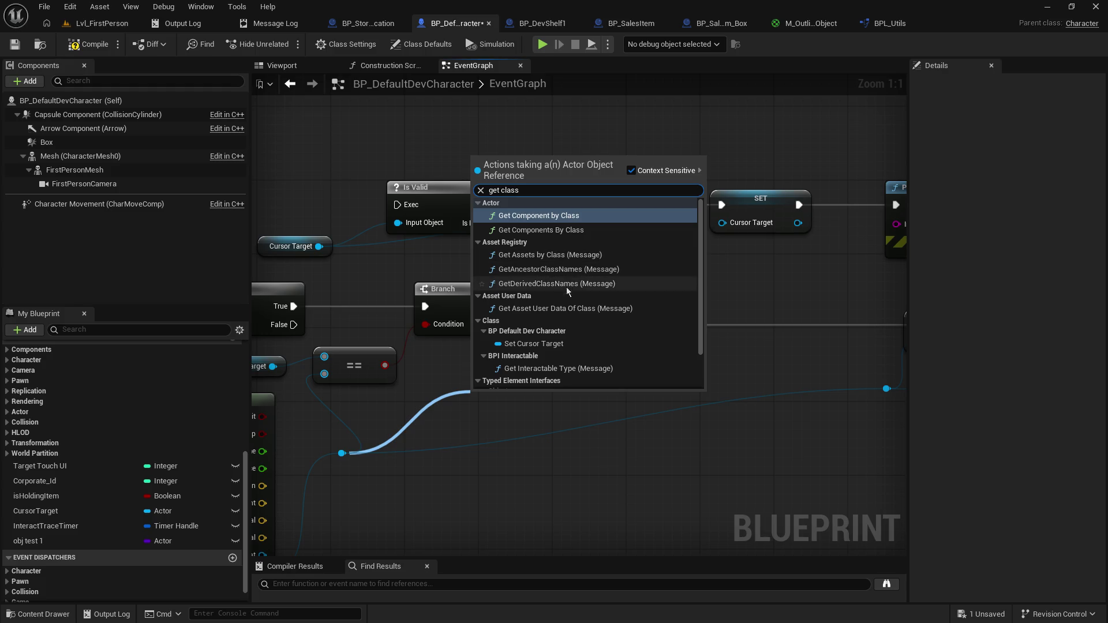
scroll(605, 328, down, 1)
scroll(605, 328, down, 2)
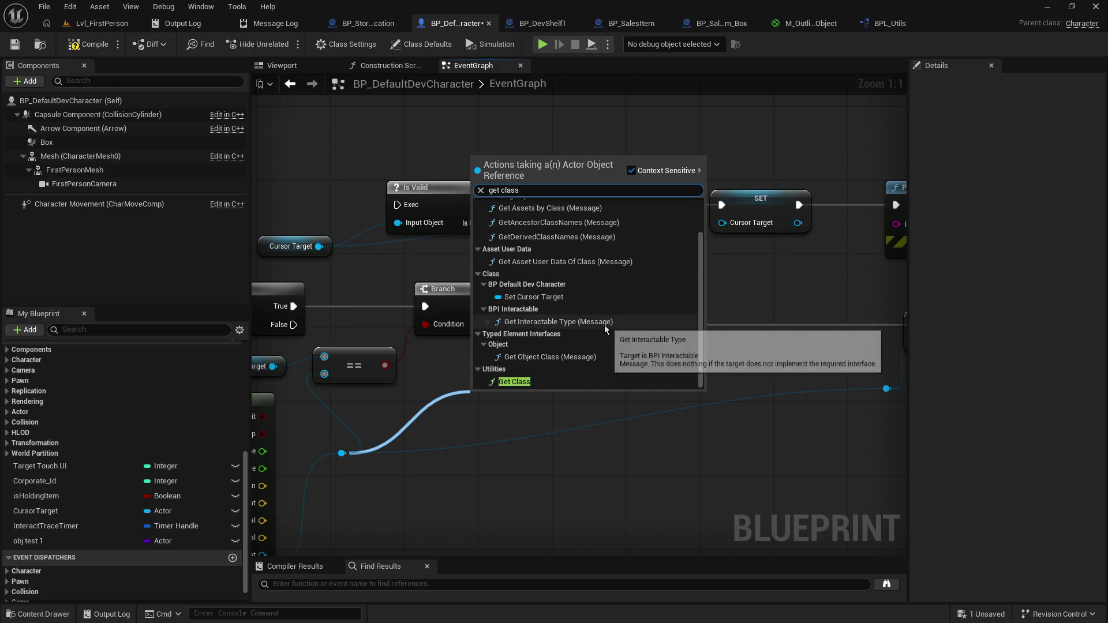
click(522, 383)
mouse_move(539, 391)
mouse_down()
mouse_move(551, 355)
mouse_move(677, 355)
mouse_up()
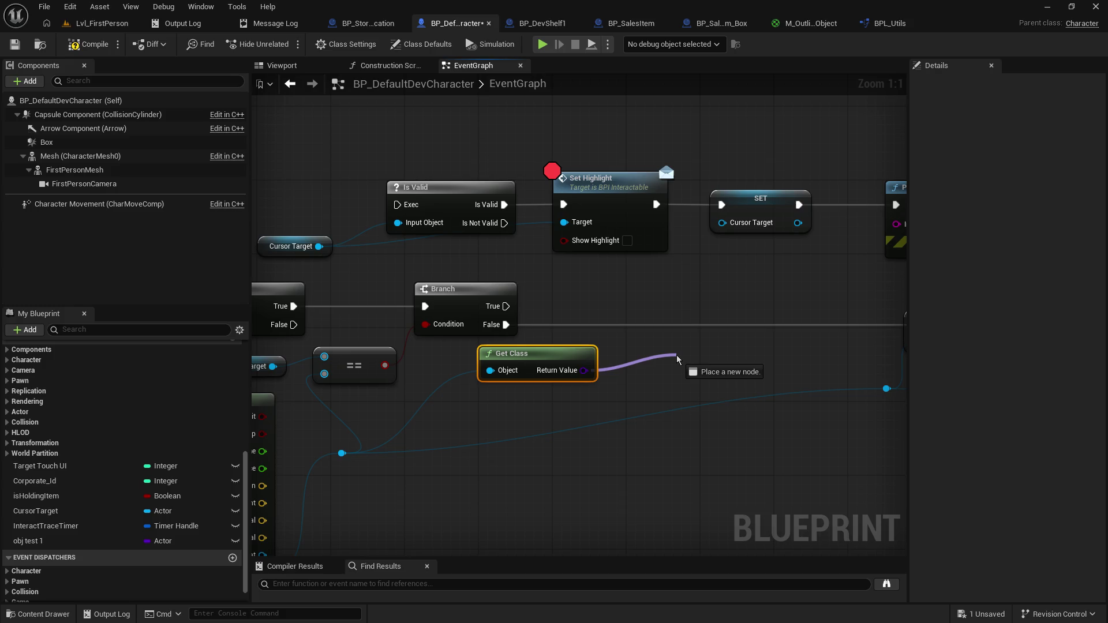
Step: Compare the Get Class result with an Equal (==) node set to BP_DevShelf1
drag(676, 355, 676, 355)
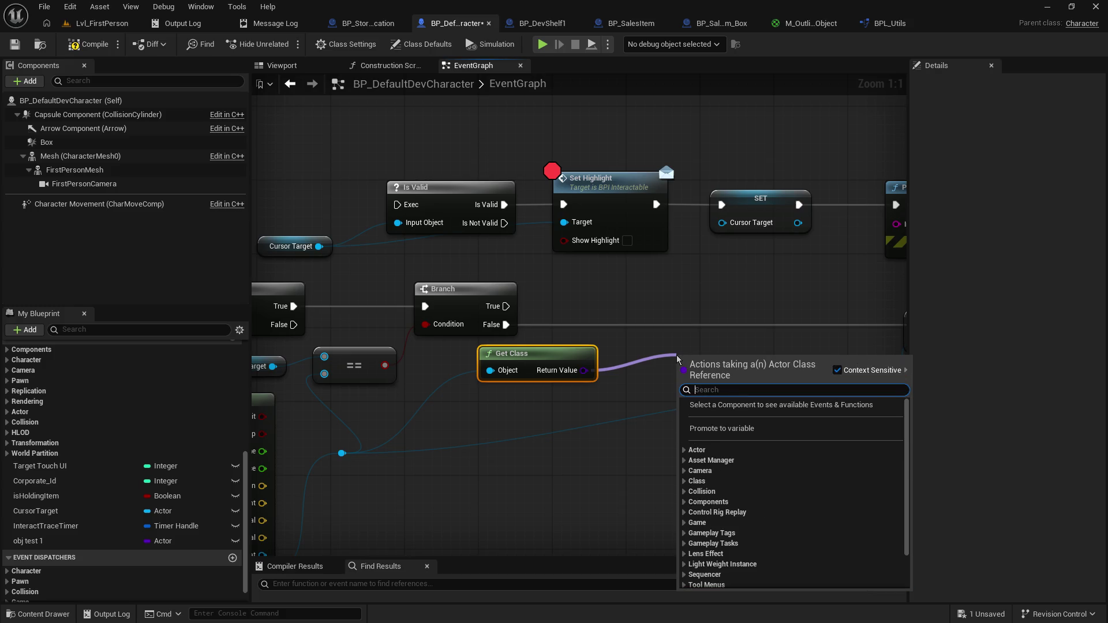
text(==)
click(720, 426)
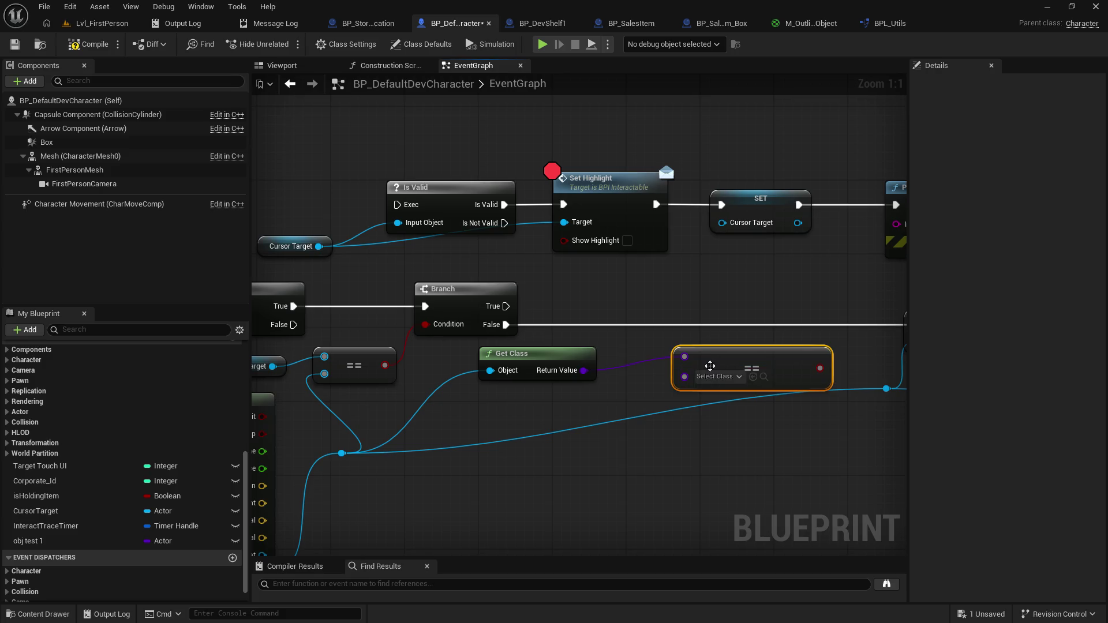
drag(710, 366, 653, 347)
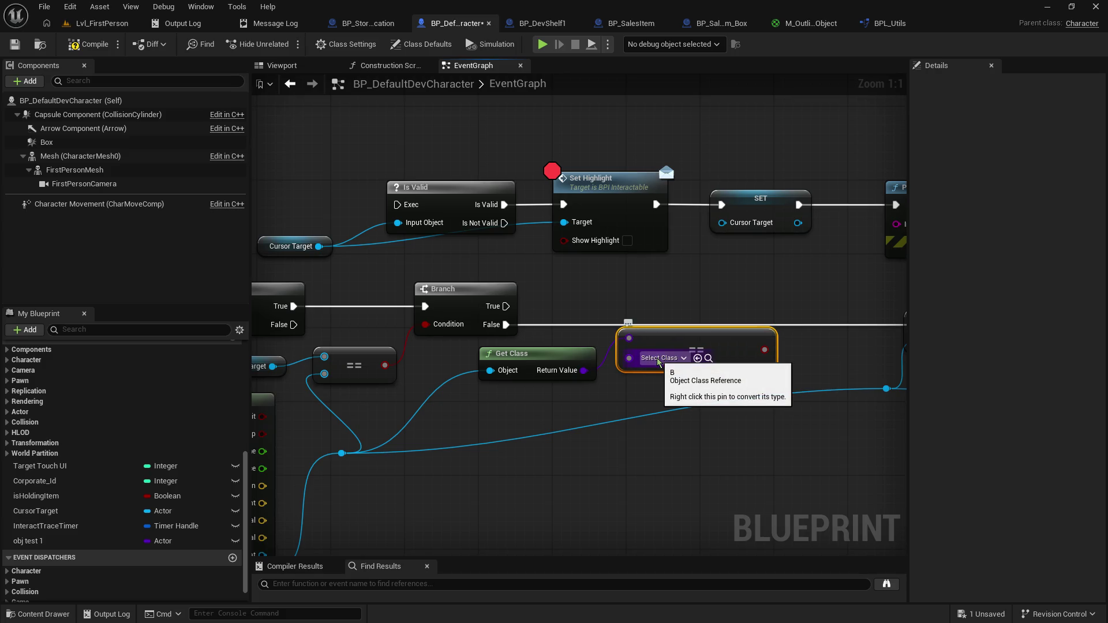
click(659, 358)
text(shelf)
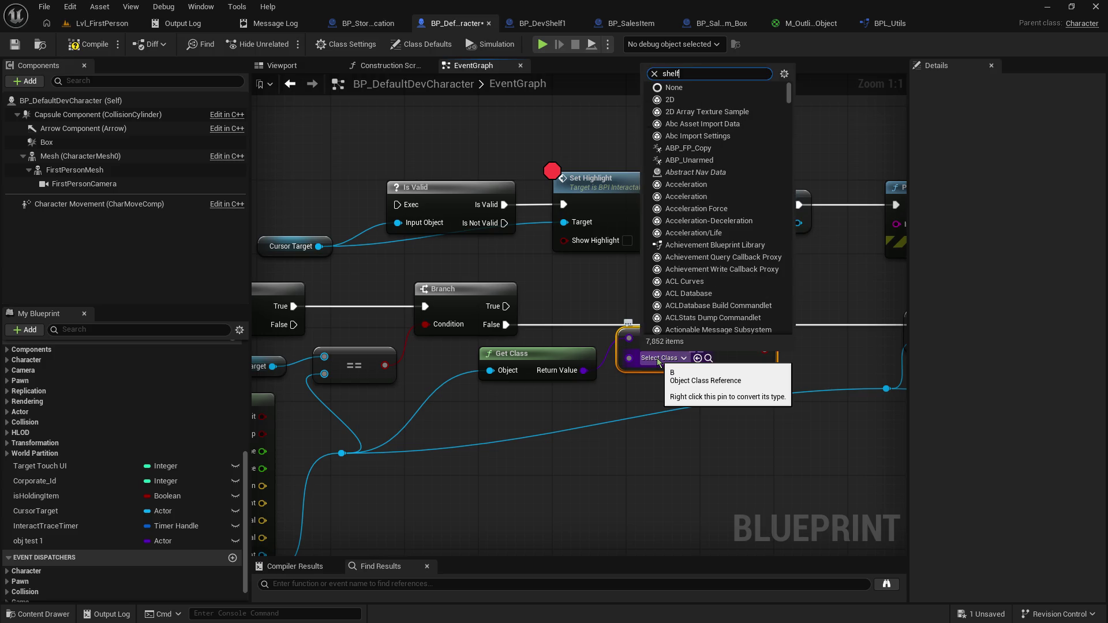
key(Return)
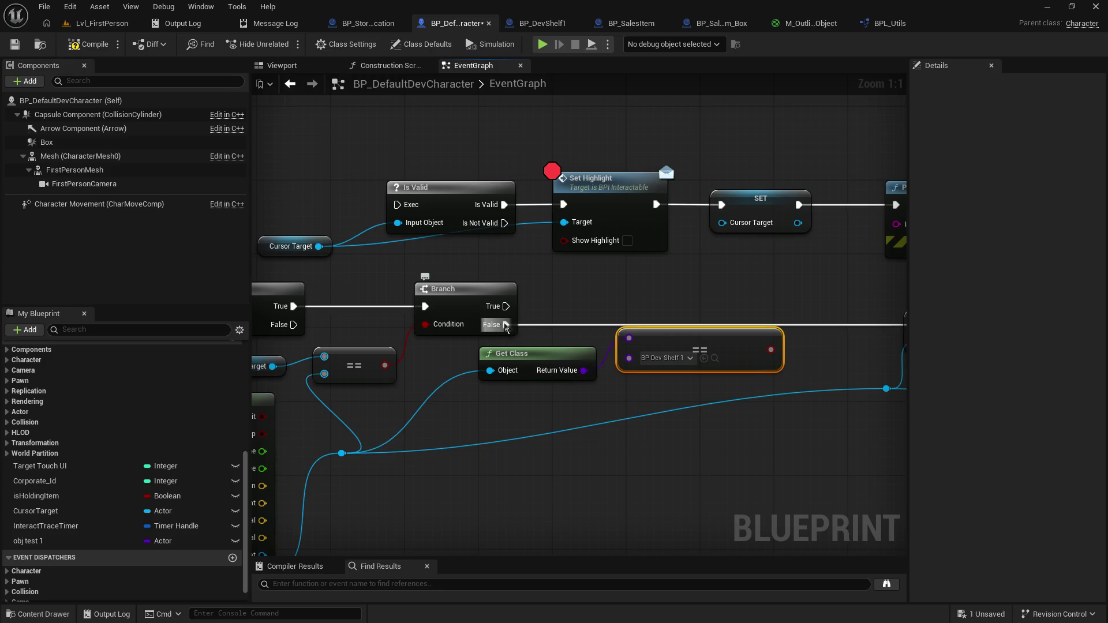
Step: Add a second Branch on the first Branch's False and wire the == result to its Condition
mouse_move(505, 325)
mouse_down()
mouse_move(594, 323)
mouse_move(608, 298)
mouse_up()
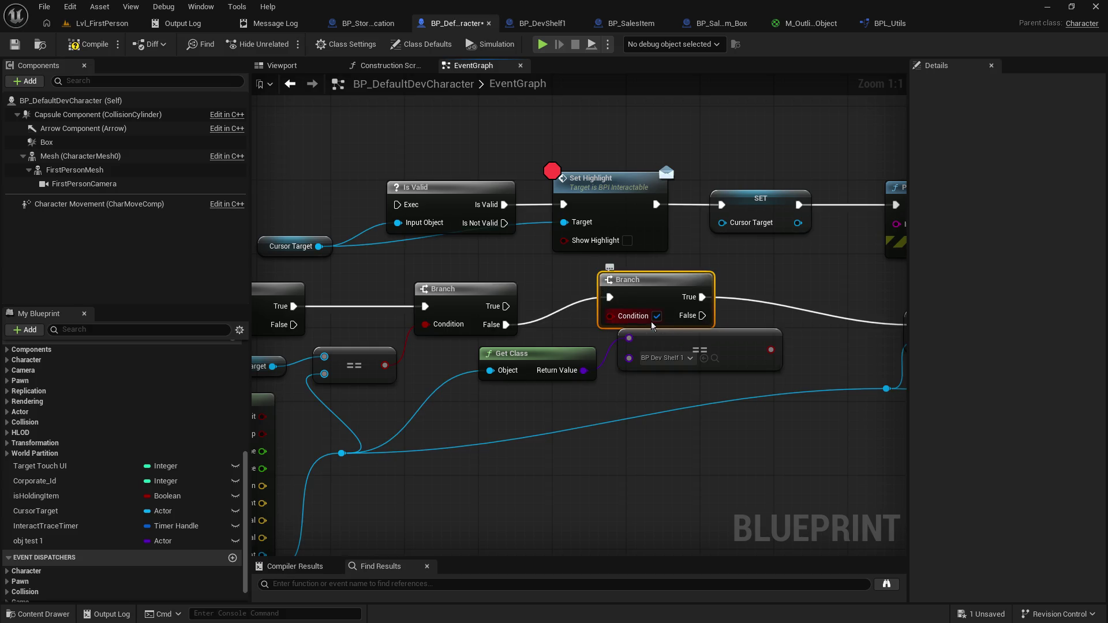
drag(771, 350, 618, 319)
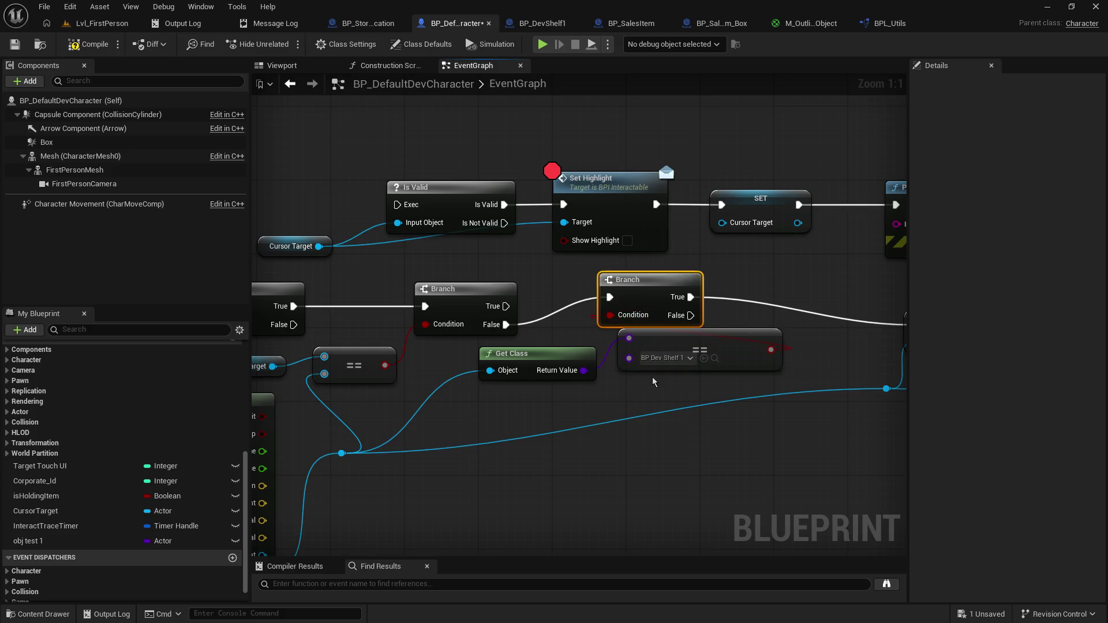
mouse_move(701, 345)
mouse_down()
mouse_move(662, 368)
mouse_move(682, 365)
mouse_up()
mouse_move(710, 440)
mouse_down()
mouse_move(817, 426)
mouse_move(720, 412)
mouse_up()
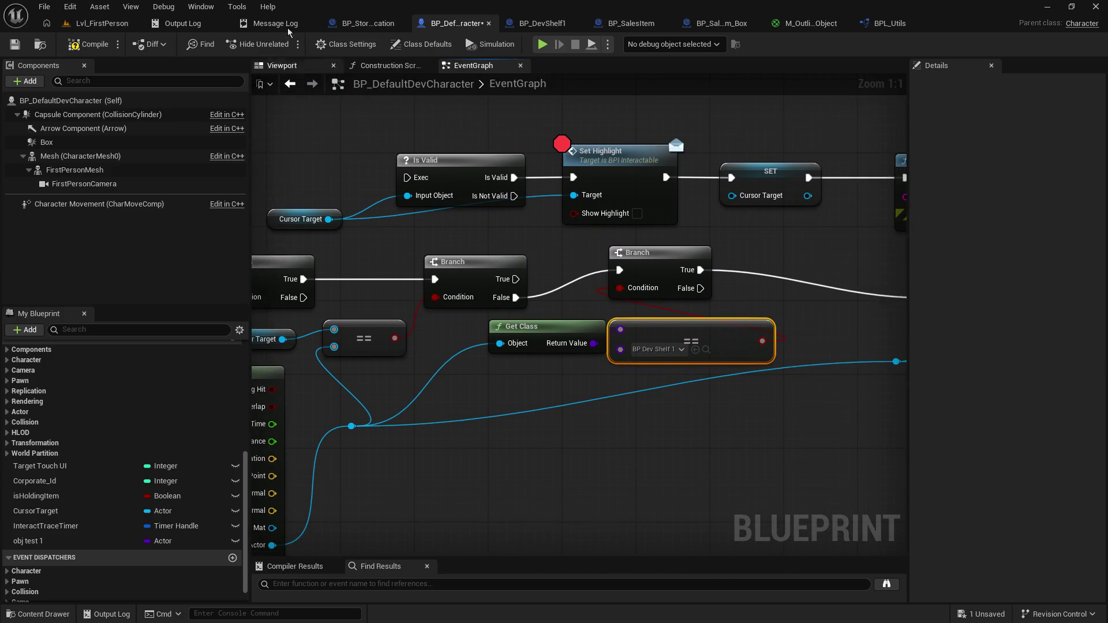
Step: Compile the character blueprint and briefly play-test the level
click(95, 45)
click(102, 23)
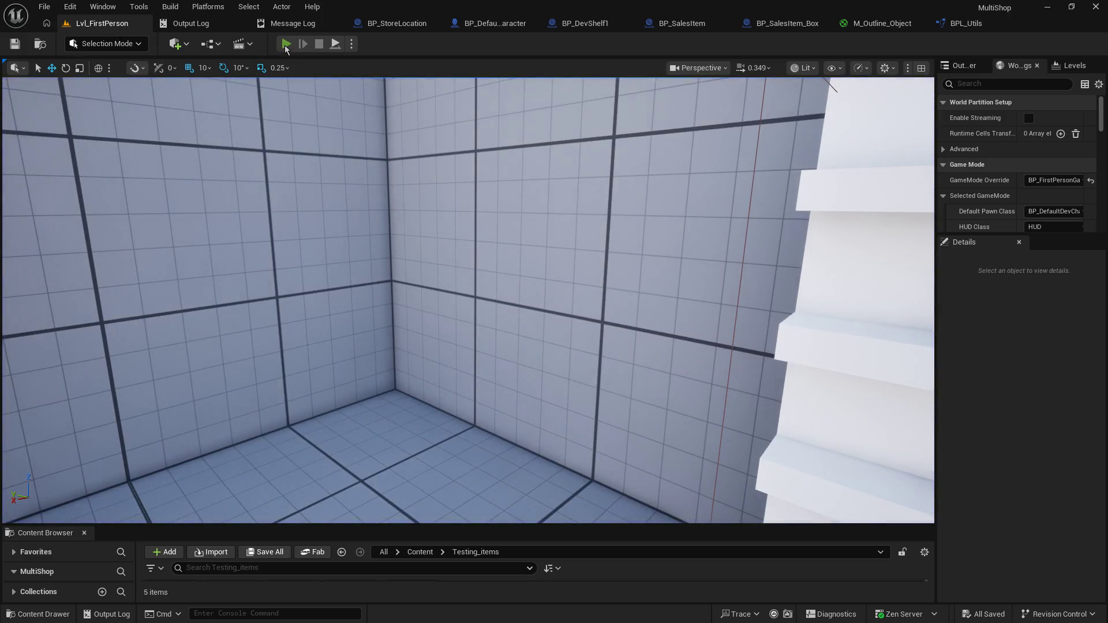
click(285, 45)
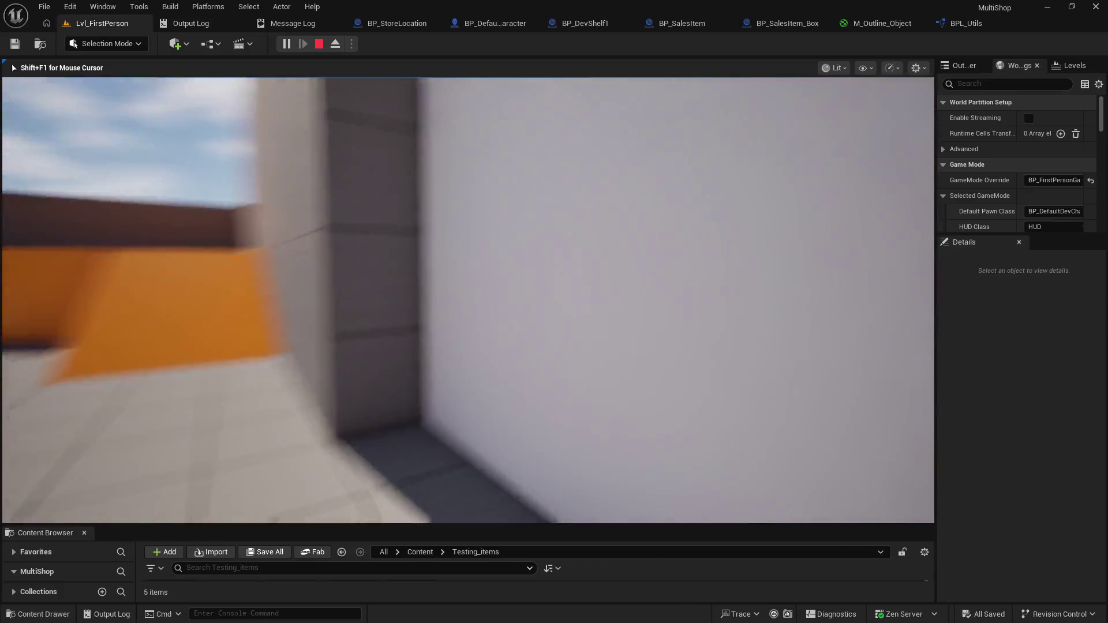
key(Escape)
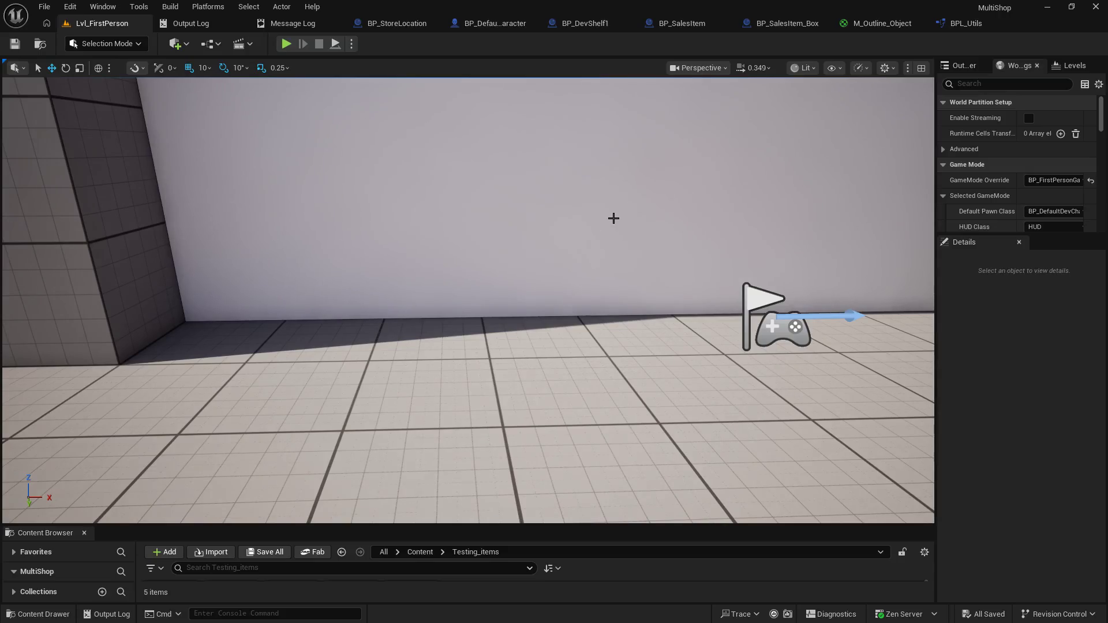
Step: Move the PlayerStart along Y toward the wall
drag(614, 218, 373, 328)
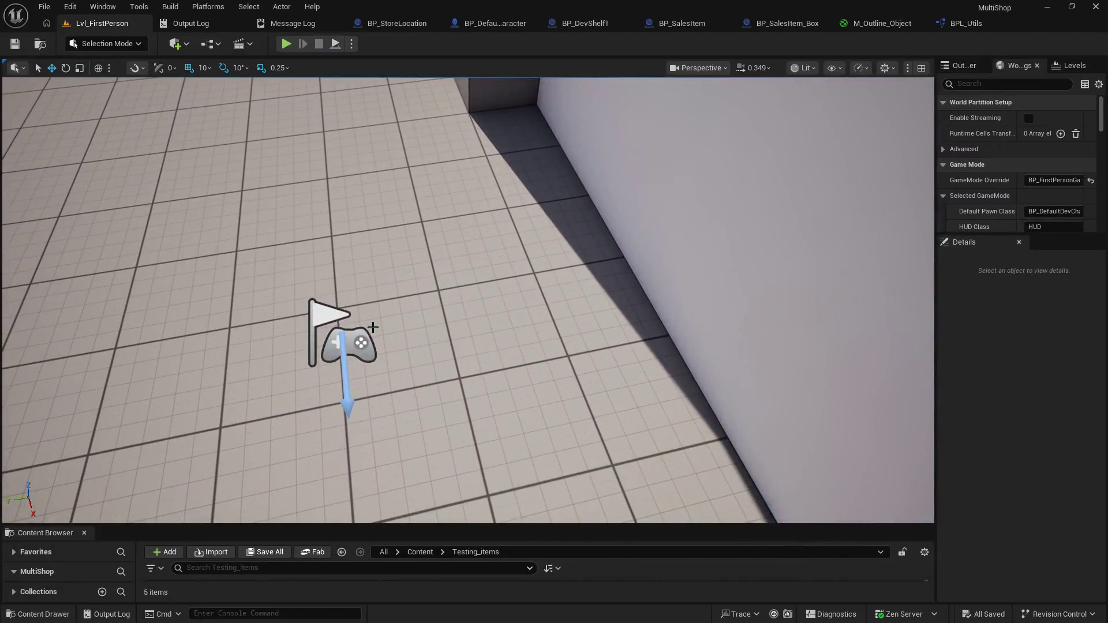
click(346, 348)
drag(303, 343, 756, 255)
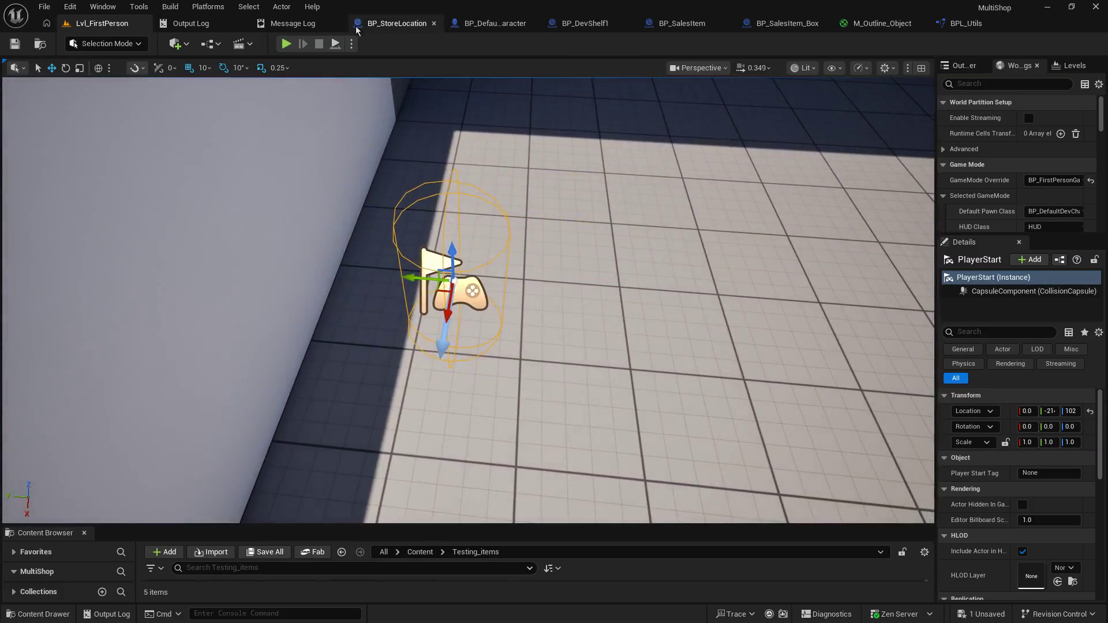
Step: Play again, walk up to the shelf to see its yellow outline, then return to the character's EventGraph
click(285, 44)
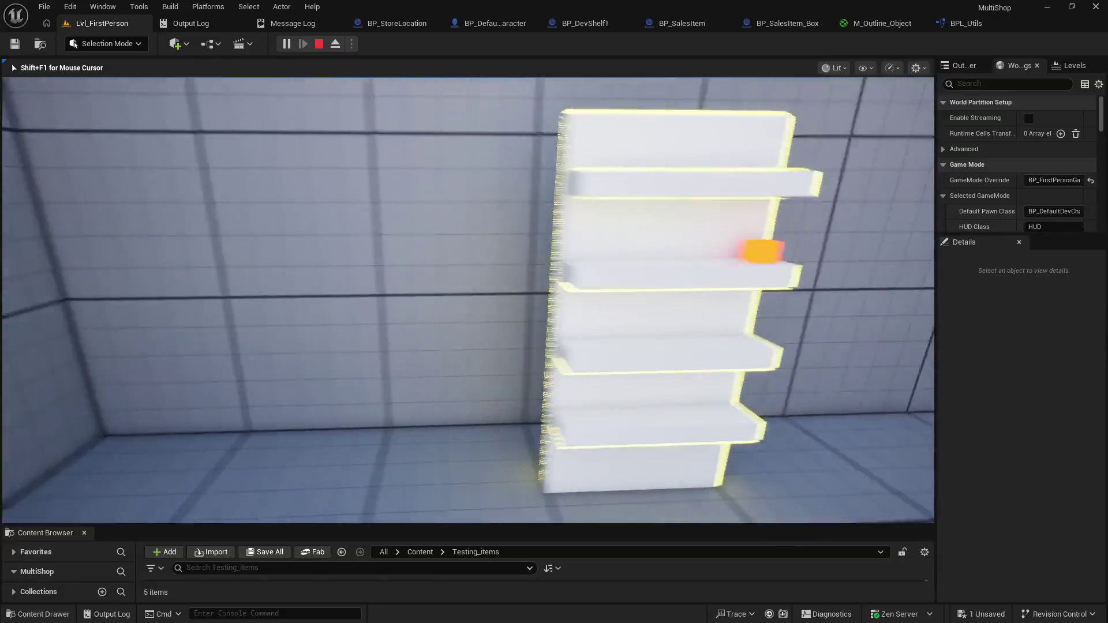
key(w)
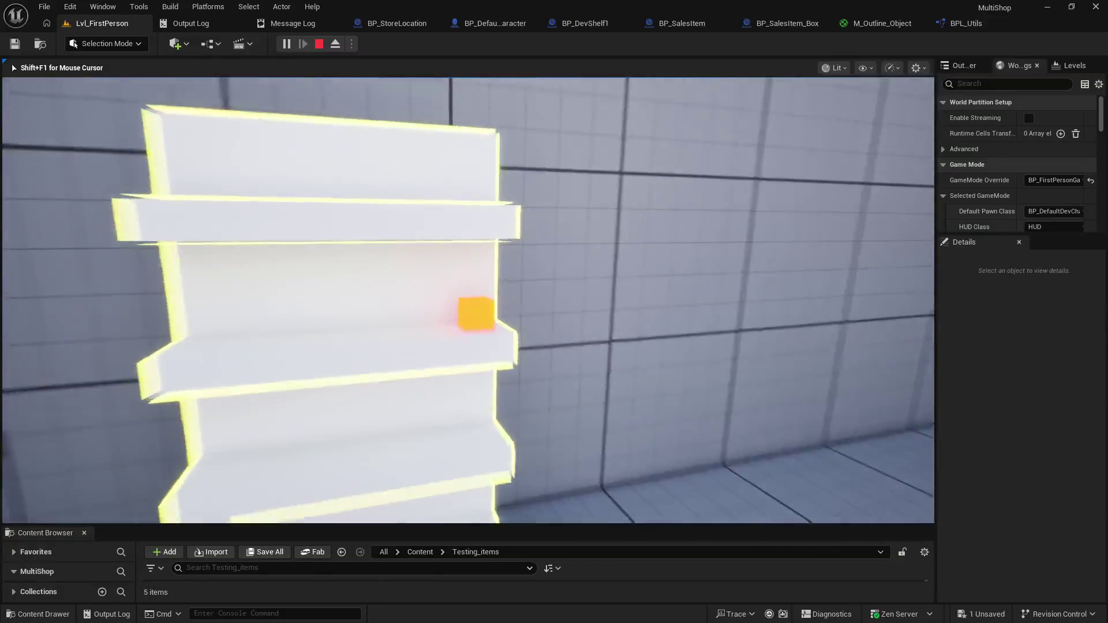
key(s)
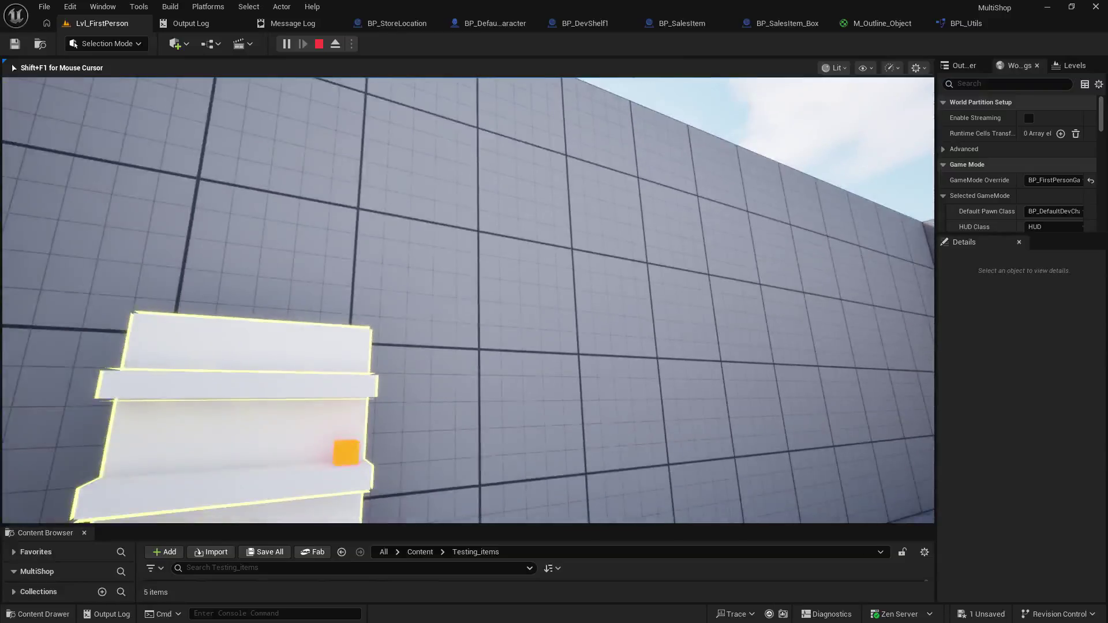
key(w)
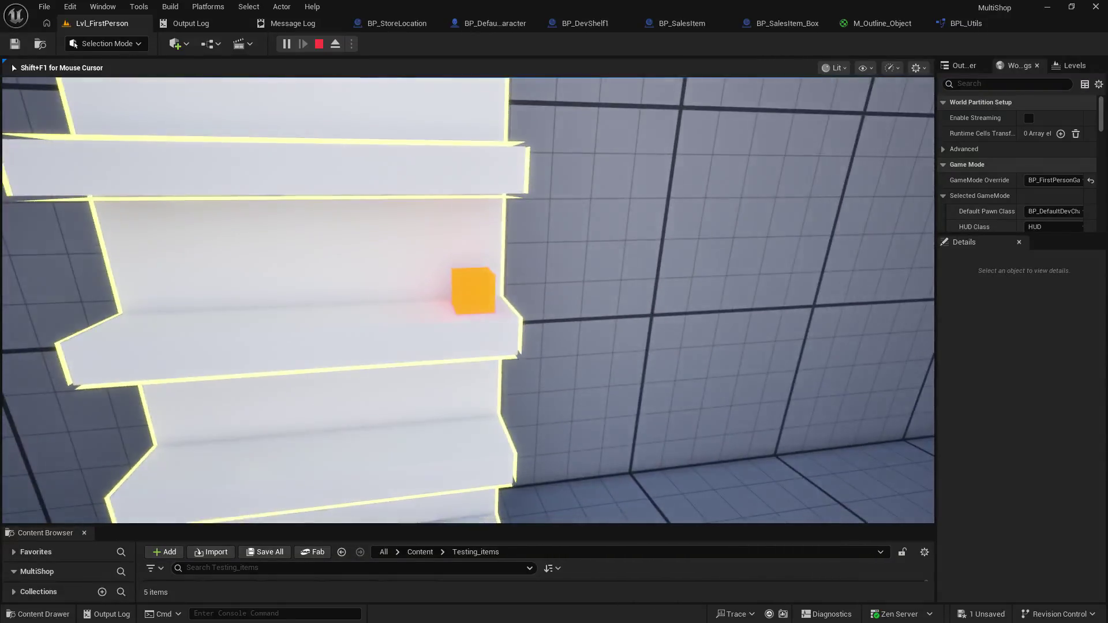
key(s)
key(w)
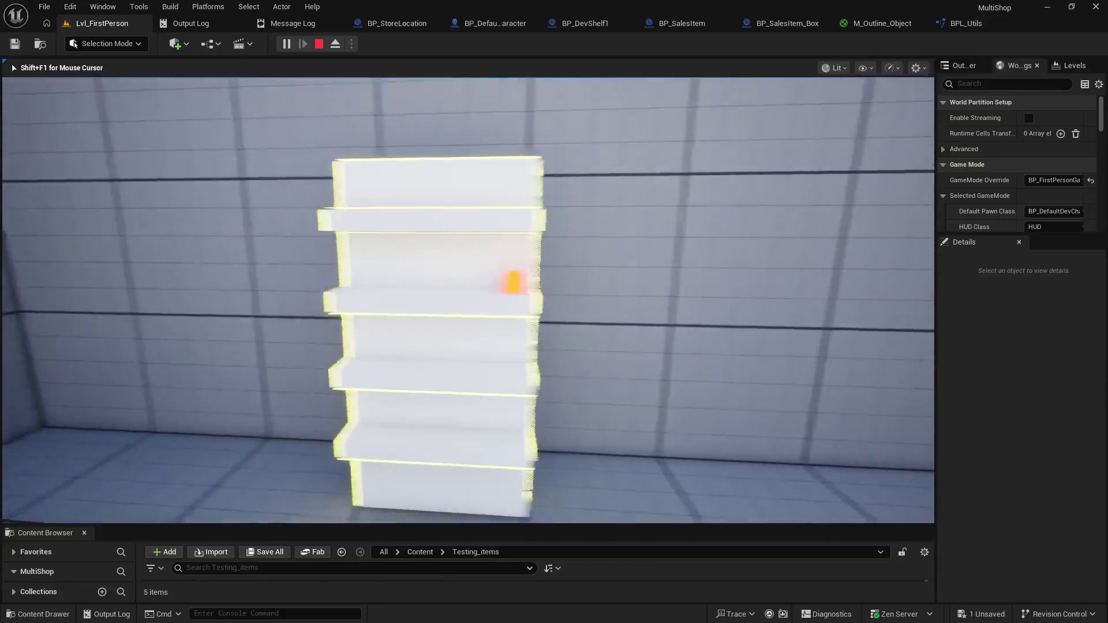
key(shift+F1)
click(494, 24)
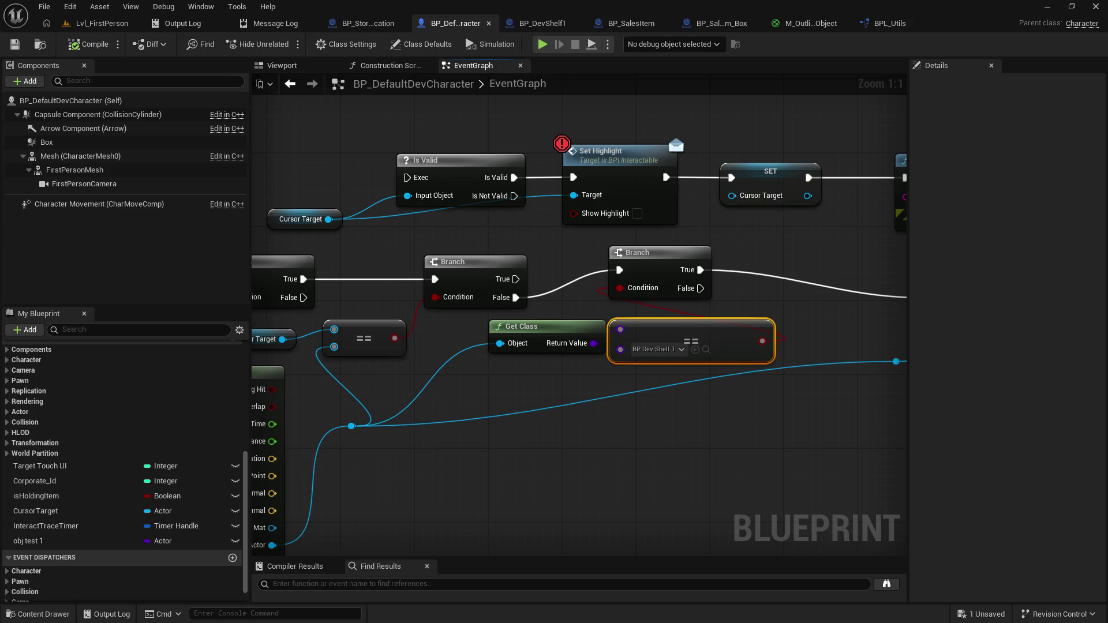
Step: Wire the first Branch's False output to the Is Valid node's Exec input
drag(641, 330, 598, 336)
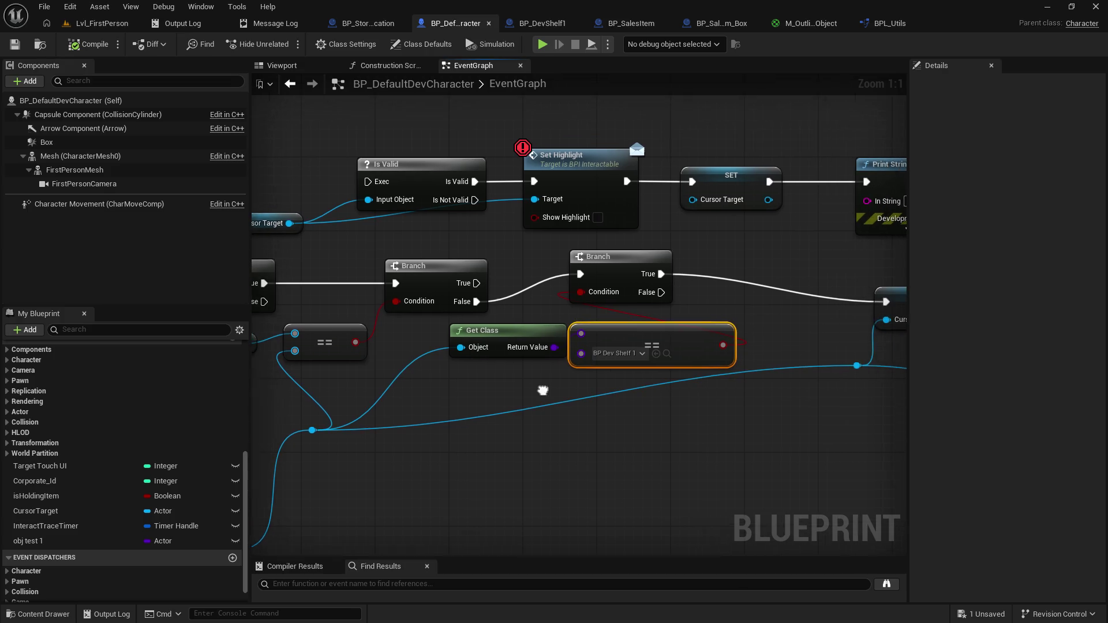
drag(518, 335, 484, 345)
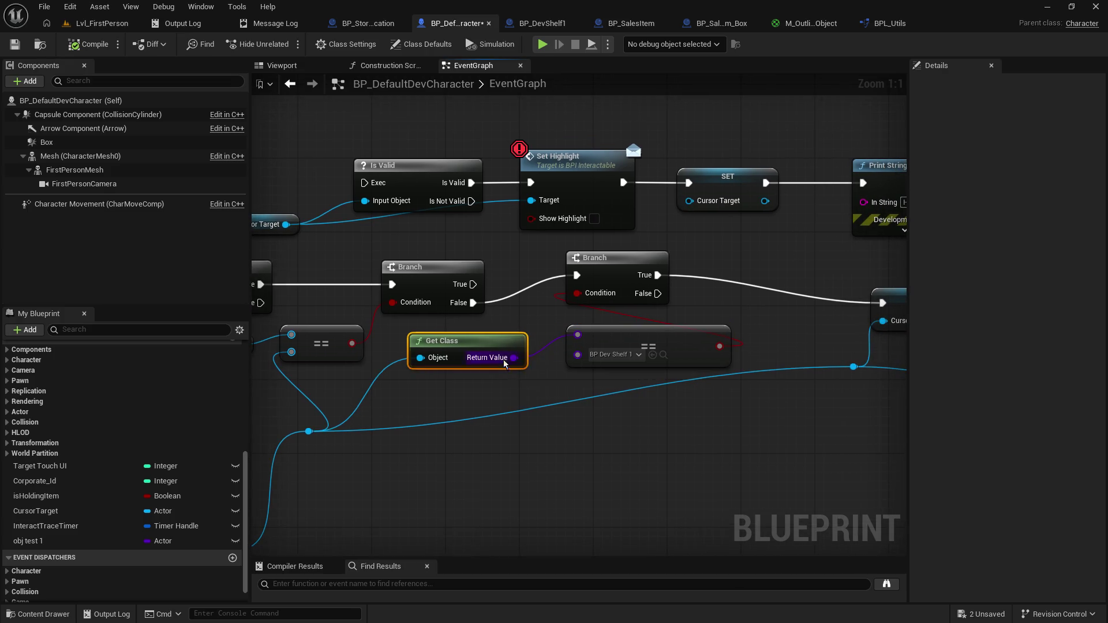
drag(468, 234, 658, 239)
mouse_move(450, 308)
mouse_down()
mouse_move(531, 250)
mouse_move(554, 188)
mouse_up()
click(14, 43)
Step: Recompile, play the level, walk to the shelf and resume past the breakpoint so Hello prints
click(85, 45)
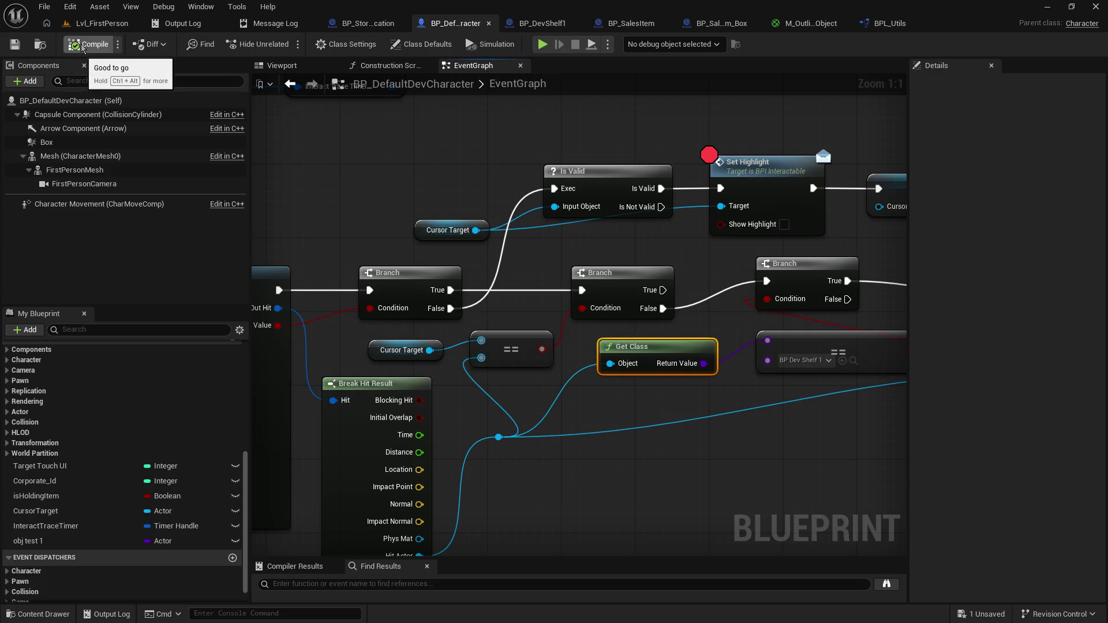
click(101, 23)
click(286, 44)
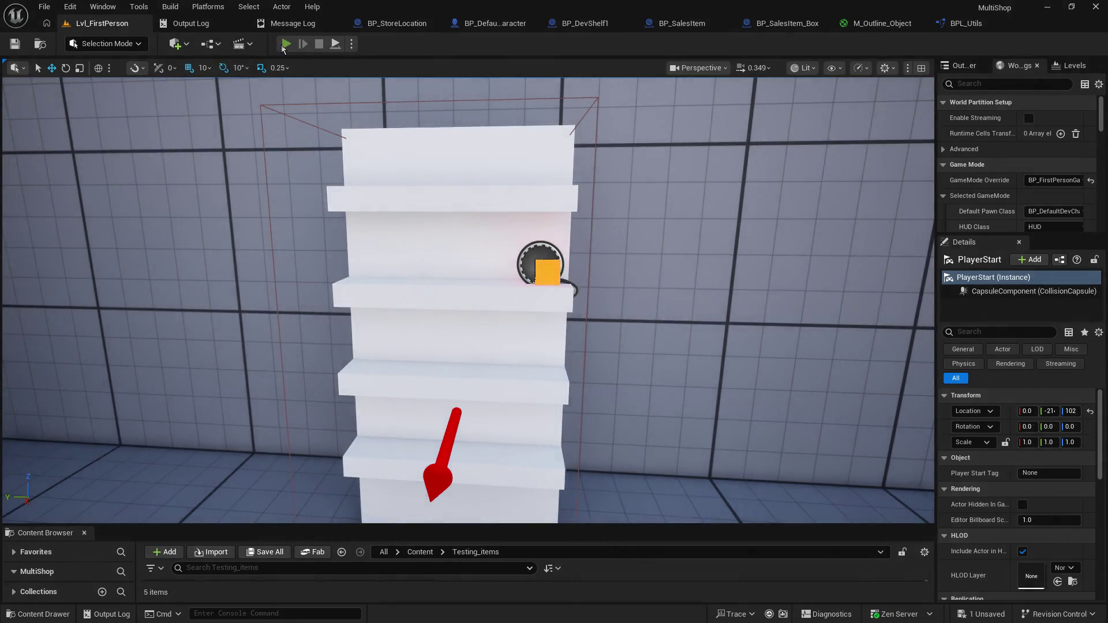
key(w)
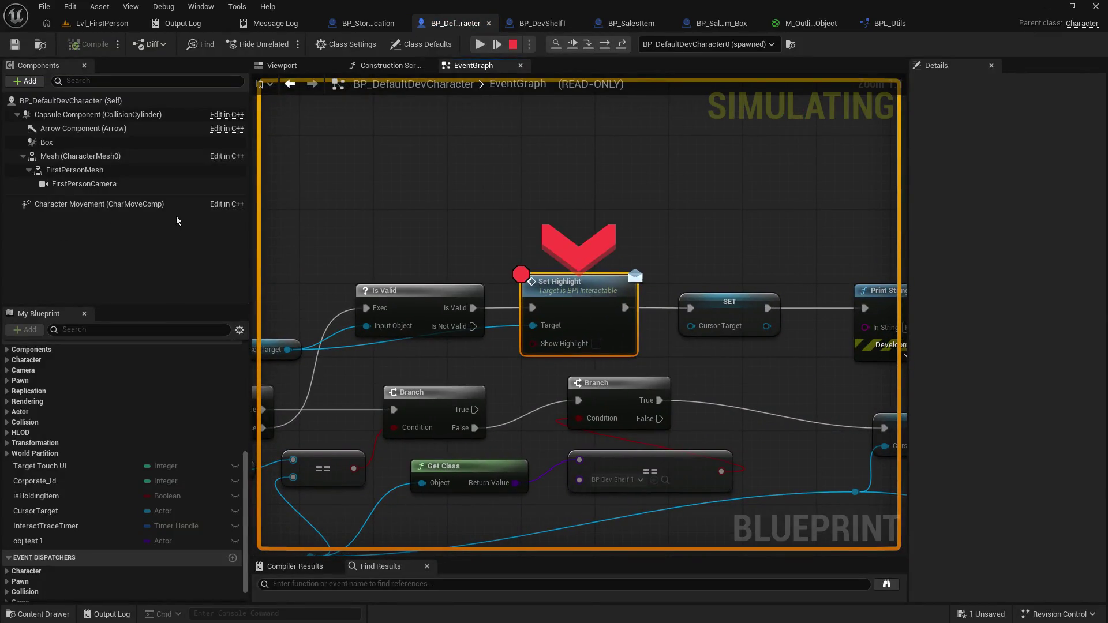
click(479, 44)
click(384, 247)
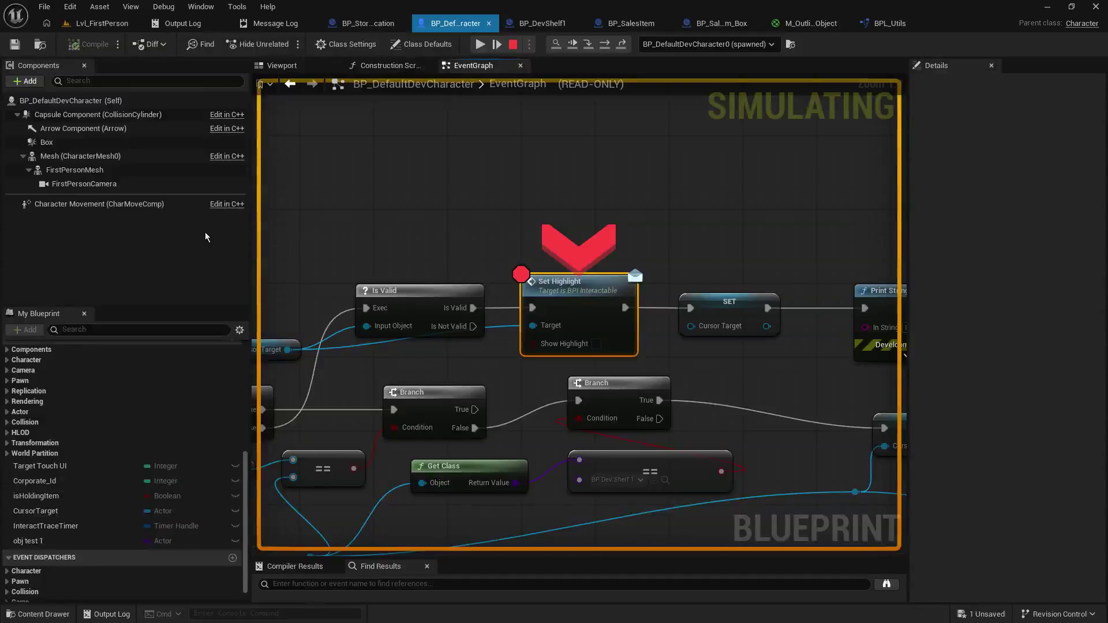
click(480, 45)
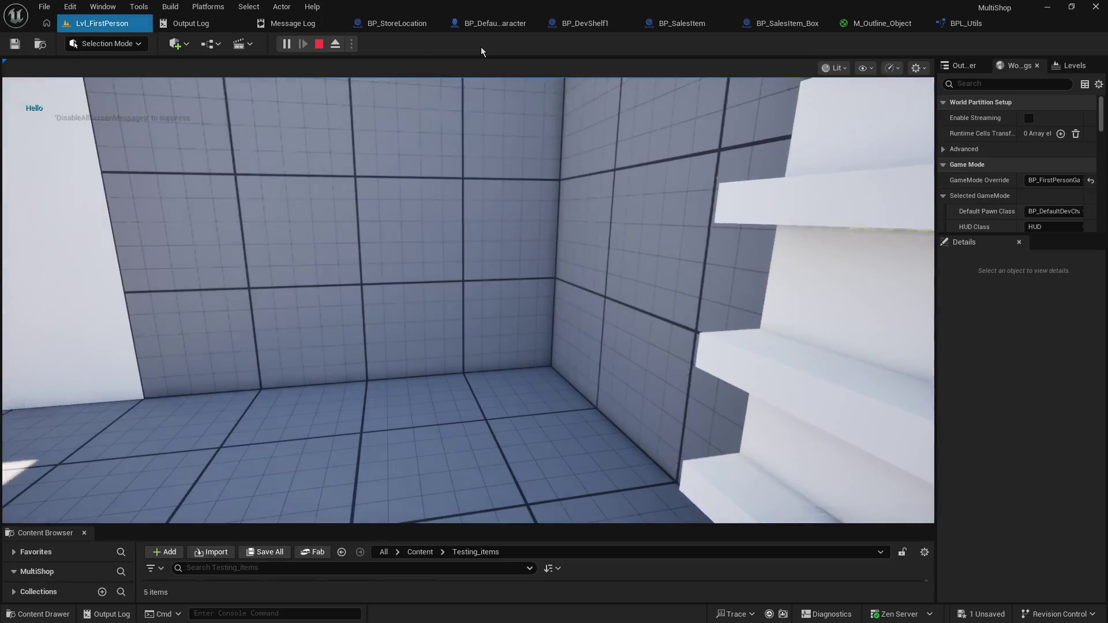